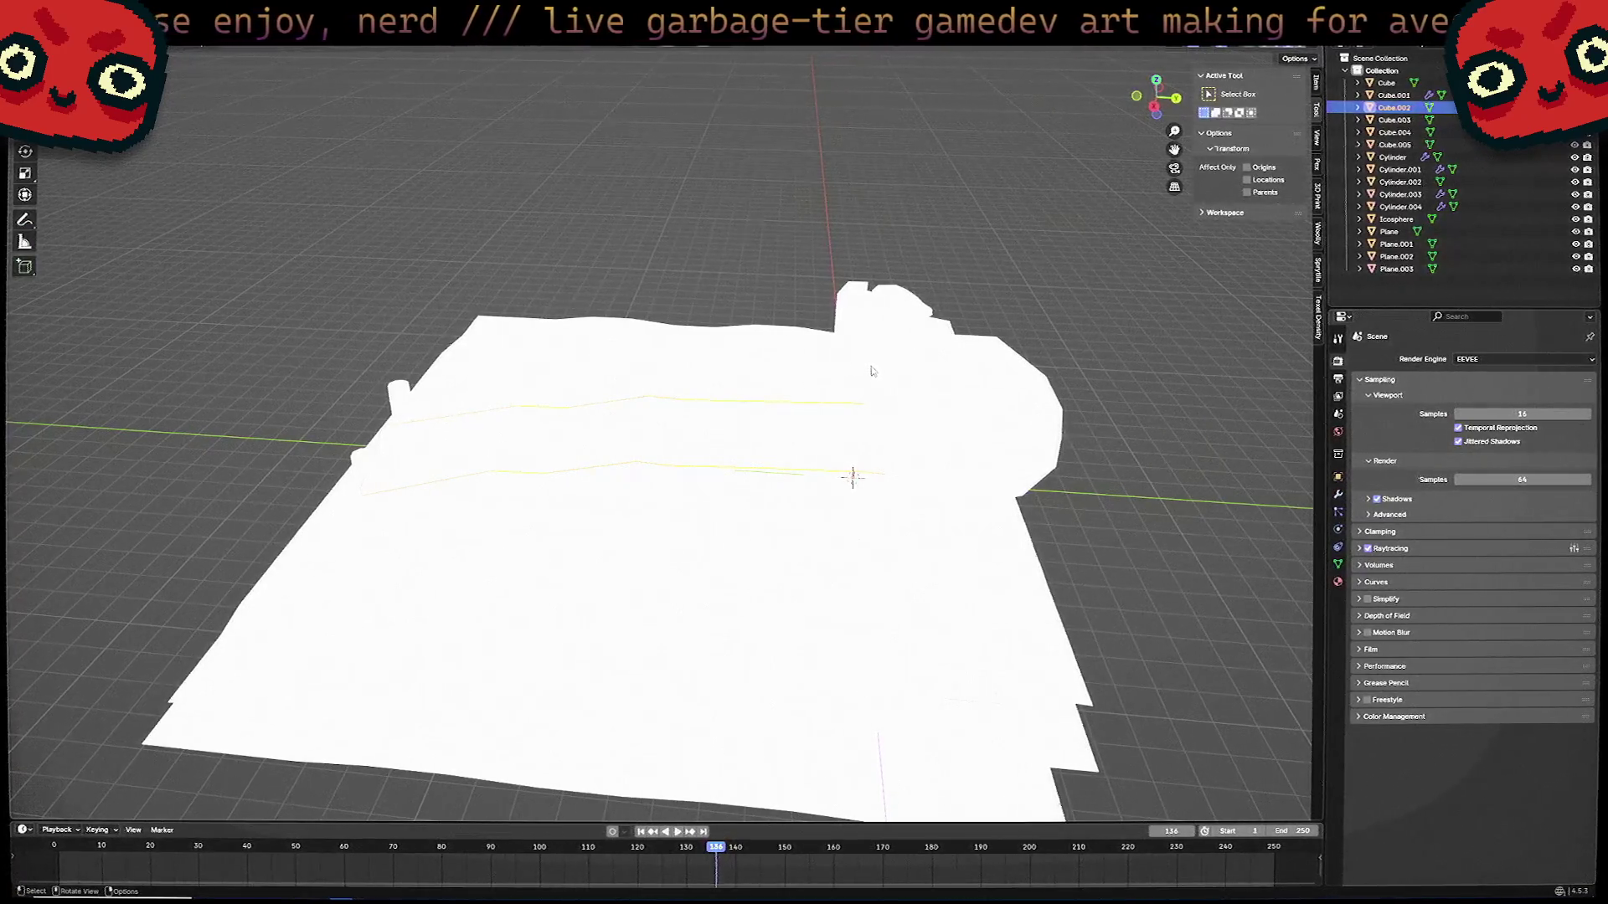
Lower the selected part of the Cube.002 terrain mesh by about 0.075 m along Z.
mouse_move(871, 371)
middle_down()
mouse_move(760, 372)
mouse_move(807, 489)
mouse_move(760, 509)
middle_up()
scroll(761, 372, down, 5)
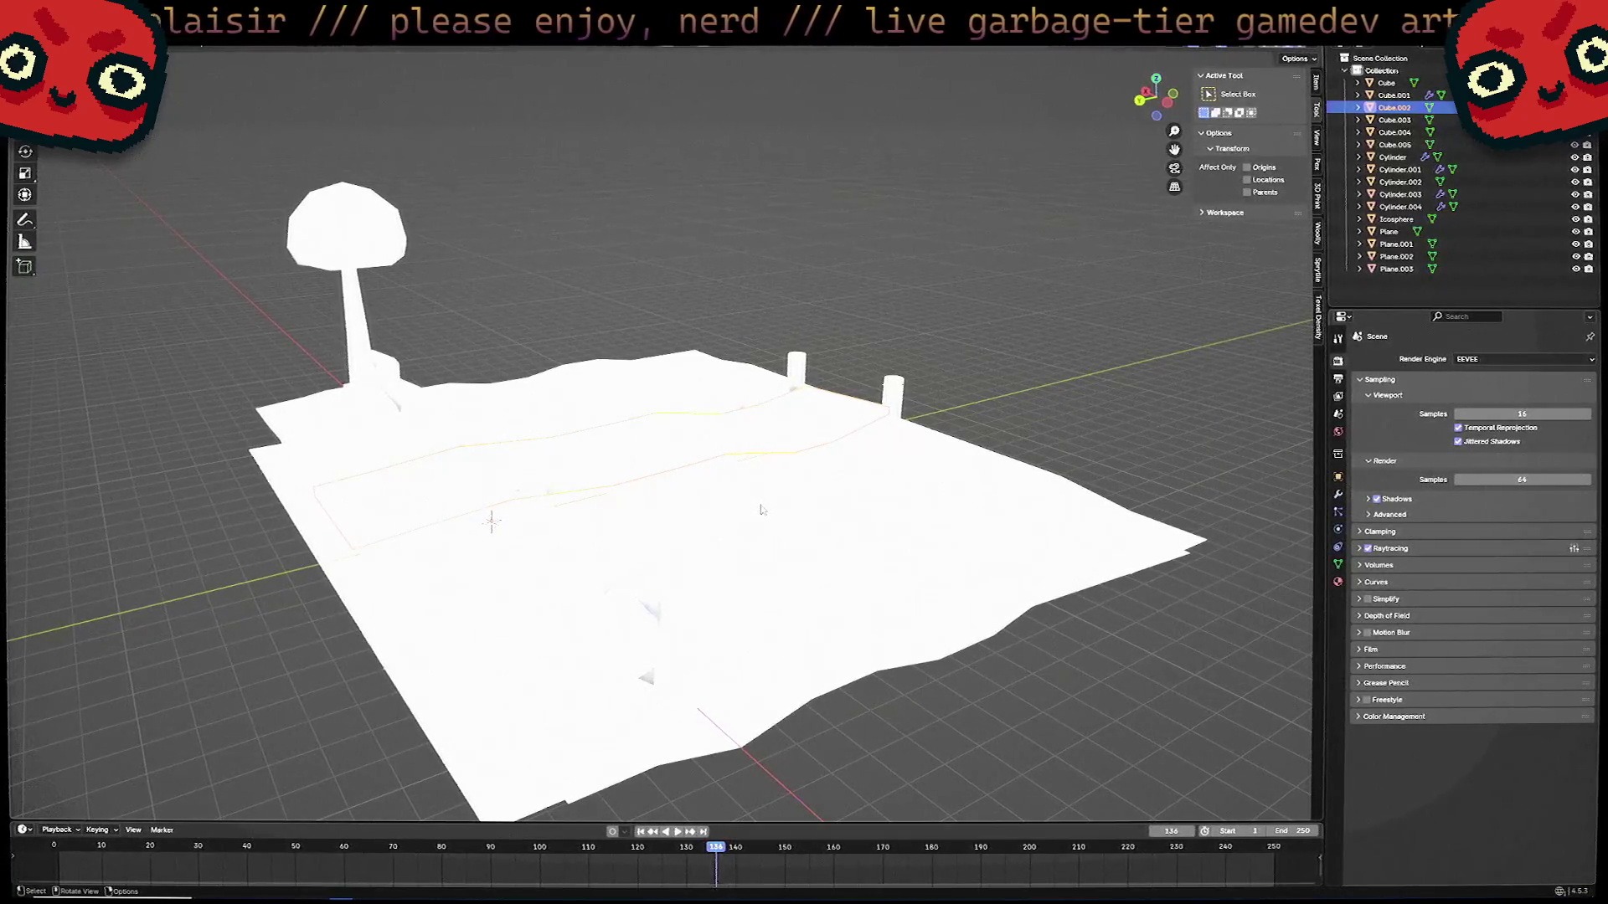
scroll(770, 498, up, 1)
mouse_move(770, 497)
middle_down()
mouse_move(844, 496)
mouse_move(830, 534)
mouse_move(860, 540)
middle_up()
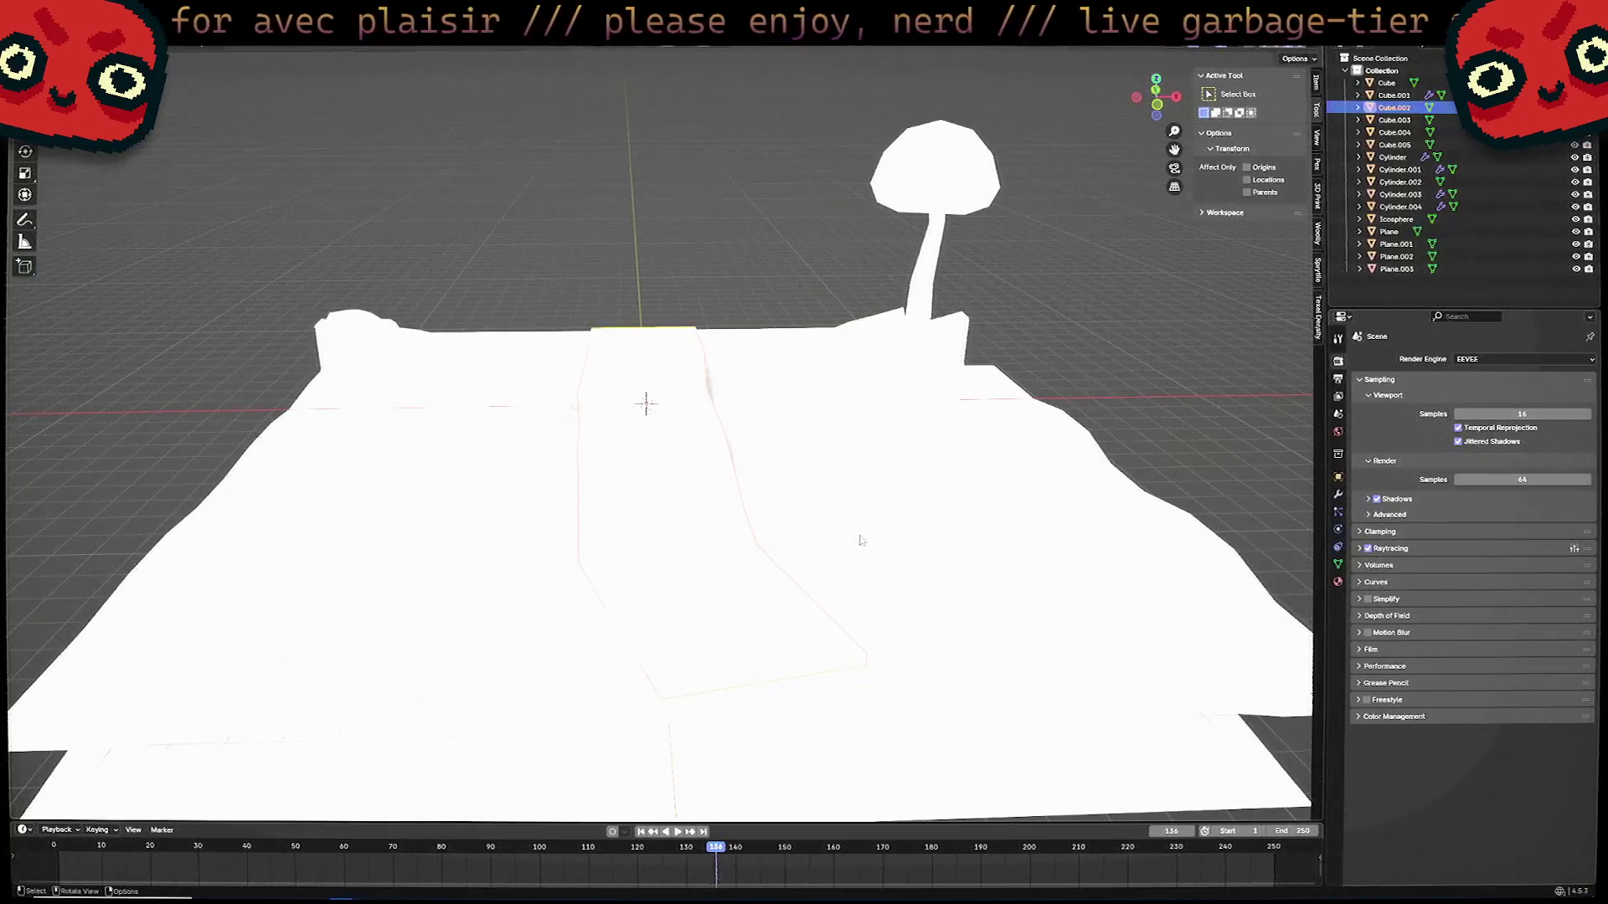
mouse_move(860, 540)
middle_down()
mouse_move(873, 495)
mouse_move(638, 501)
mouse_move(737, 504)
mouse_move(707, 480)
mouse_move(727, 486)
middle_up()
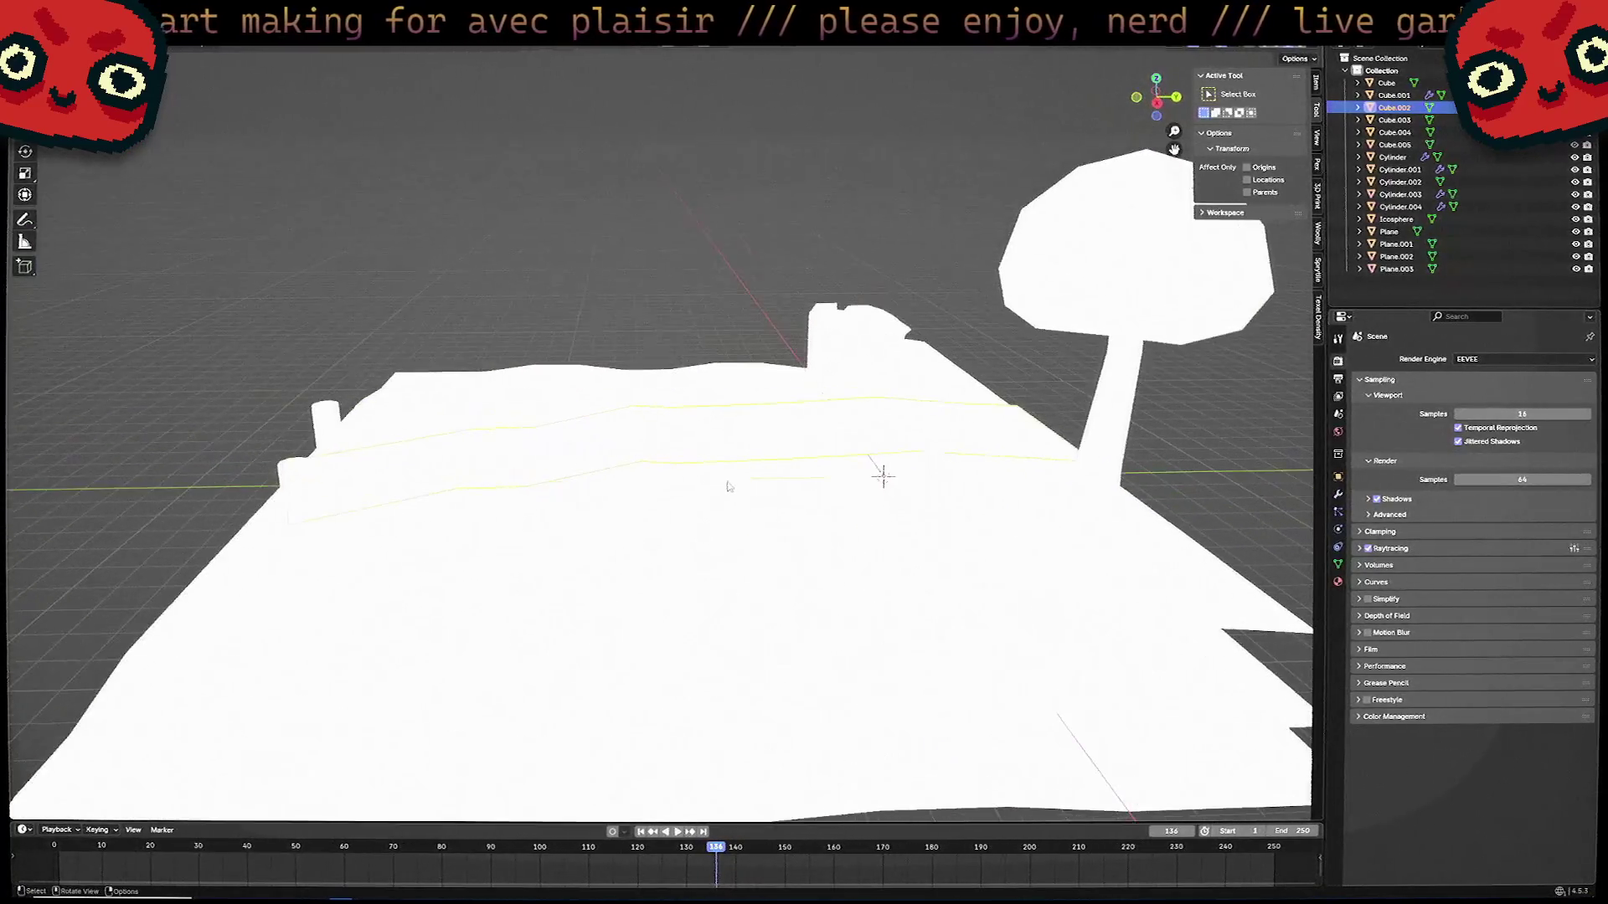
scroll(727, 485, up, 3)
key(Tab)
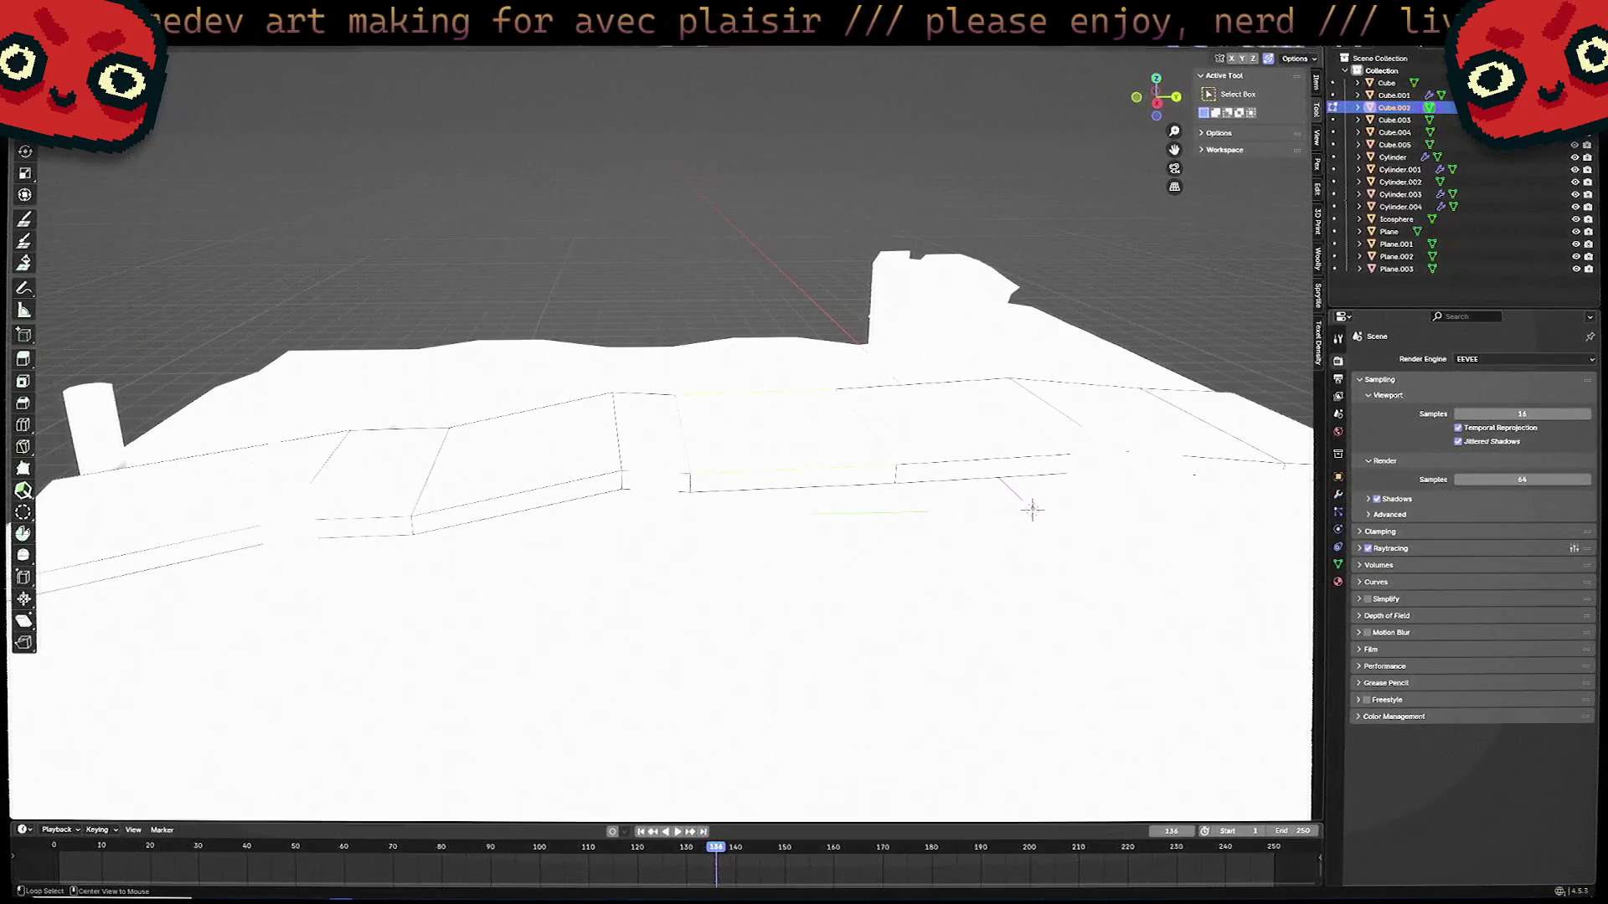
mouse_move(1032, 506)
middle_down()
mouse_move(1040, 519)
mouse_move(856, 493)
mouse_move(861, 470)
mouse_move(751, 438)
mouse_move(822, 528)
mouse_move(821, 553)
middle_up()
key(g)
key(z)
click(1041, 518)
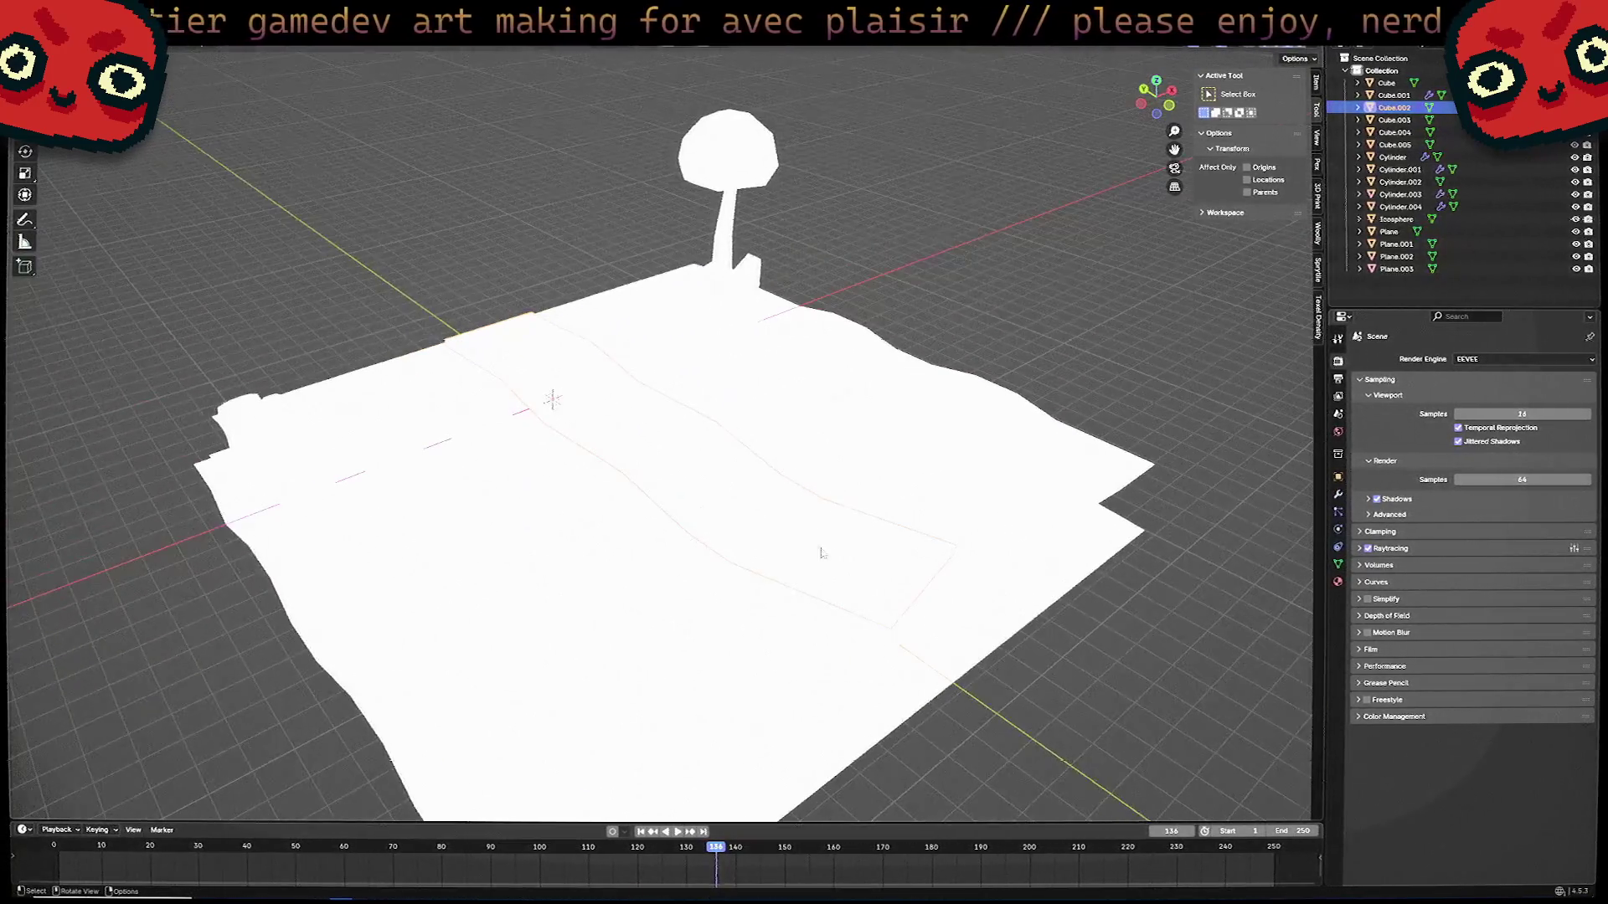
Shade the terrain smooth and bring the view down to ground level toward the posts and mushroom tree.
right_click(711, 507)
click(711, 507)
middle_drag(758, 461, 719, 443)
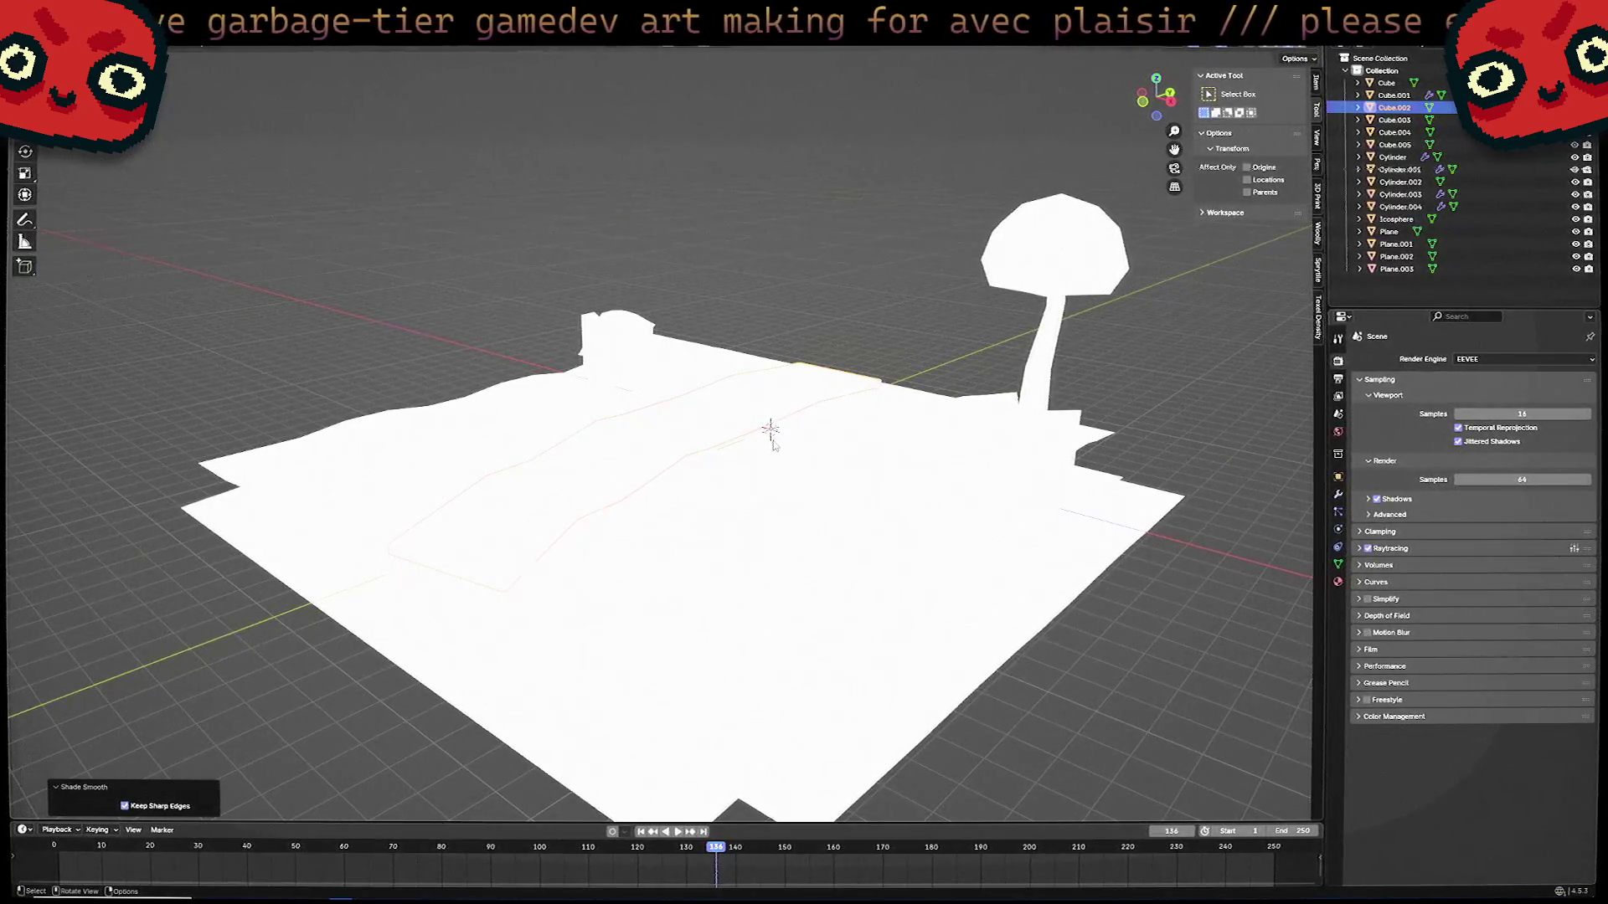
mouse_move(774, 443)
middle_down()
mouse_move(843, 455)
mouse_move(654, 467)
mouse_move(771, 477)
mouse_move(645, 461)
mouse_move(840, 408)
mouse_move(727, 493)
mouse_move(788, 493)
mouse_move(636, 446)
mouse_move(640, 467)
mouse_move(508, 529)
middle_up()
key(Tab)
key(Tab)
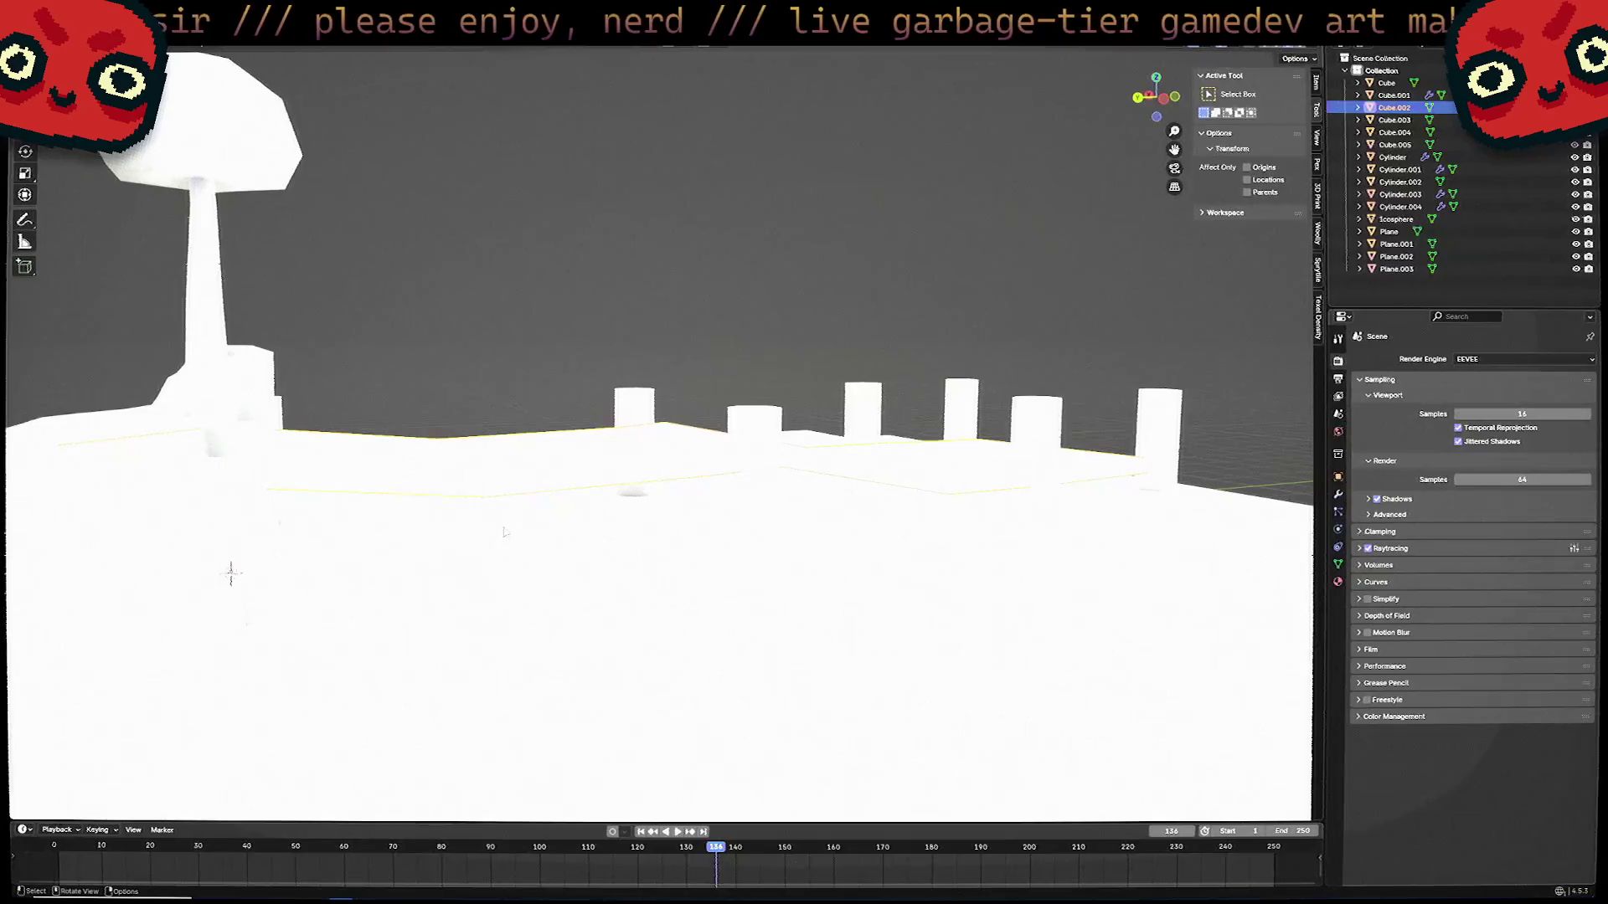
Orbit from top-down to an oblique view of the path, posts, walls and mushroom tree.
mouse_move(602, 341)
middle_down()
mouse_move(765, 442)
mouse_move(812, 423)
mouse_move(827, 503)
middle_up()
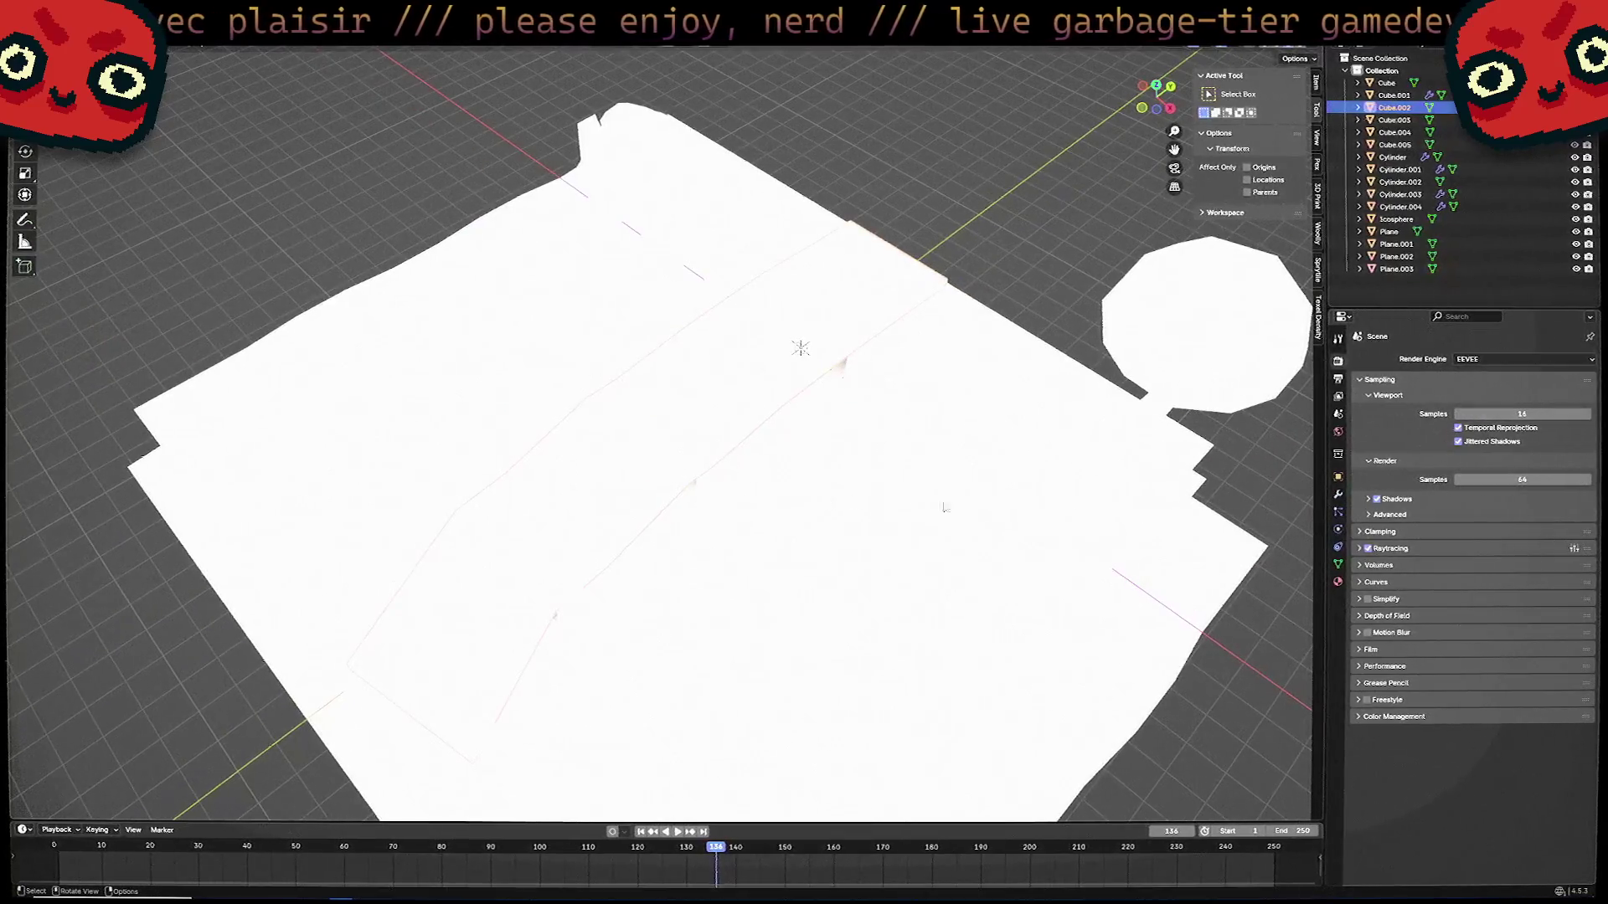
mouse_move(943, 506)
middle_down()
mouse_move(949, 339)
mouse_move(792, 402)
mouse_move(938, 423)
mouse_move(741, 436)
mouse_move(695, 459)
mouse_move(711, 419)
mouse_move(637, 536)
mouse_move(571, 494)
mouse_move(863, 467)
mouse_move(736, 492)
middle_up()
Apply Shade Auto Smooth to the path object with a 30° angle.
right_click(636, 440)
click(696, 461)
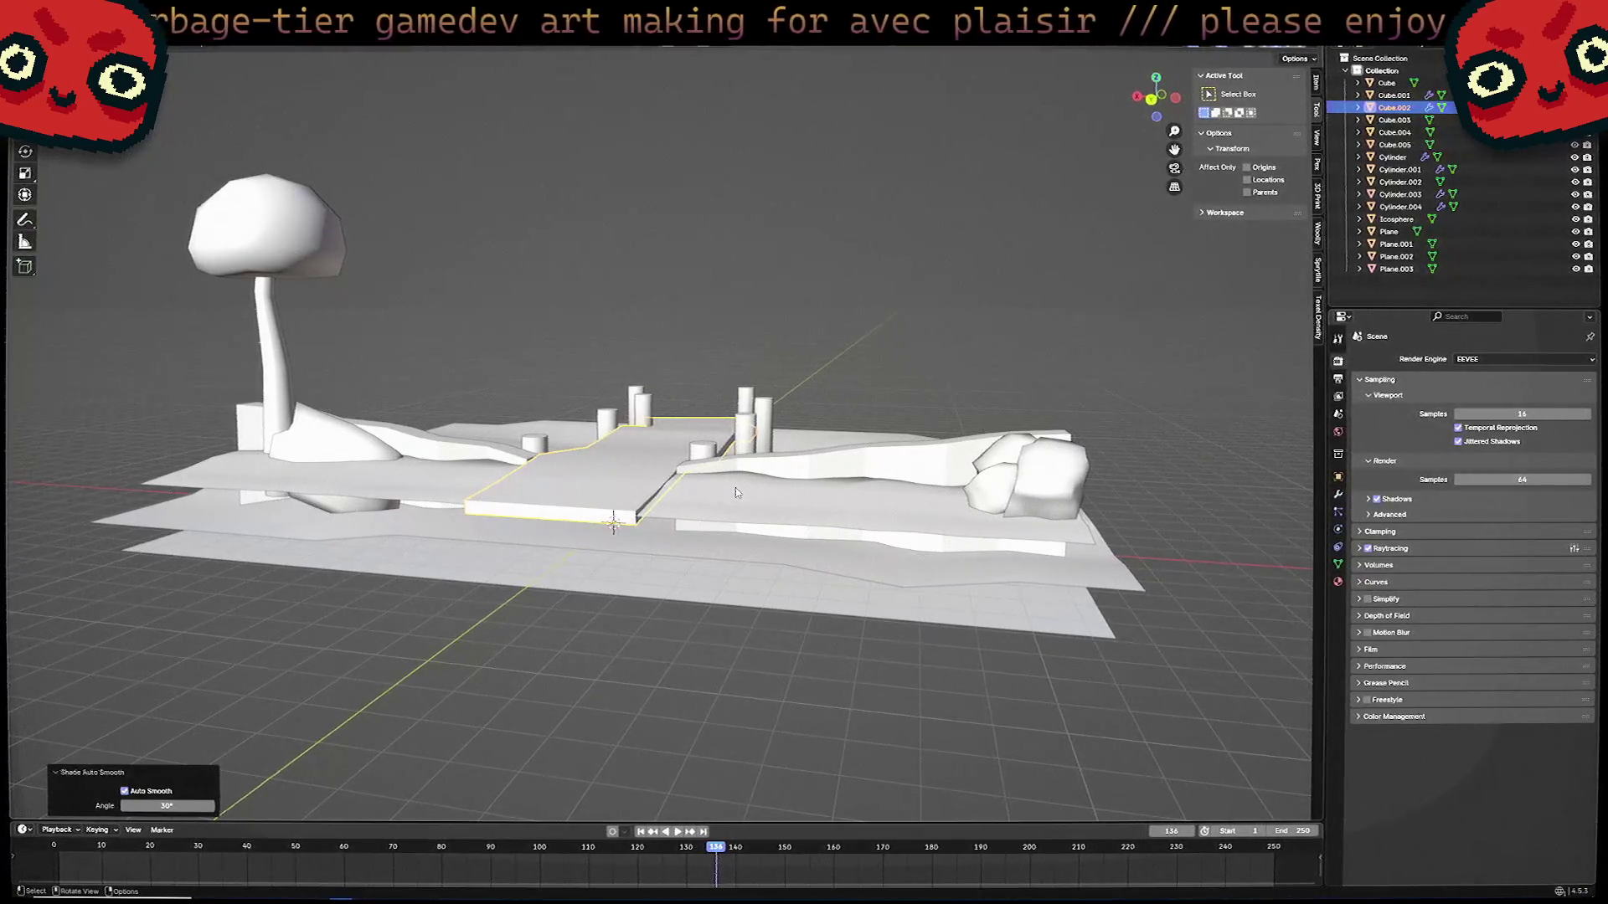
scroll(735, 492, down, 3)
mouse_move(735, 492)
middle_down()
mouse_move(782, 353)
mouse_move(786, 394)
mouse_move(715, 456)
mouse_move(787, 418)
mouse_move(815, 359)
mouse_move(958, 362)
mouse_move(886, 425)
mouse_move(818, 427)
mouse_move(603, 541)
mouse_move(662, 465)
mouse_move(910, 463)
mouse_move(919, 423)
mouse_move(926, 444)
mouse_move(794, 514)
mouse_move(998, 556)
middle_up()
click(594, 545)
click(595, 544)
scroll(648, 467, up, 3)
click(794, 514)
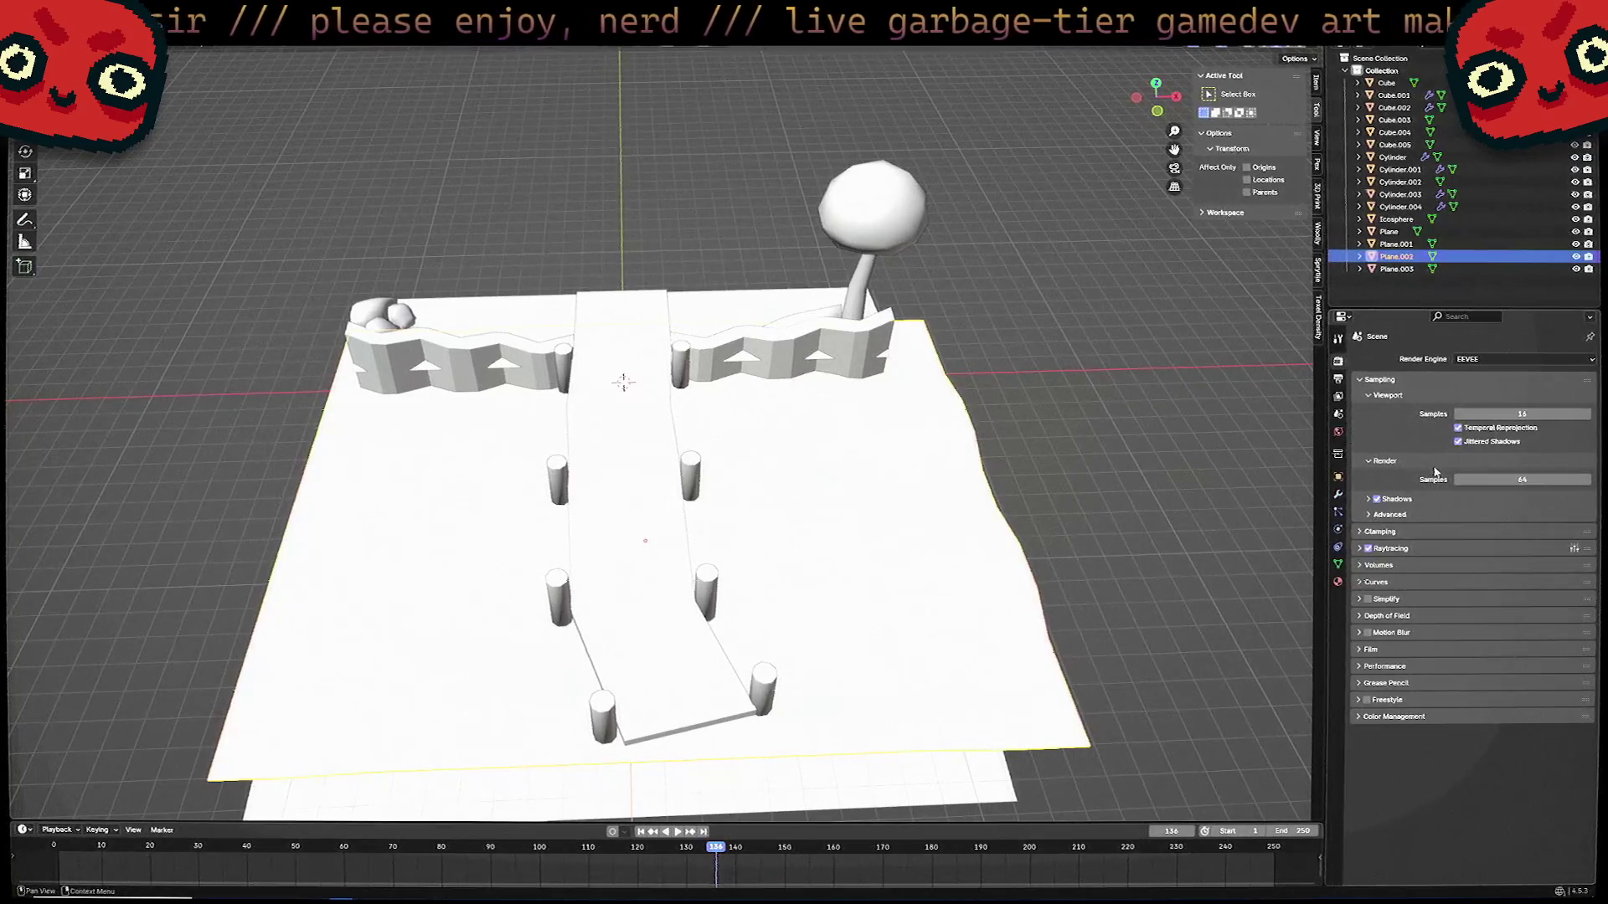
Orbit down to a low side view of the post-lined path and mushroom tree.
mouse_move(1106, 469)
middle_down()
mouse_move(1047, 423)
mouse_move(974, 462)
middle_up()
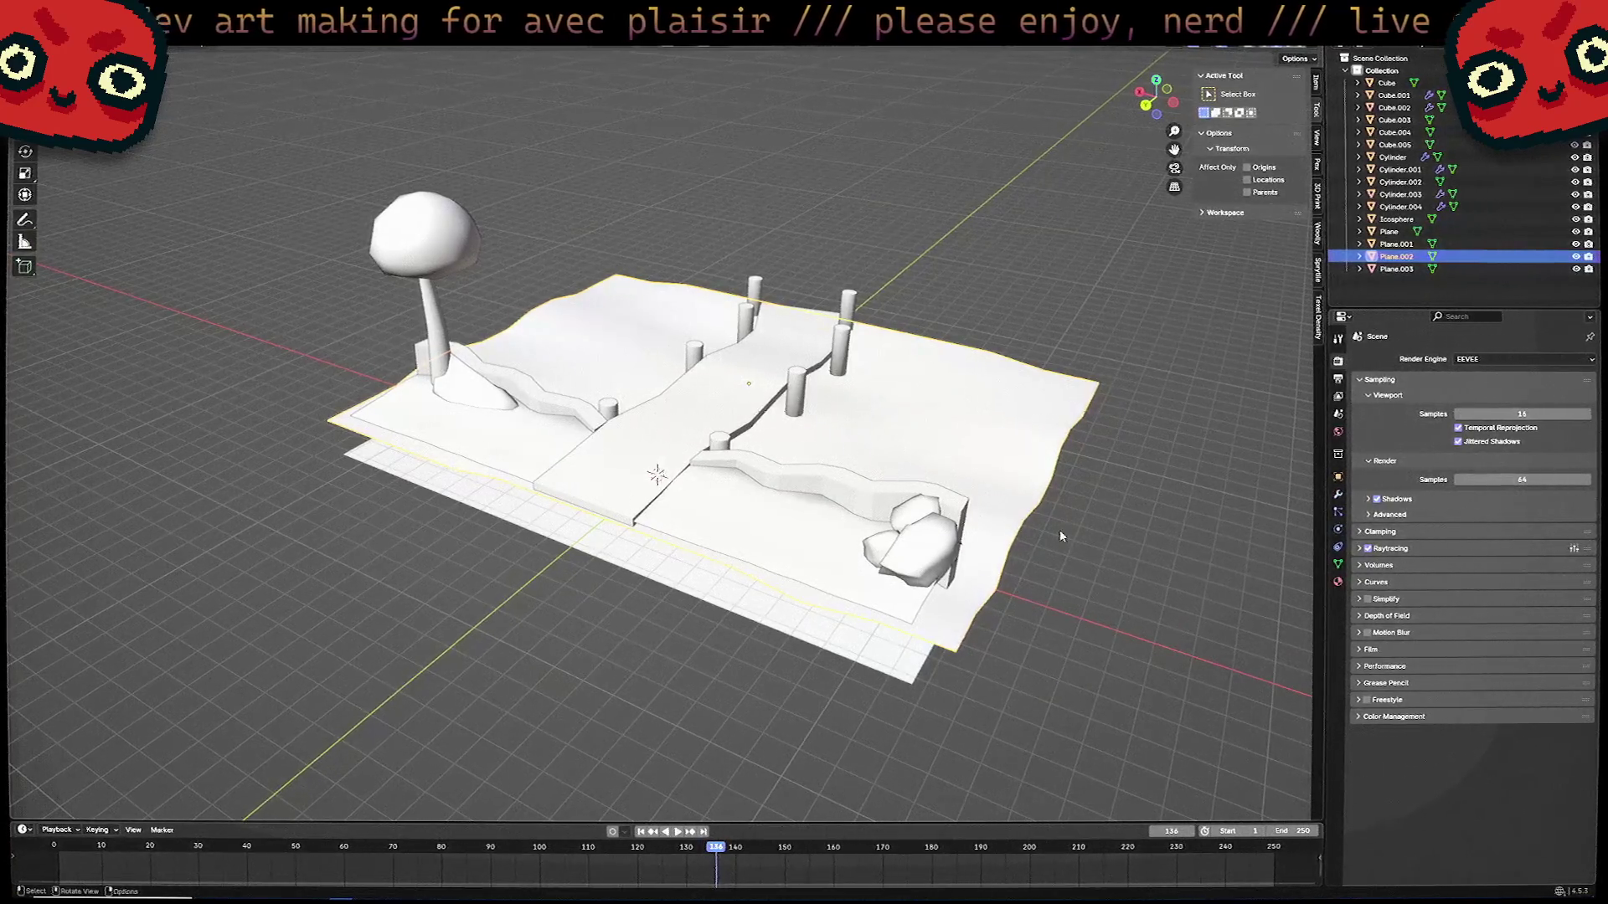
mouse_move(536, 901)
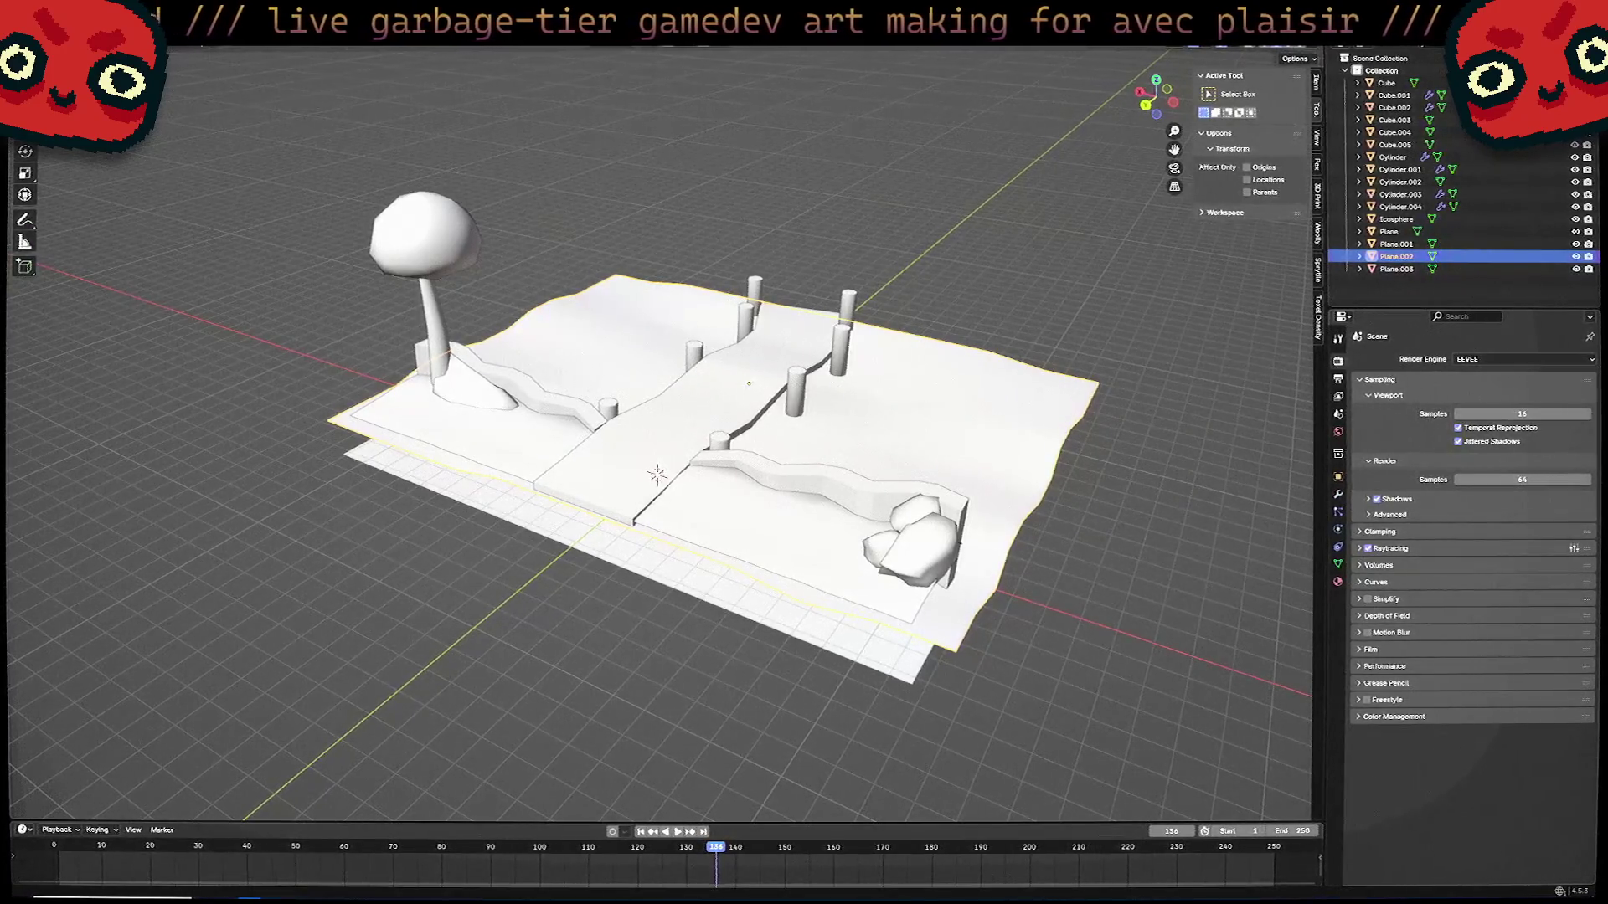
middle_drag(754, 502, 687, 477)
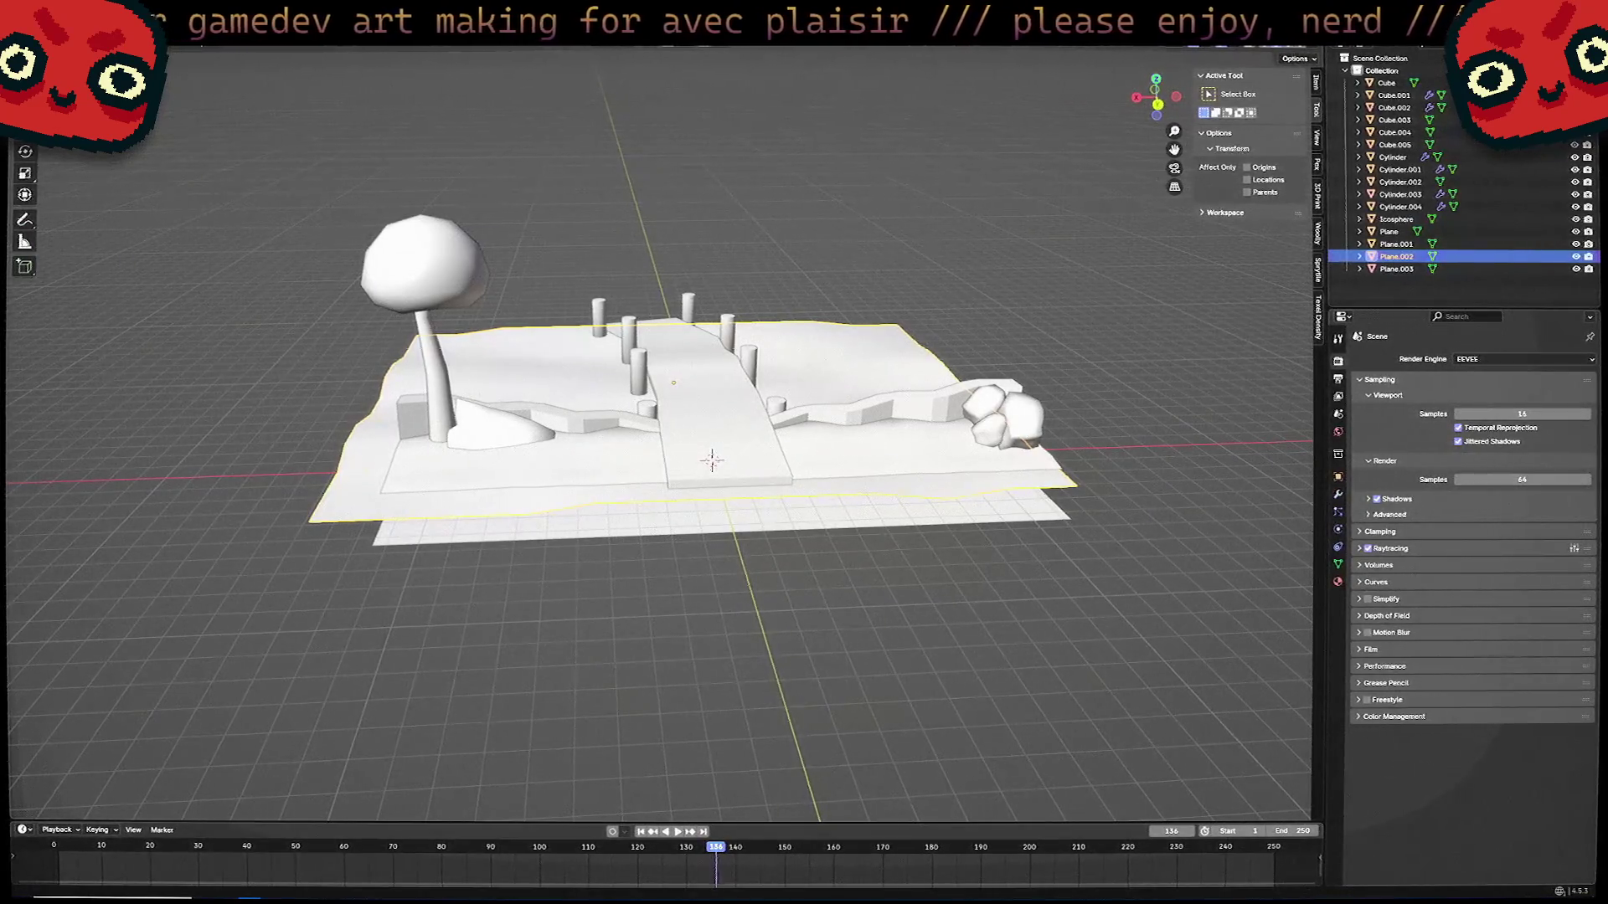
mouse_move(754, 452)
middle_down()
mouse_move(787, 419)
mouse_move(840, 434)
mouse_move(752, 498)
mouse_move(804, 503)
mouse_move(847, 463)
middle_up()
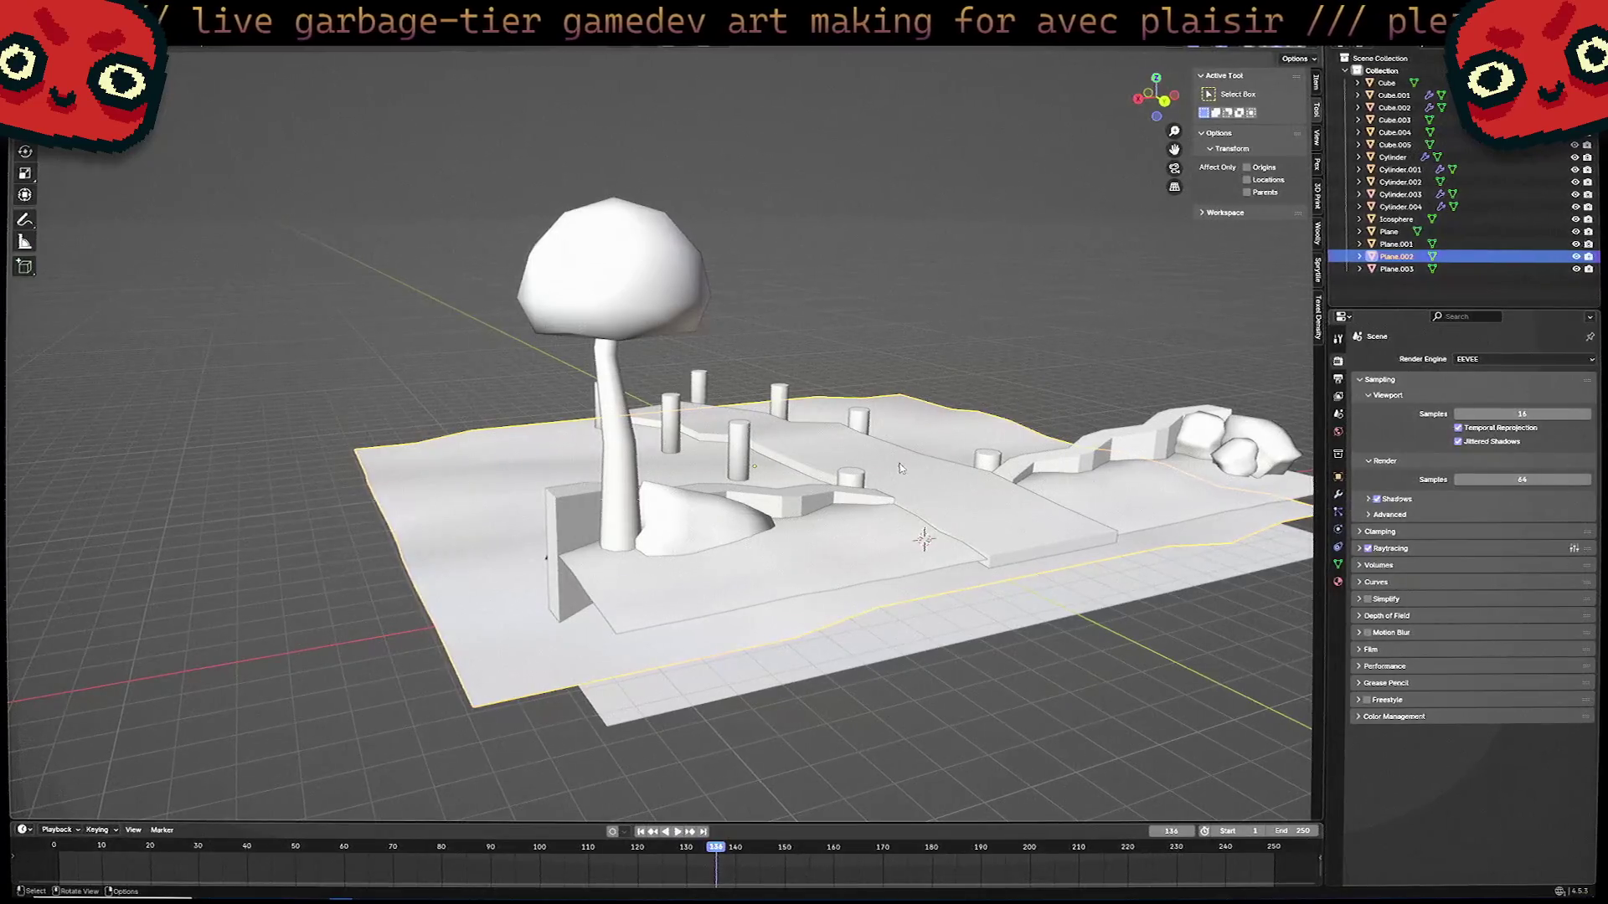
middle_drag(873, 500, 880, 554)
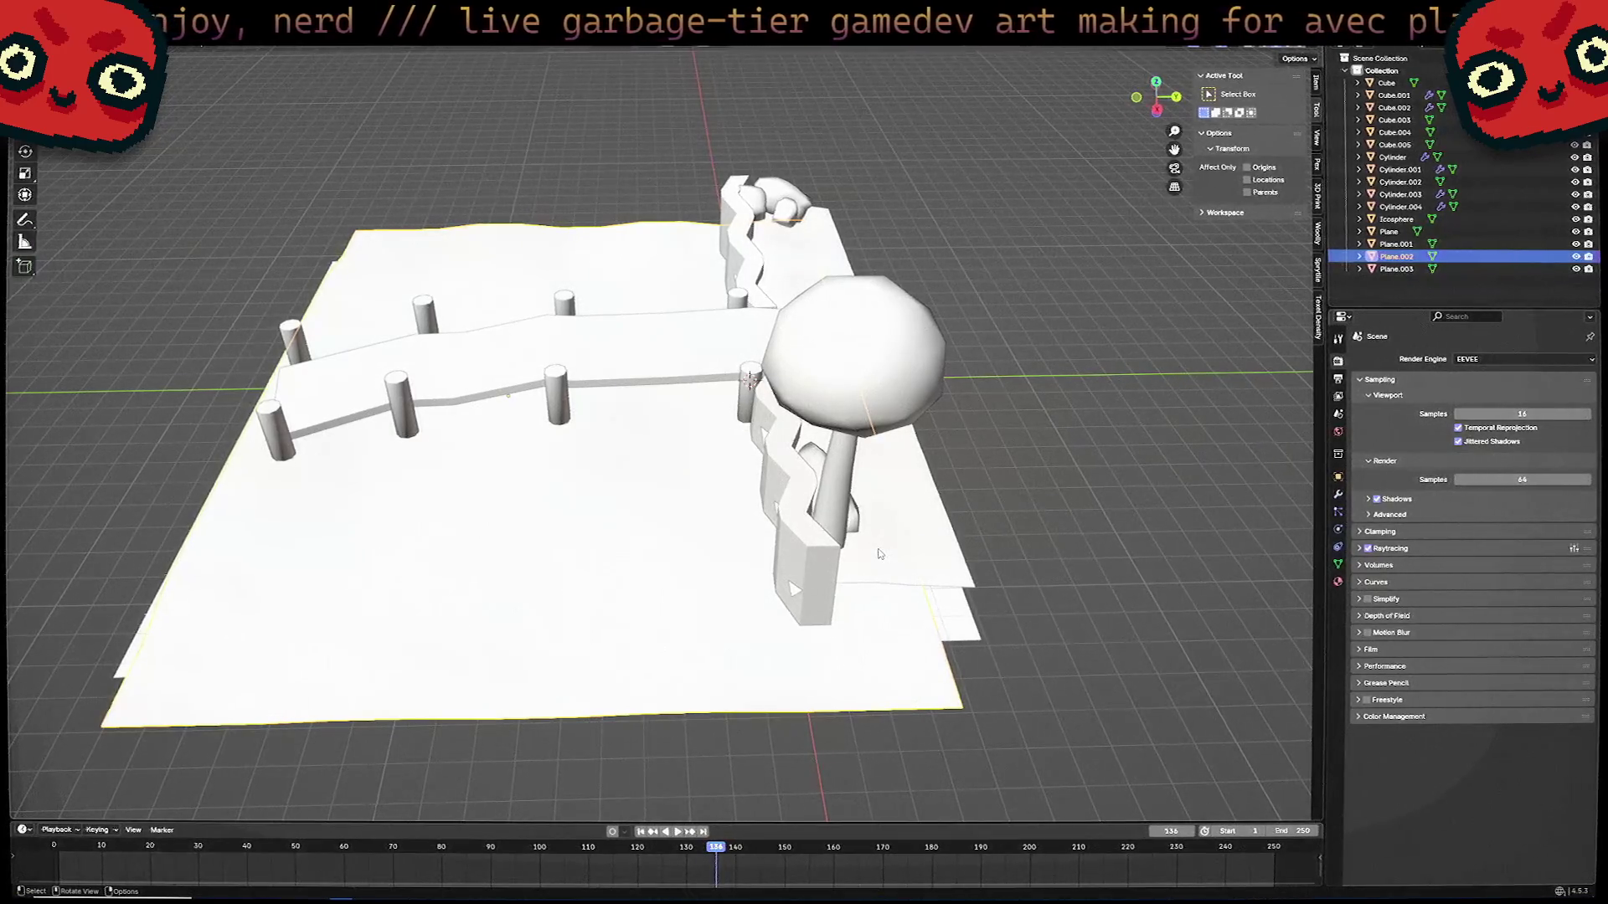
middle_drag(879, 554, 914, 542)
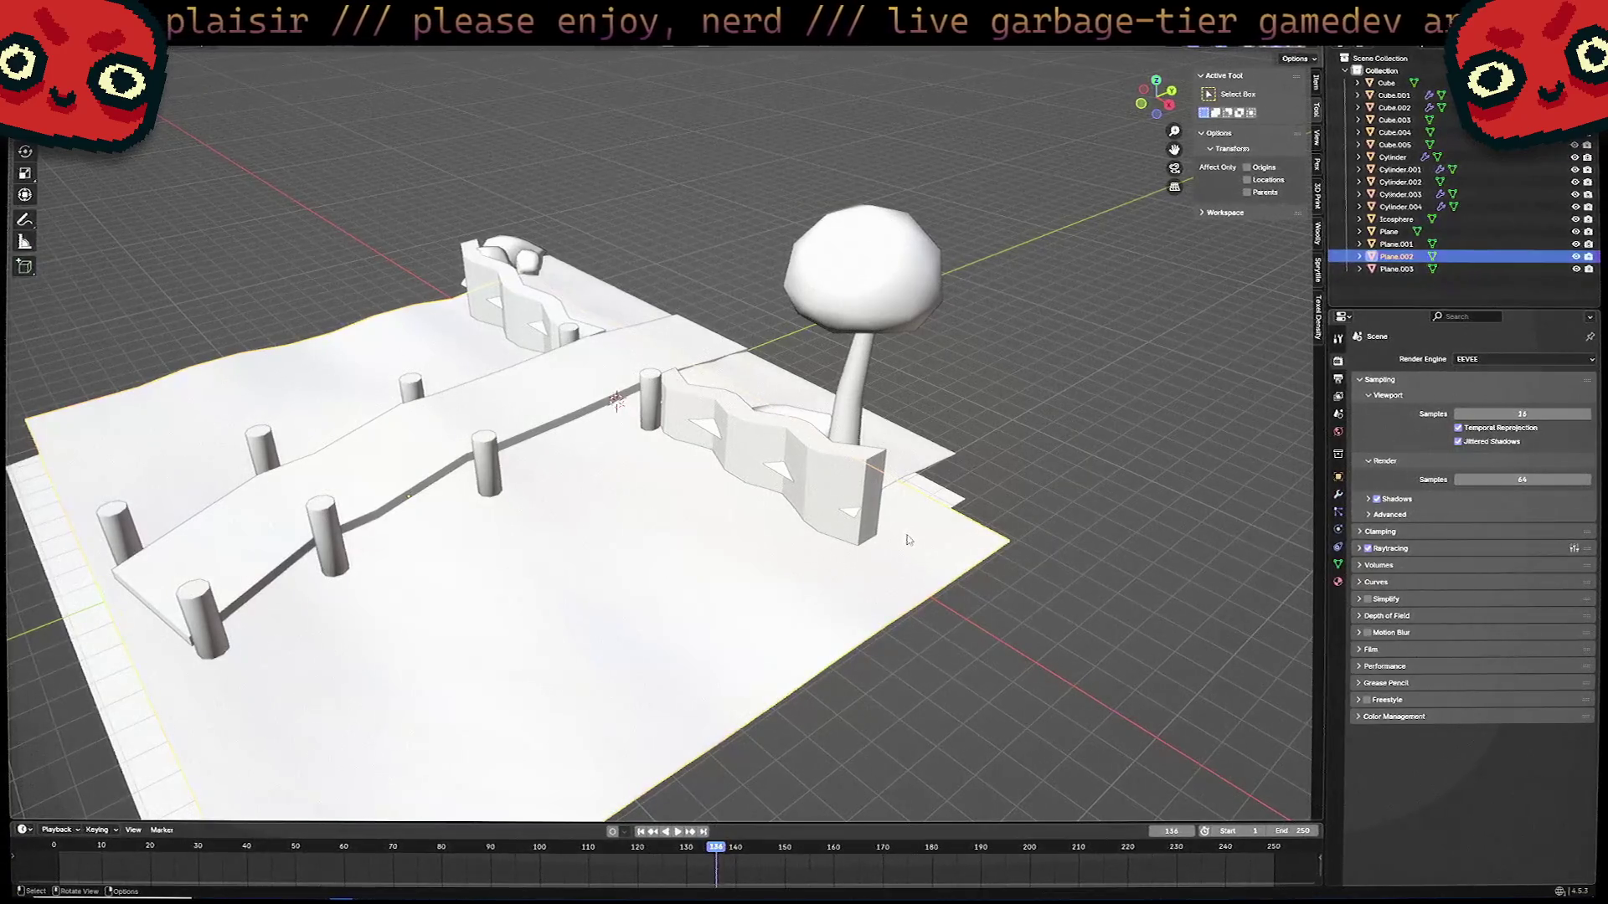
middle_drag(907, 540, 843, 536)
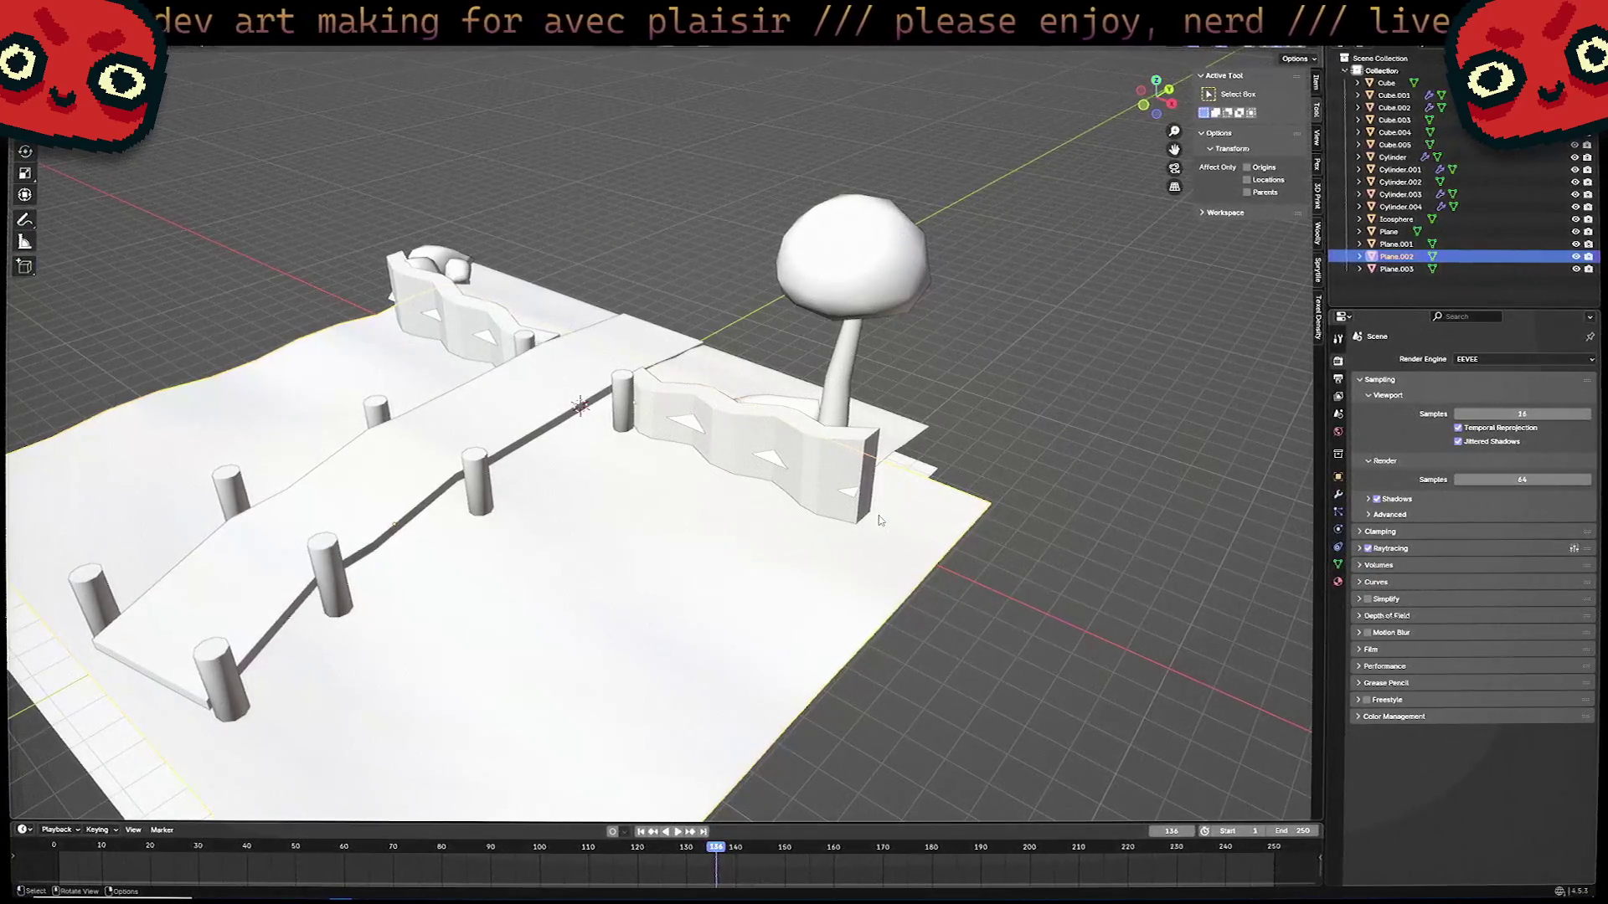
middle_drag(886, 506, 857, 479)
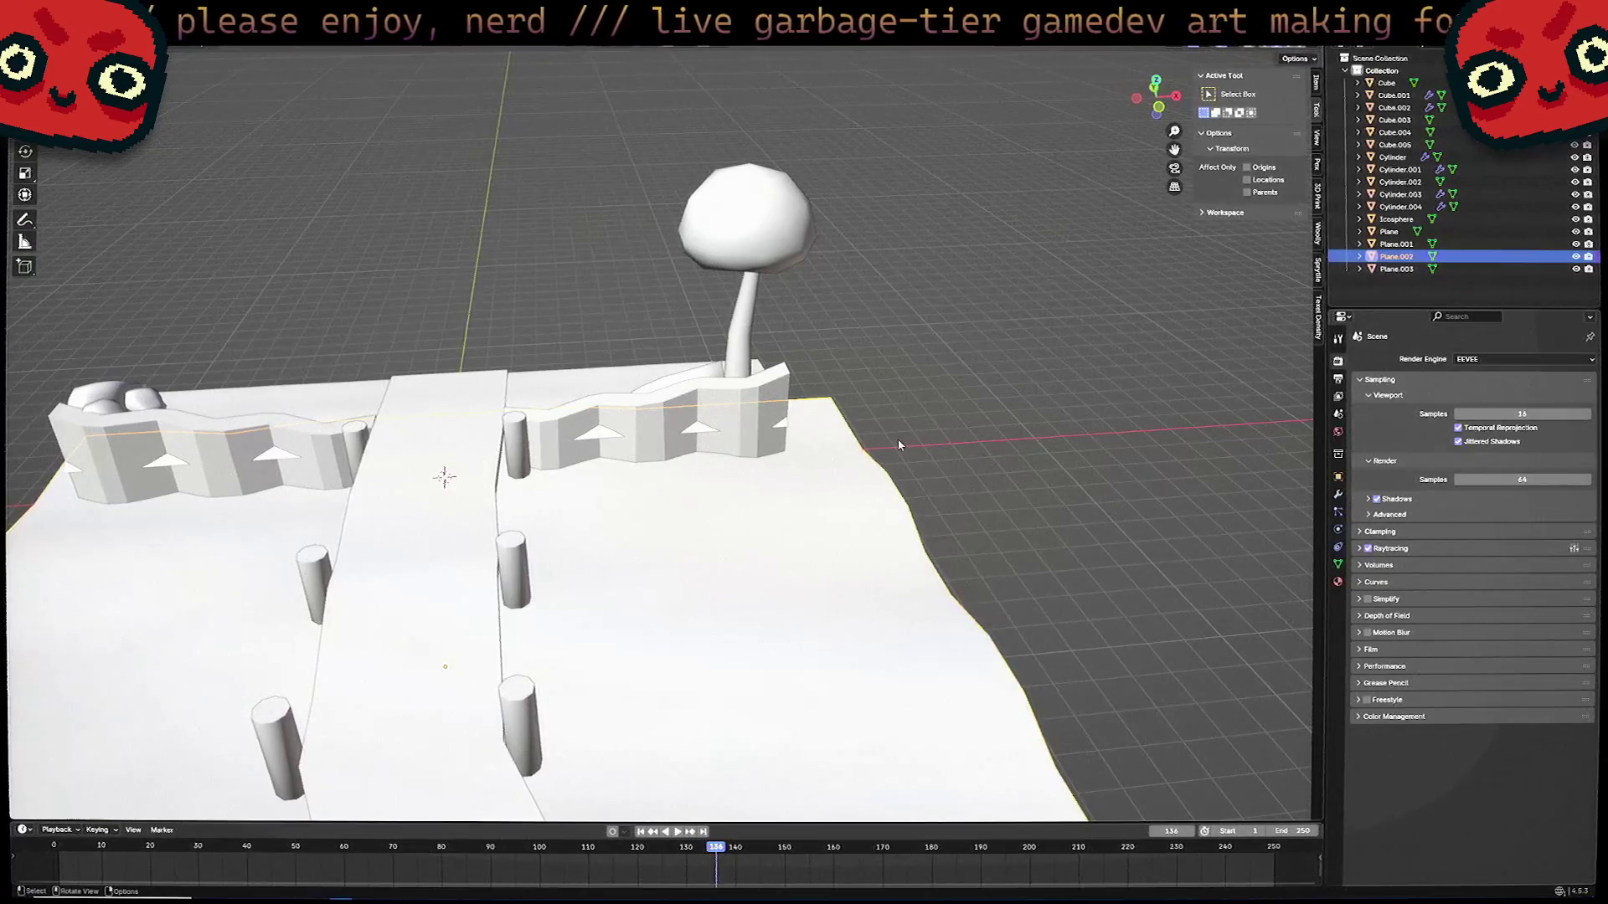
middle_drag(899, 444, 651, 503)
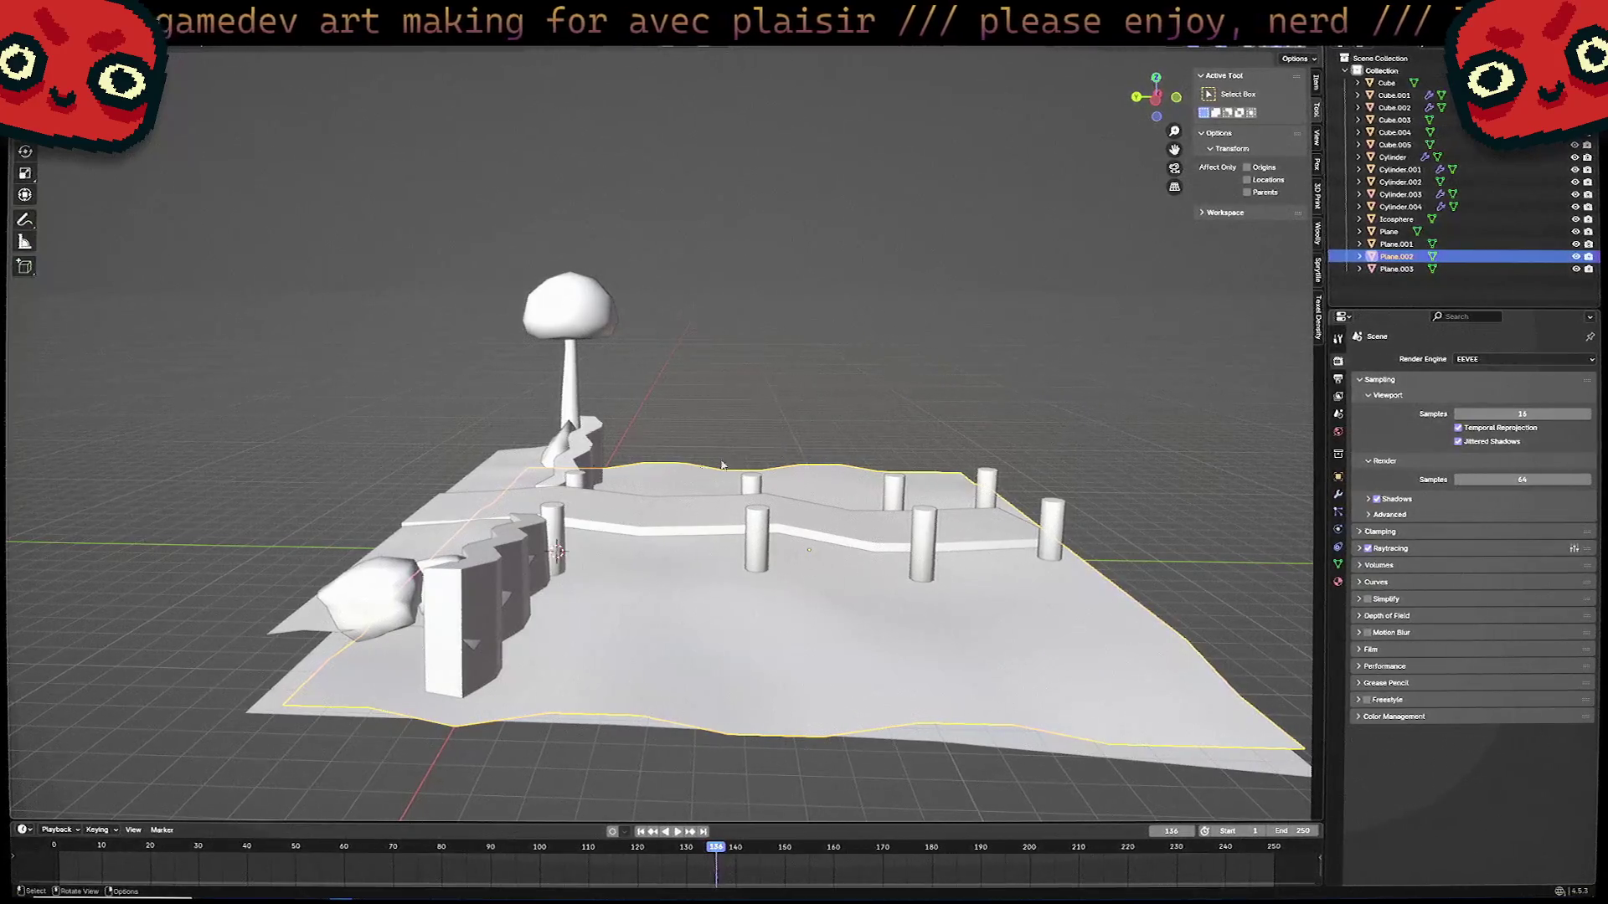
mouse_move(770, 442)
middle_down()
mouse_move(845, 469)
mouse_move(729, 435)
mouse_move(814, 470)
mouse_move(926, 475)
middle_up()
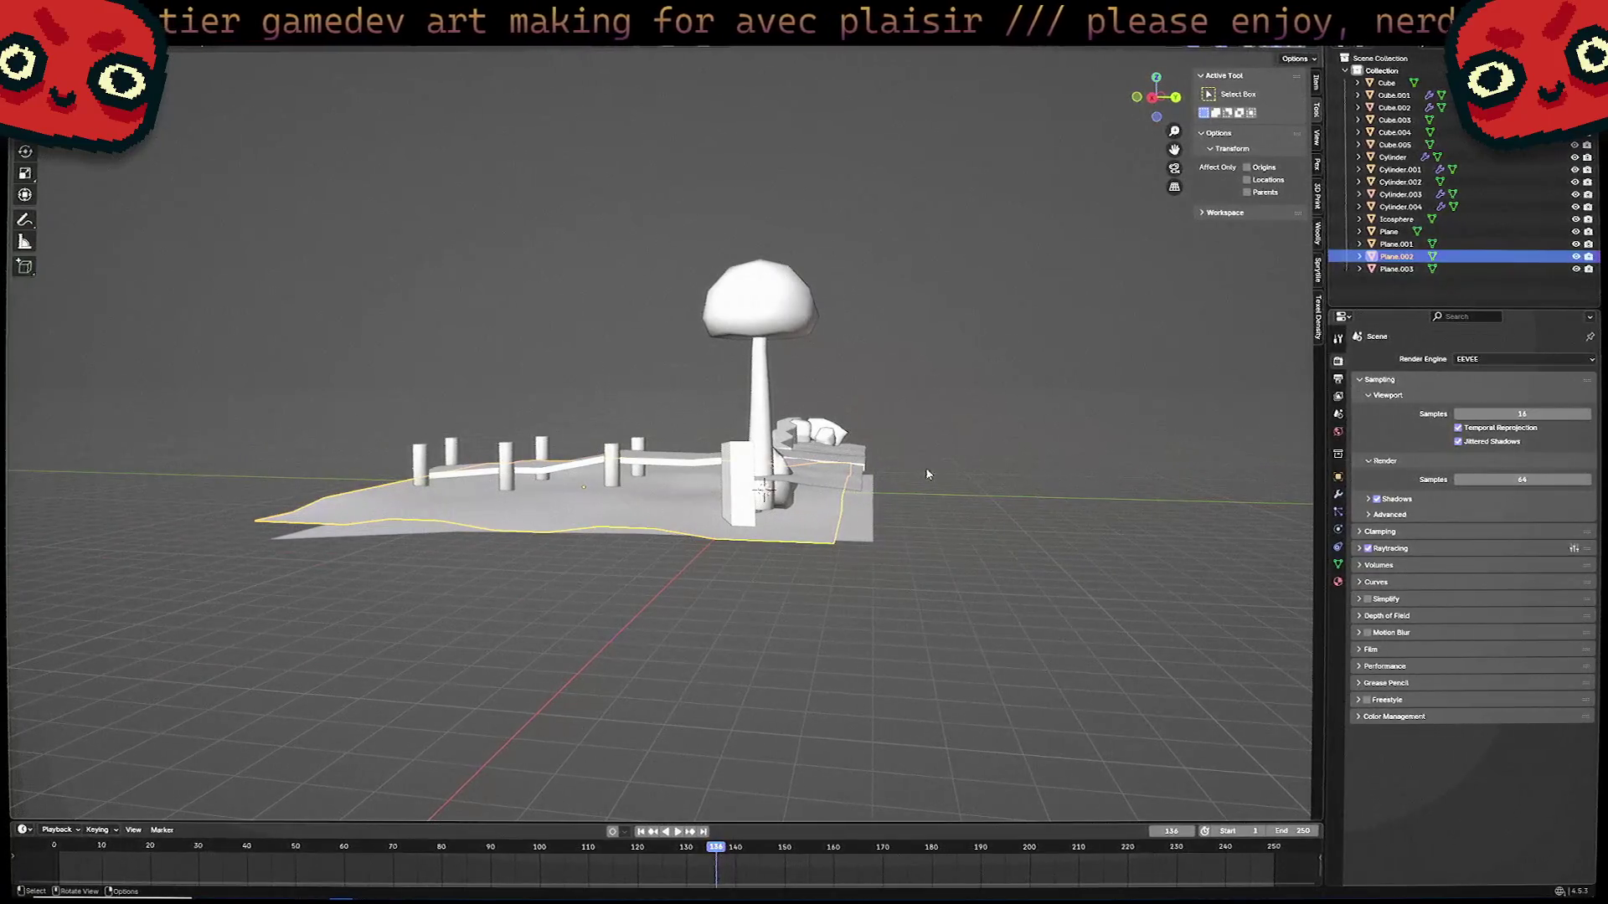
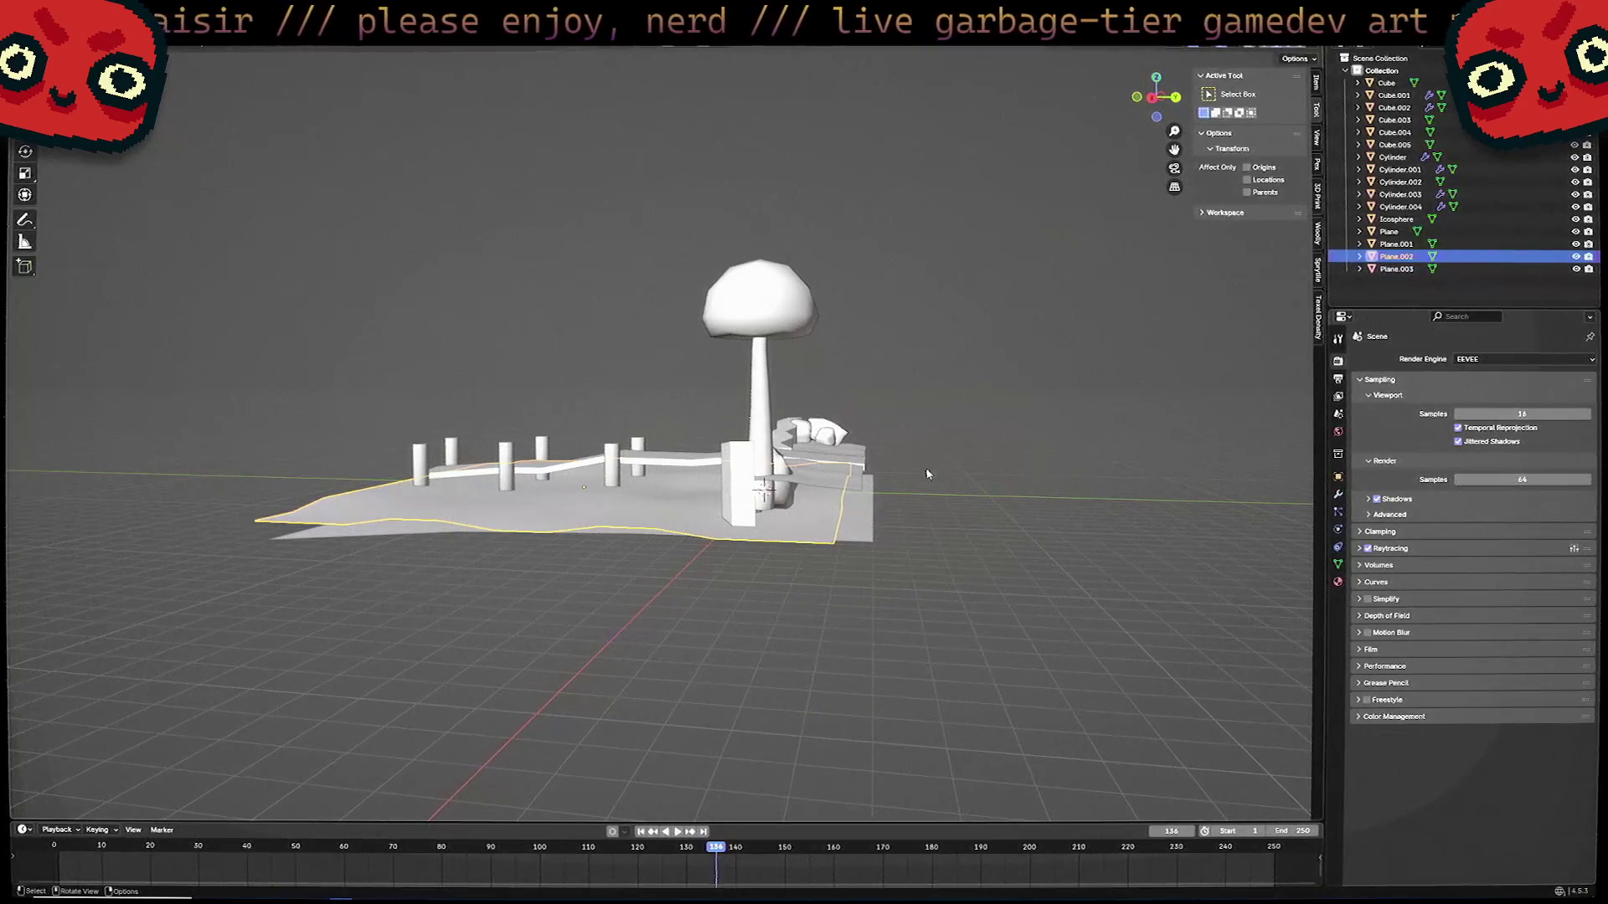
Orbit to low side views of the diorama and reselect the ground plane Plane.002.
middle_drag(926, 419, 854, 523)
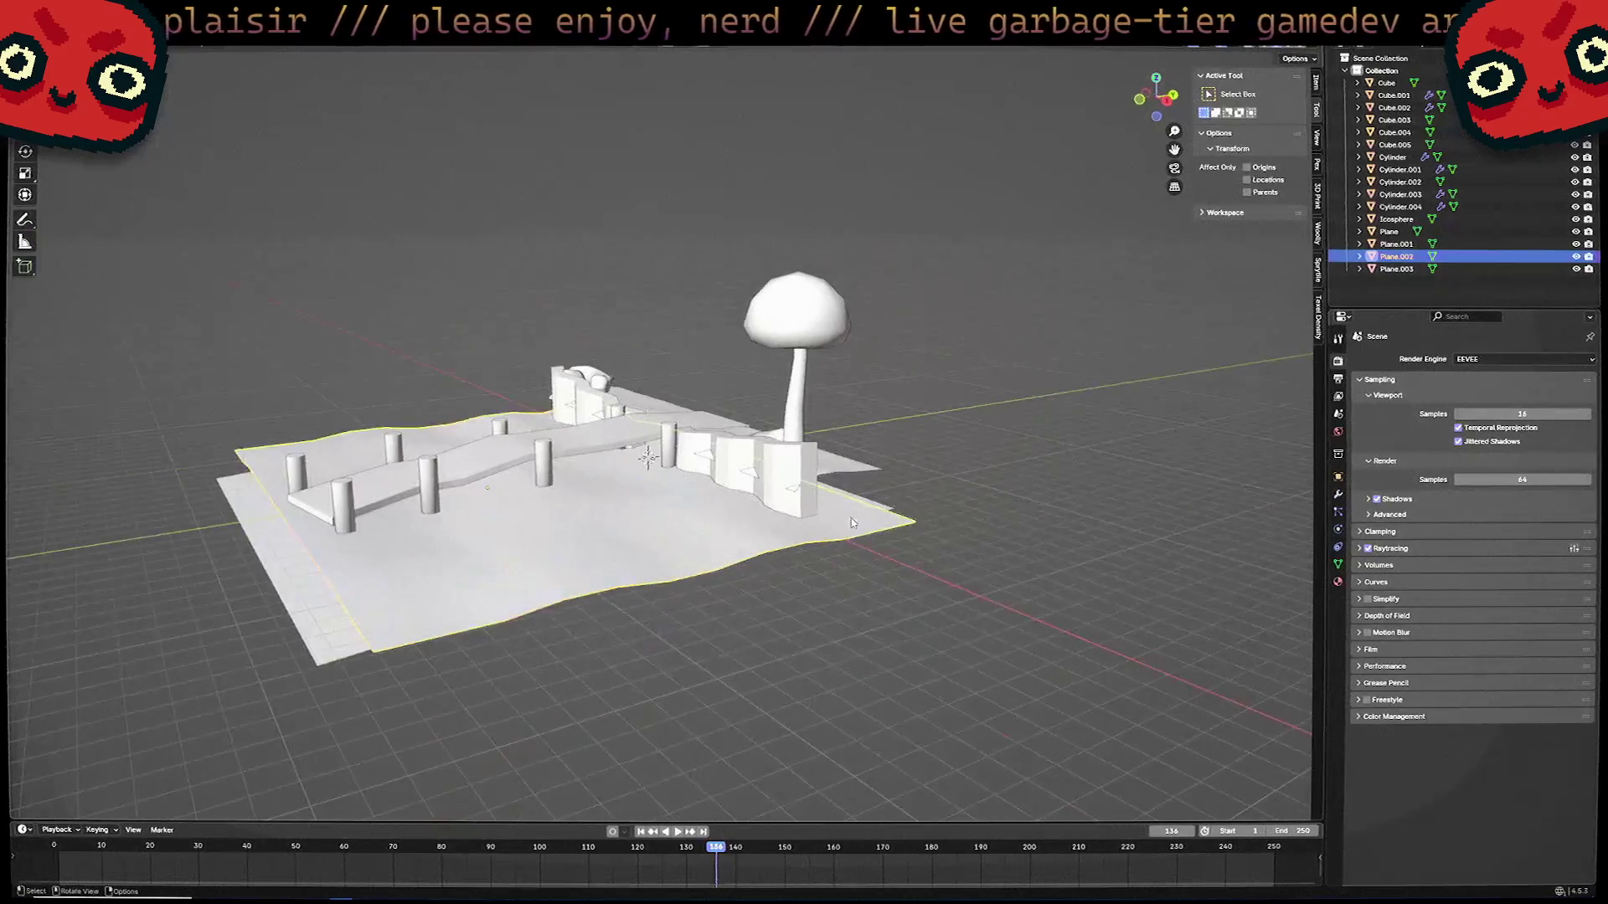
scroll(854, 523, up, 6)
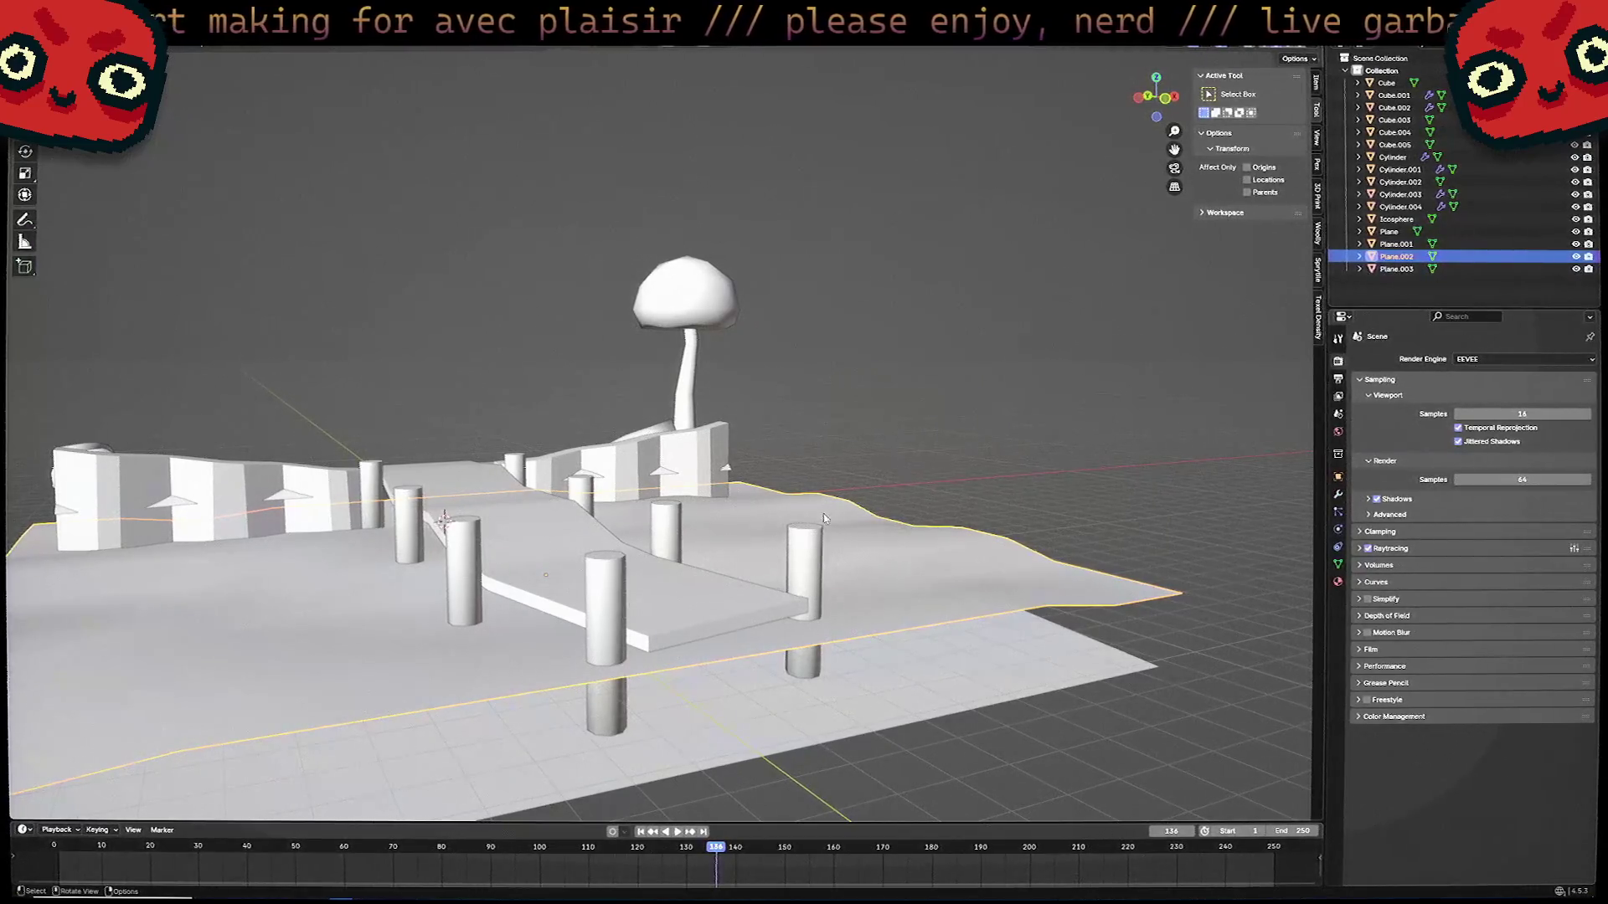
mouse_move(485, 448)
middle_down()
mouse_move(650, 384)
mouse_move(794, 457)
mouse_move(743, 515)
mouse_move(874, 505)
mouse_move(751, 499)
mouse_move(748, 520)
mouse_move(749, 503)
middle_up()
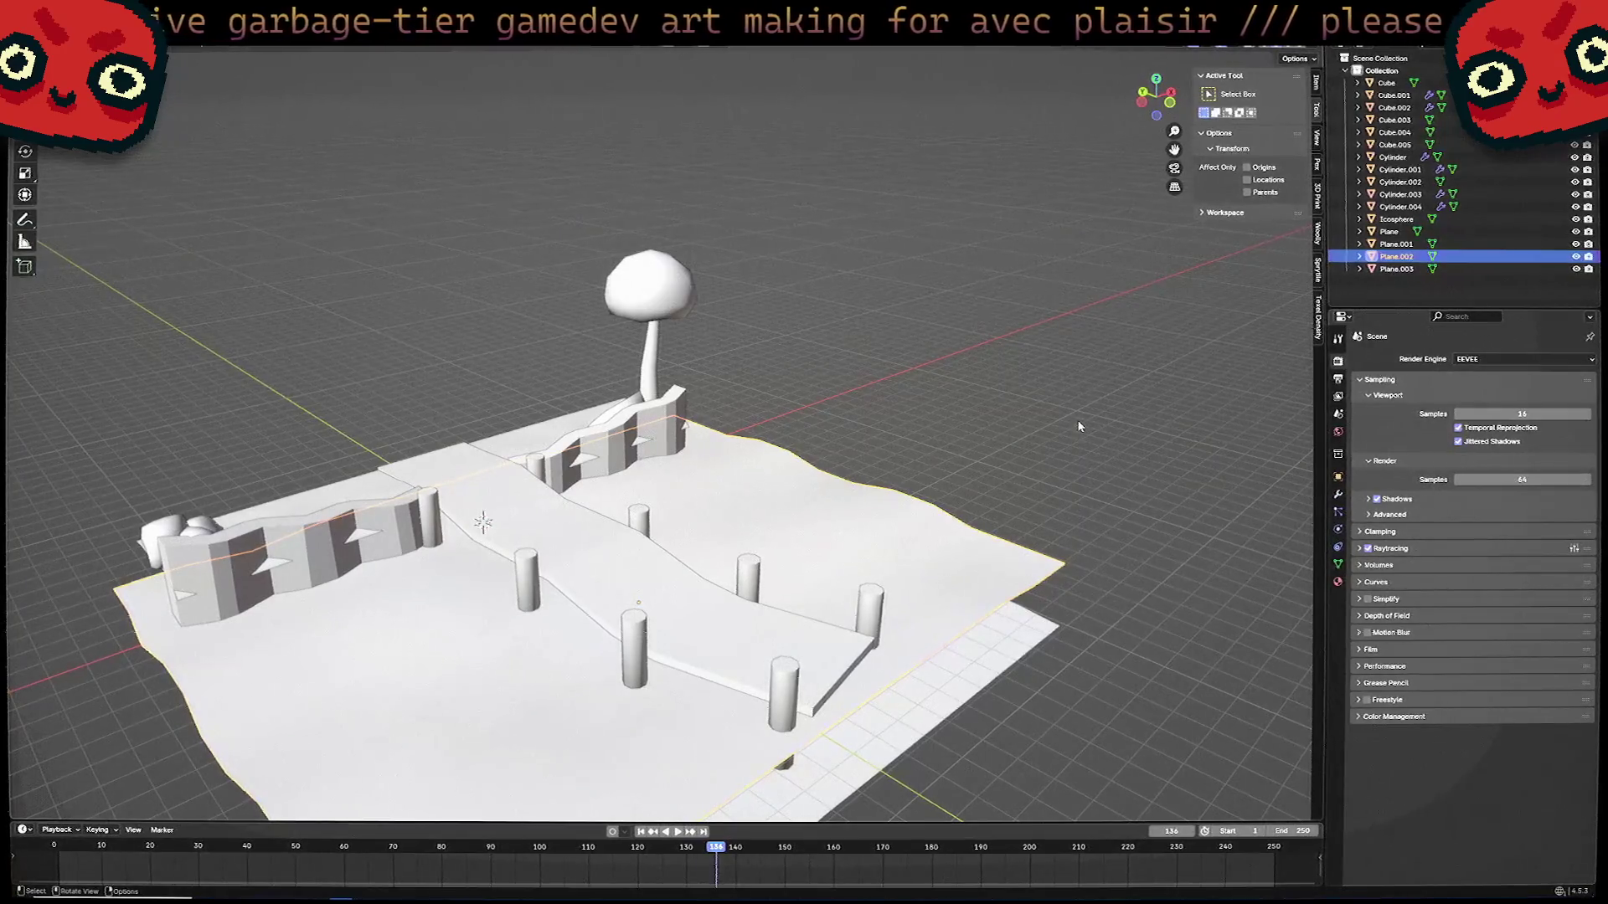
mouse_move(716, 494)
middle_down()
mouse_move(857, 474)
mouse_move(1077, 564)
mouse_move(587, 607)
mouse_move(800, 572)
mouse_move(769, 524)
middle_up()
click(863, 476)
click(726, 559)
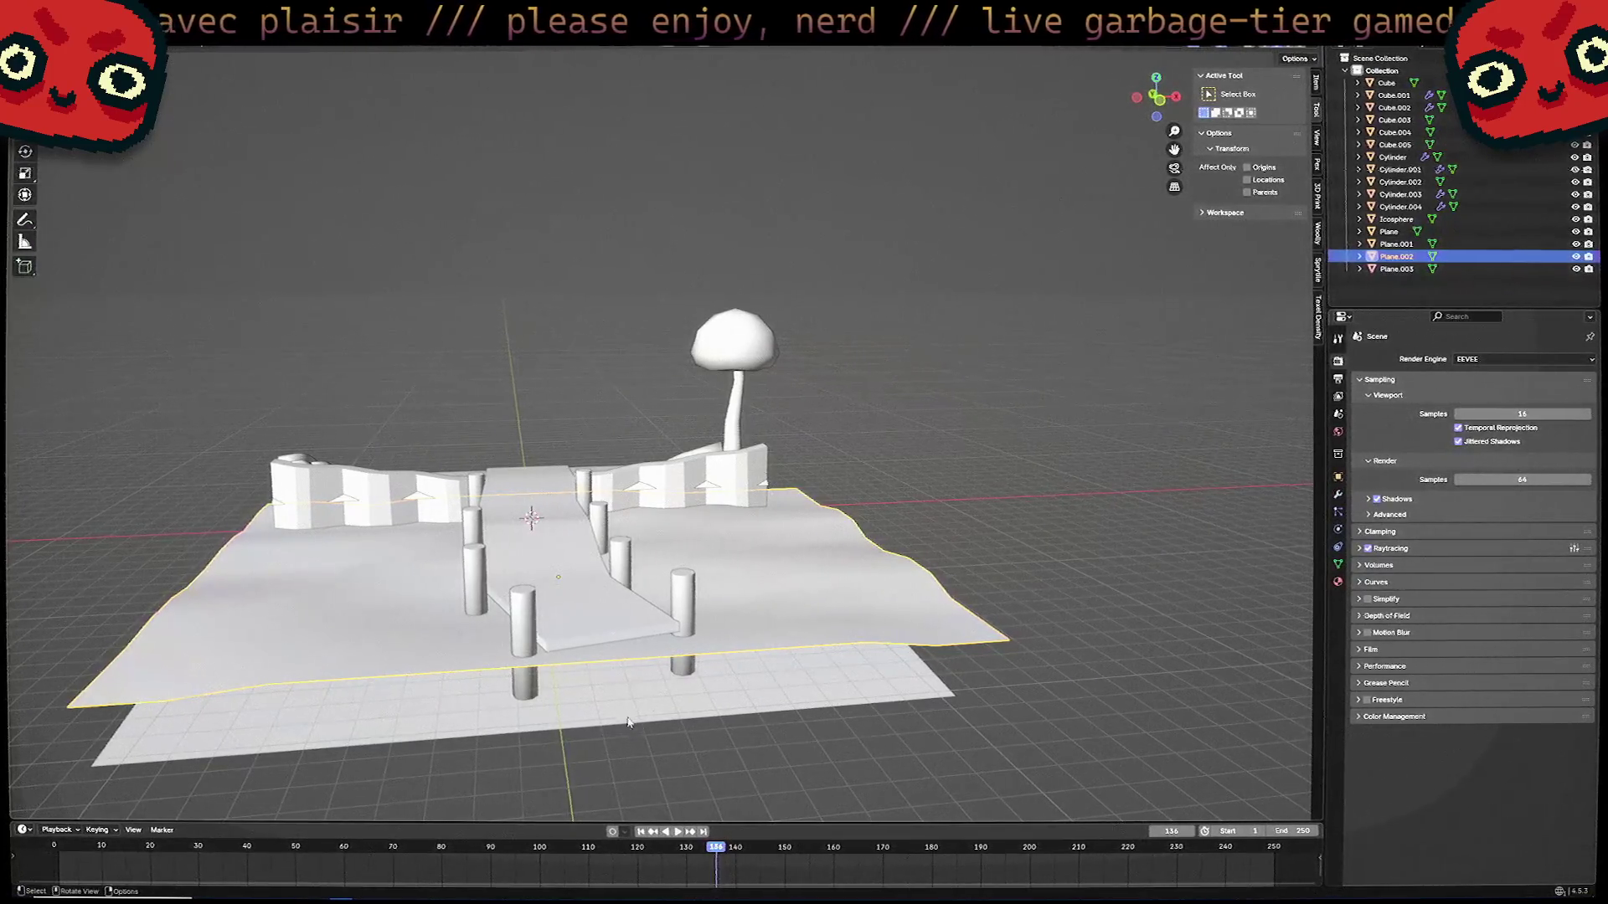
mouse_move(628, 722)
middle_down()
mouse_move(670, 627)
mouse_move(840, 618)
middle_up()
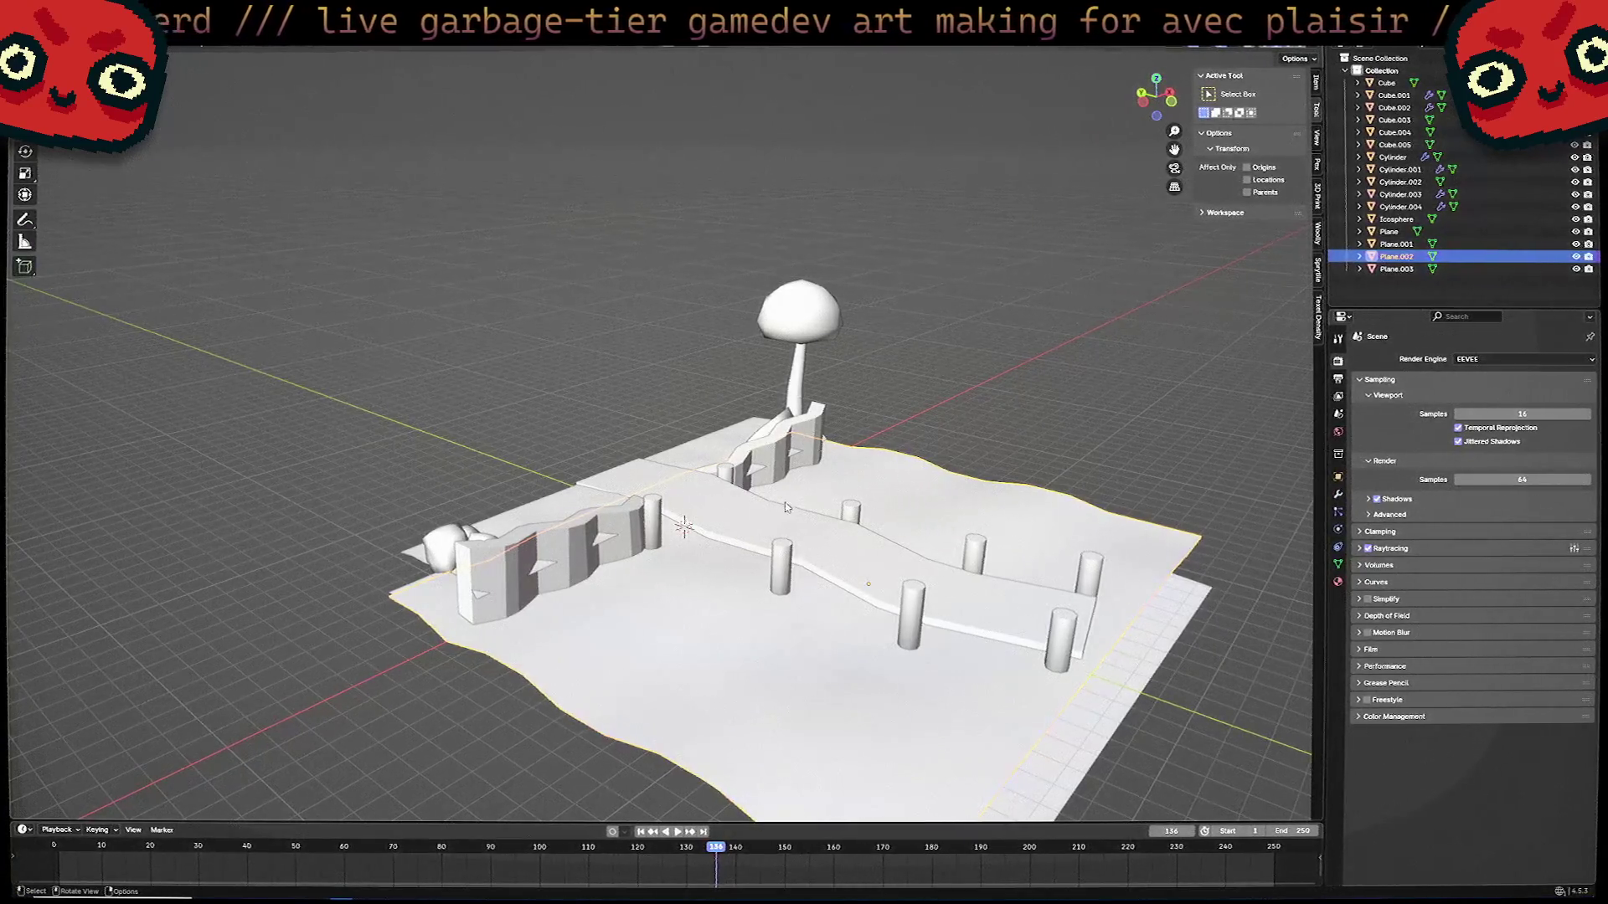
mouse_move(787, 505)
middle_down()
mouse_move(863, 490)
mouse_move(840, 480)
mouse_move(832, 502)
mouse_move(1052, 525)
mouse_move(751, 580)
mouse_move(700, 661)
mouse_move(759, 596)
mouse_move(763, 611)
mouse_move(766, 588)
middle_up()
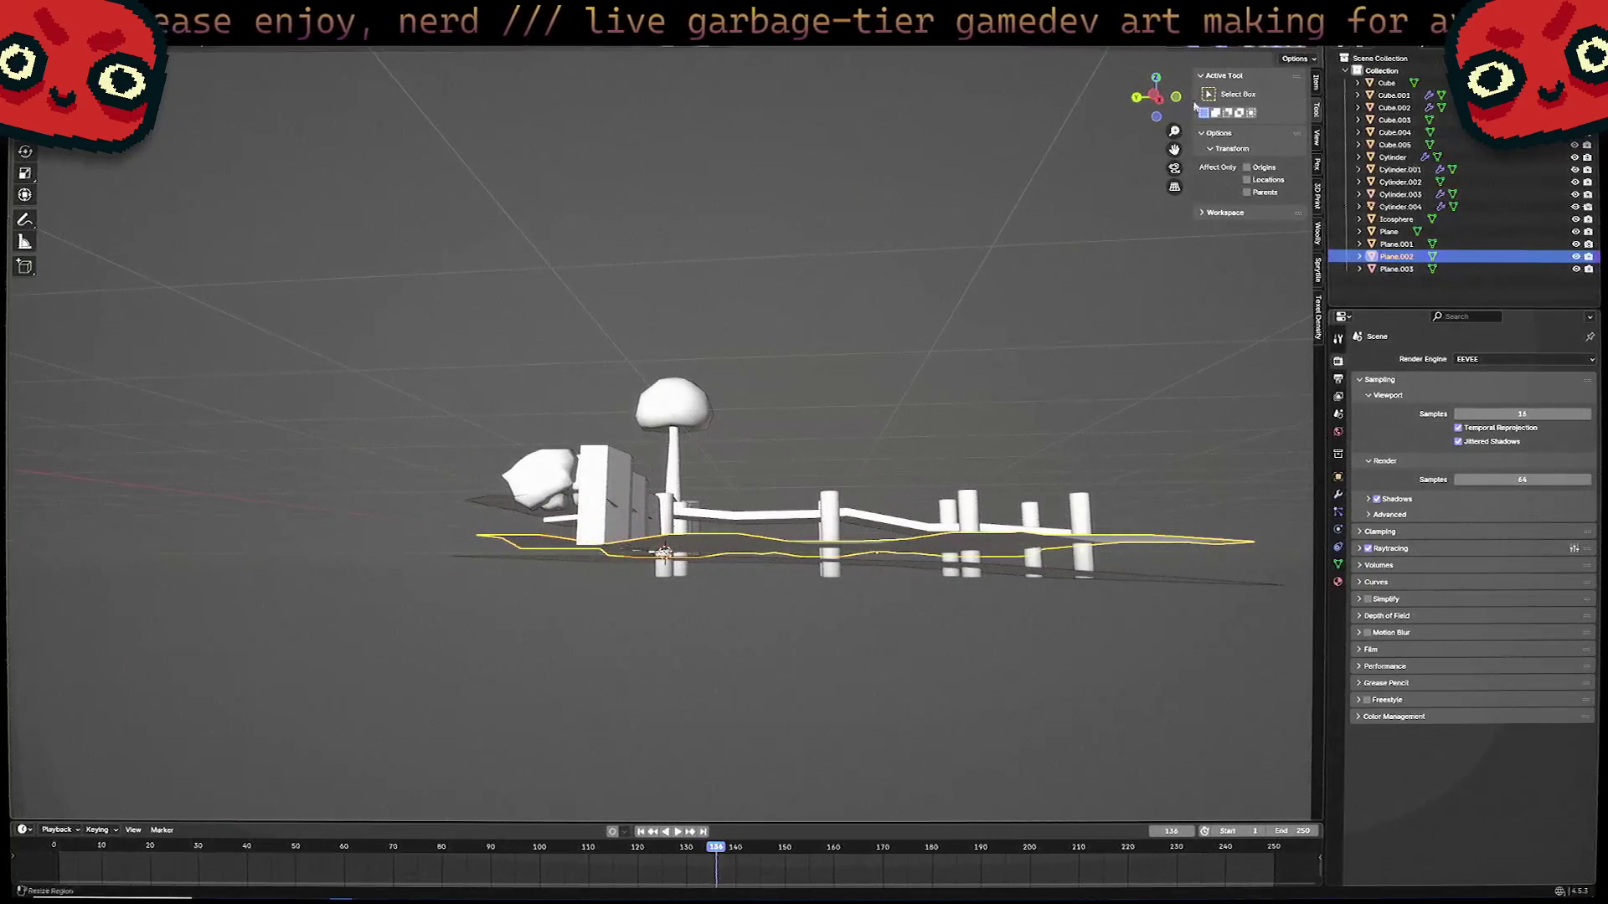
click(1160, 109)
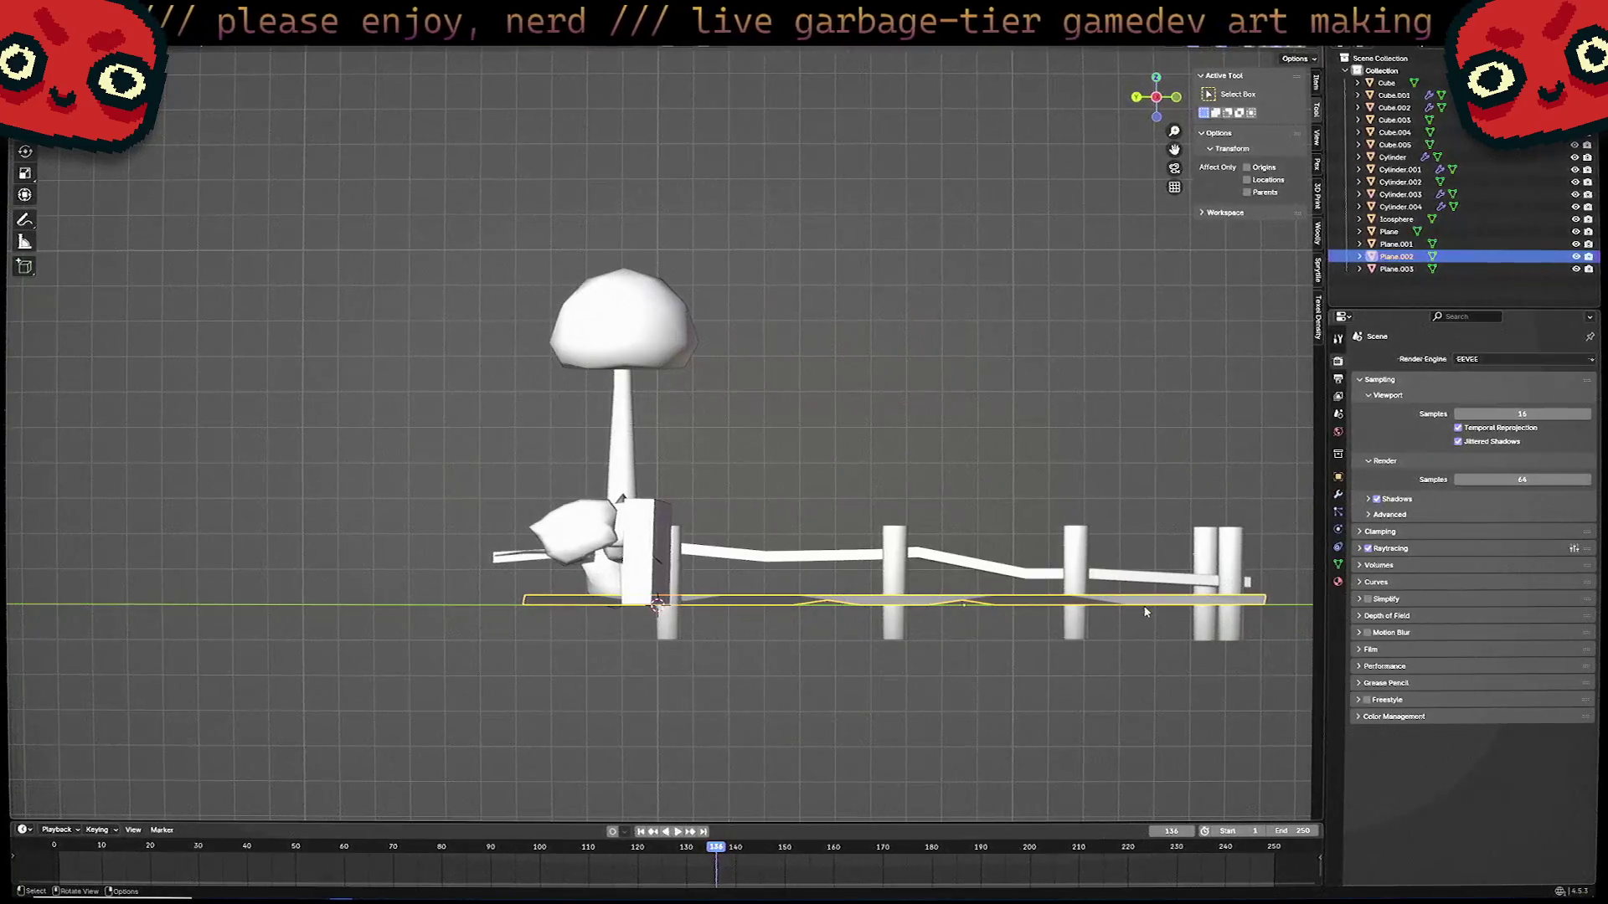
mouse_move(1126, 673)
middle_down()
mouse_move(1093, 657)
mouse_move(1082, 680)
mouse_move(981, 638)
middle_up()
scroll(983, 637, down, 2)
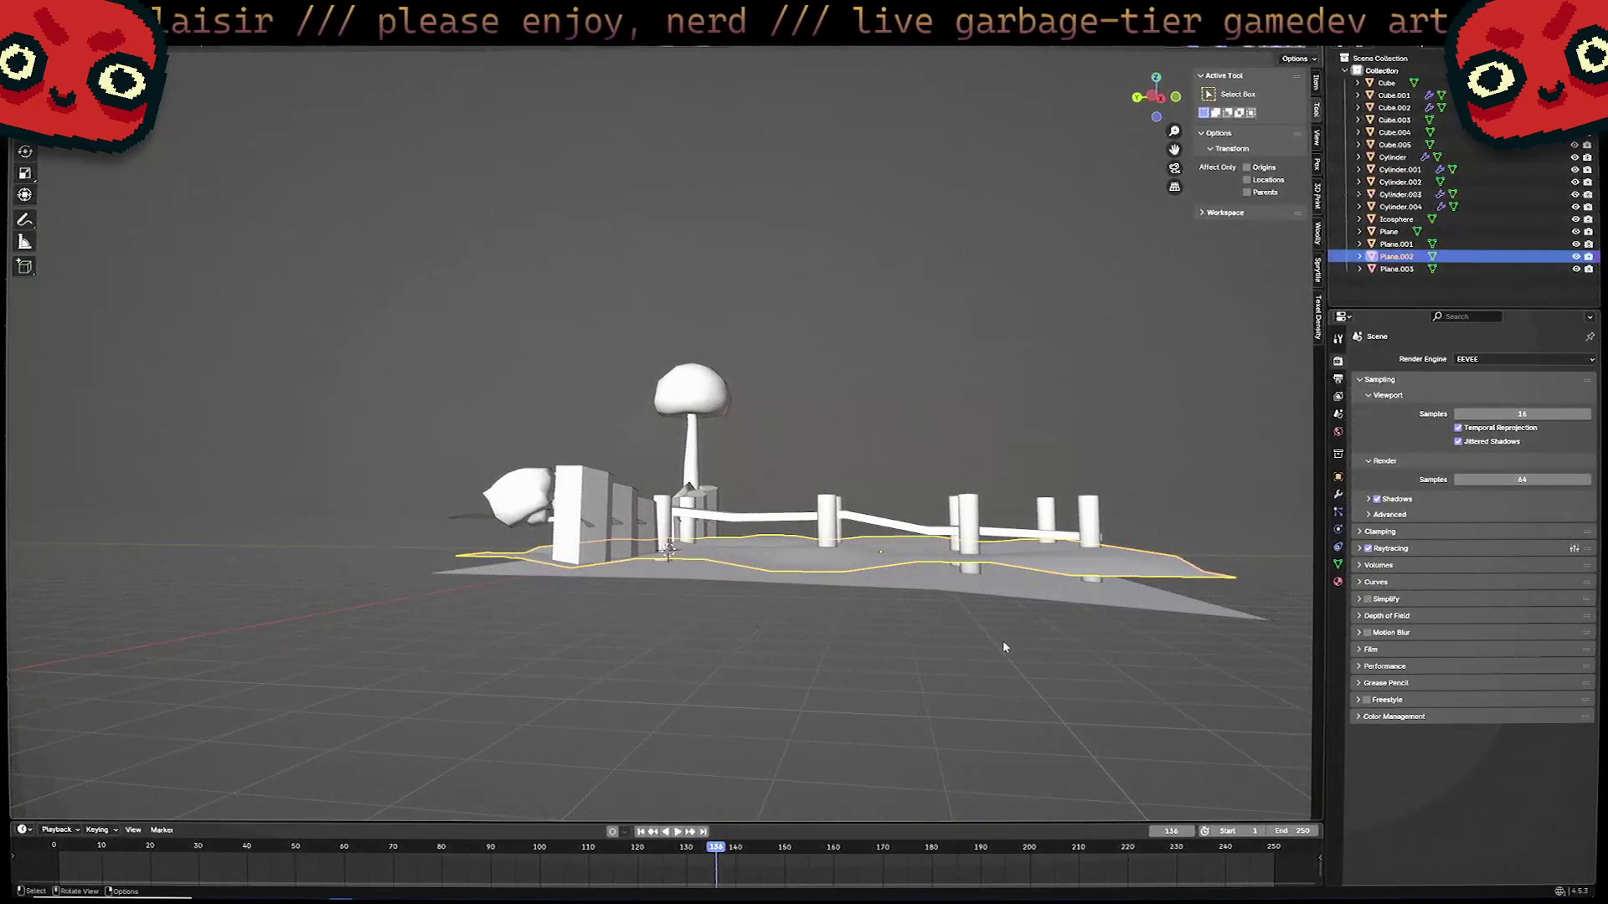
Raise Plane.002 by 0.421 m along Z, then deselect it.
key(g)
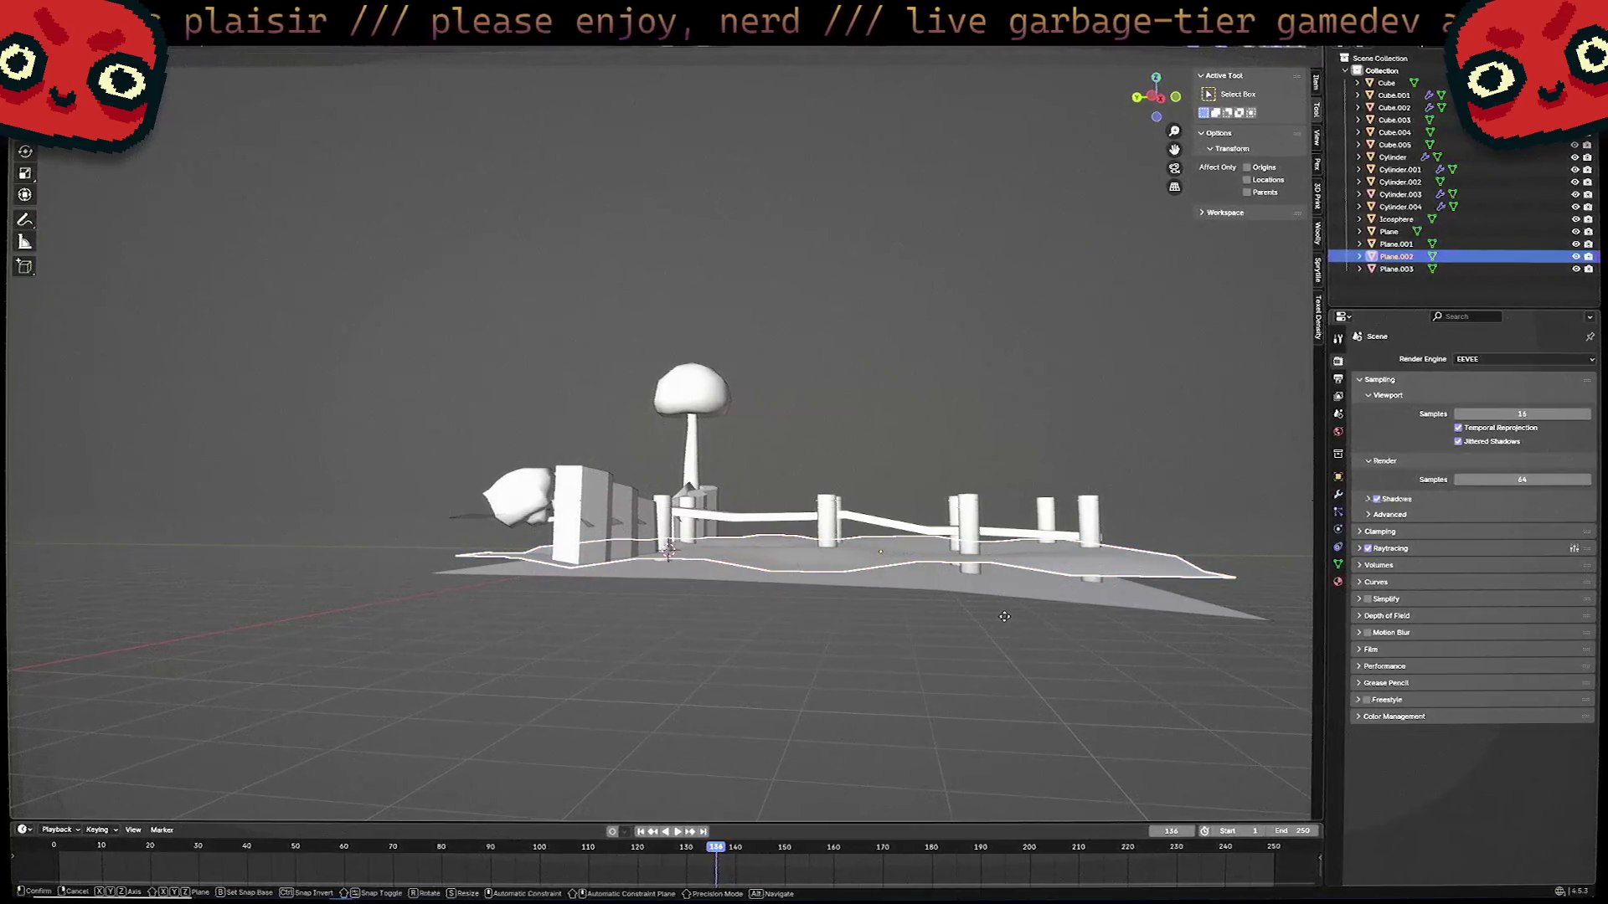
click(1004, 616)
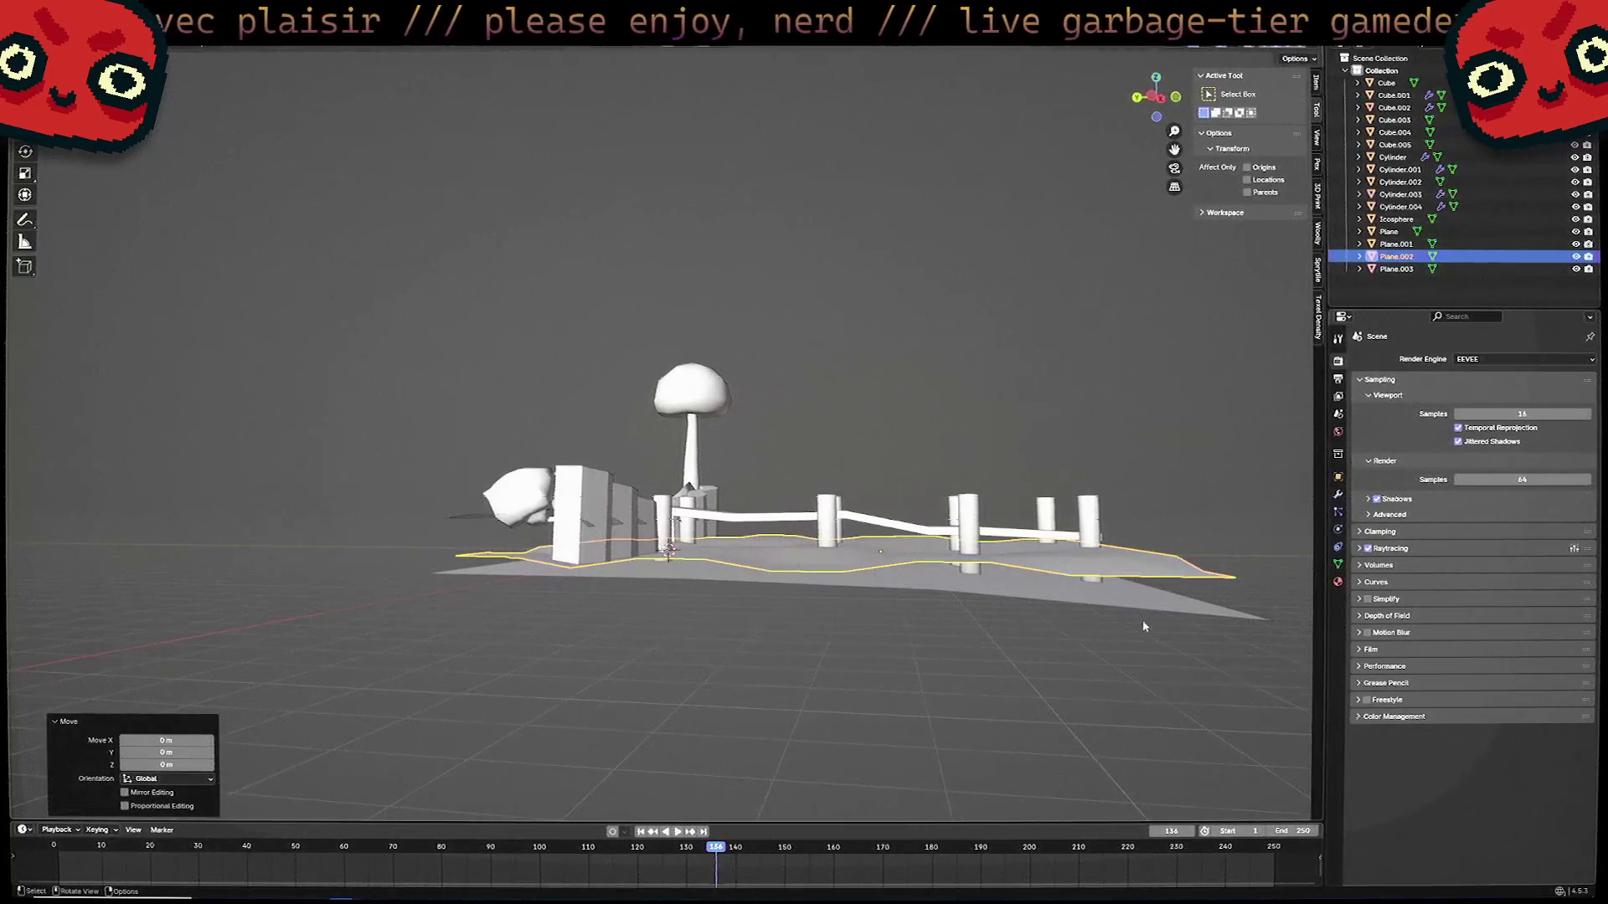
mouse_move(1144, 626)
middle_down()
mouse_move(1141, 657)
mouse_move(1183, 610)
mouse_move(1134, 639)
middle_up()
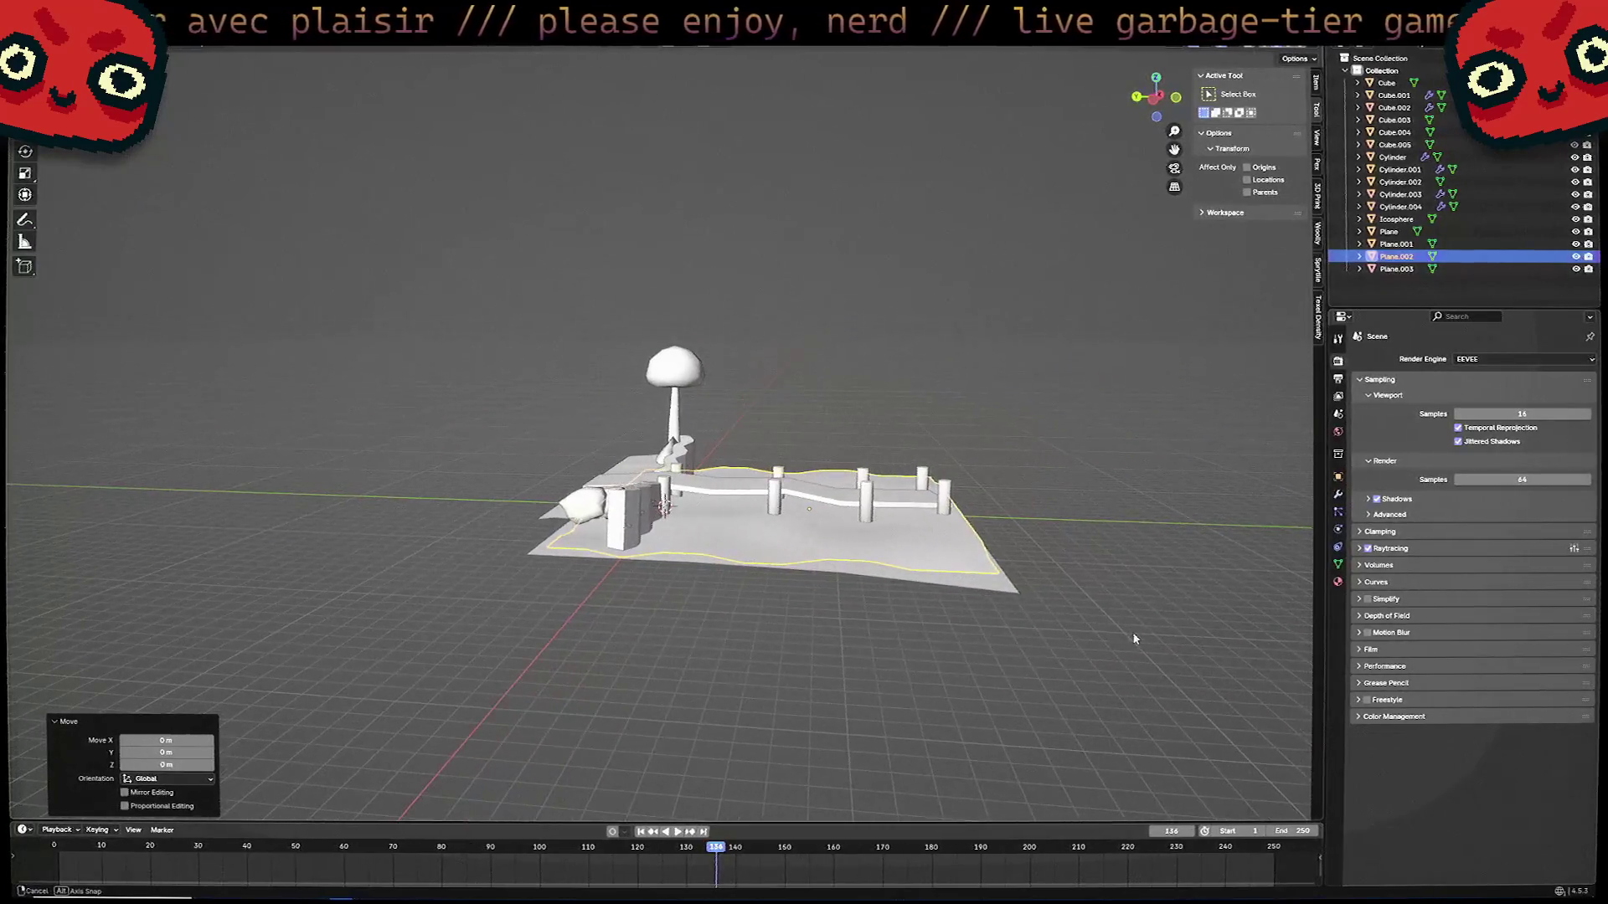
key(g)
key(z)
click(1135, 635)
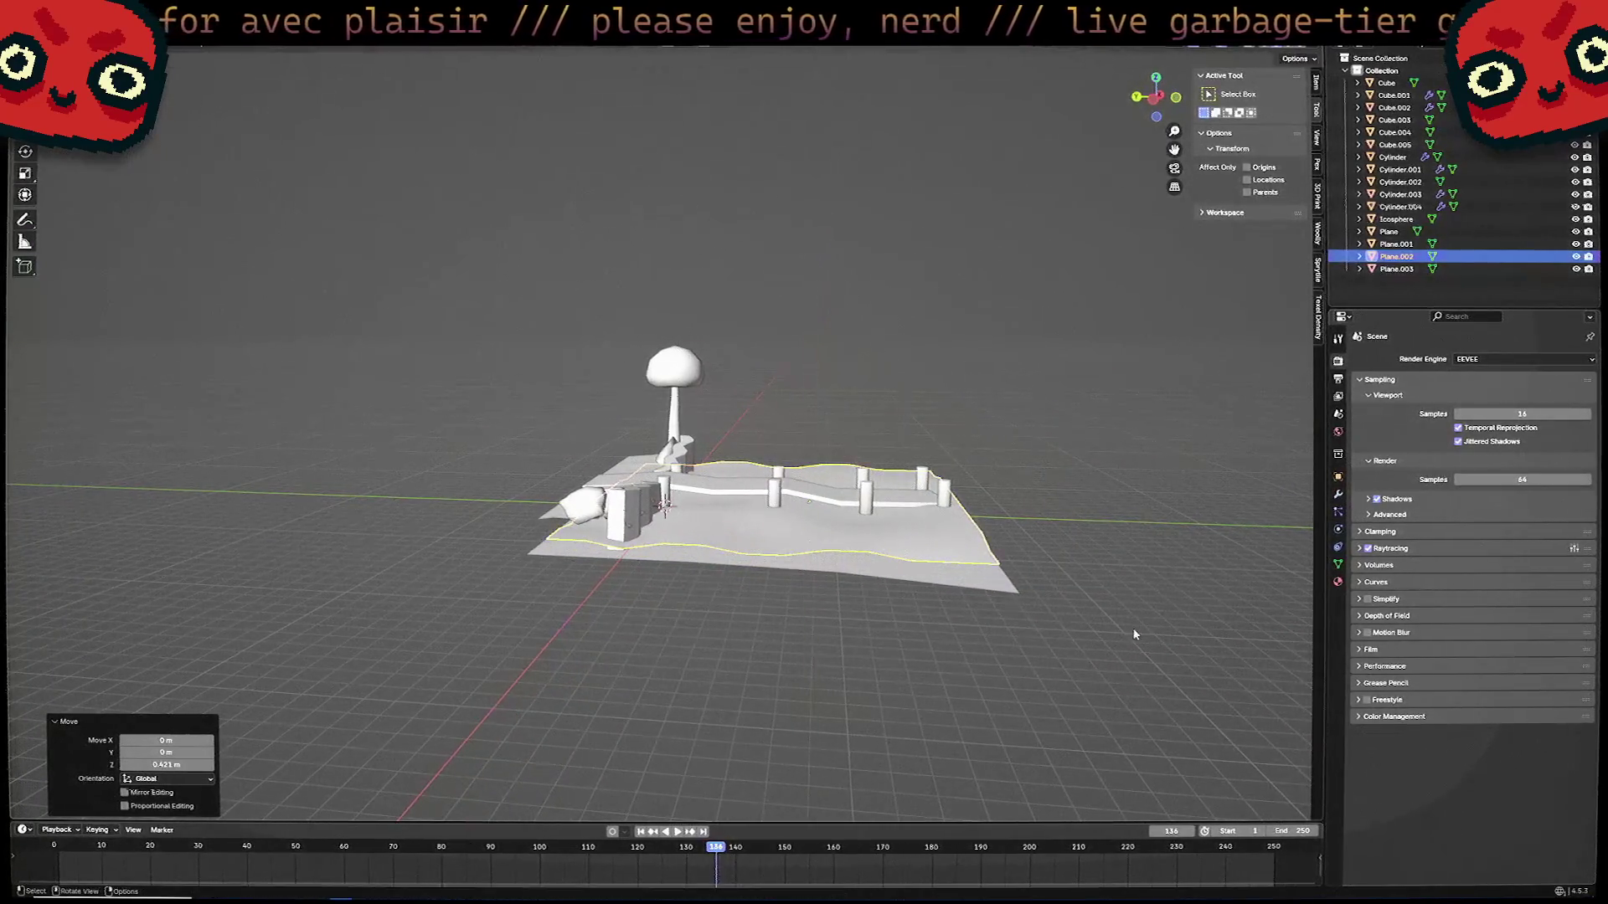
click(1110, 554)
middle_drag(1110, 554, 1111, 552)
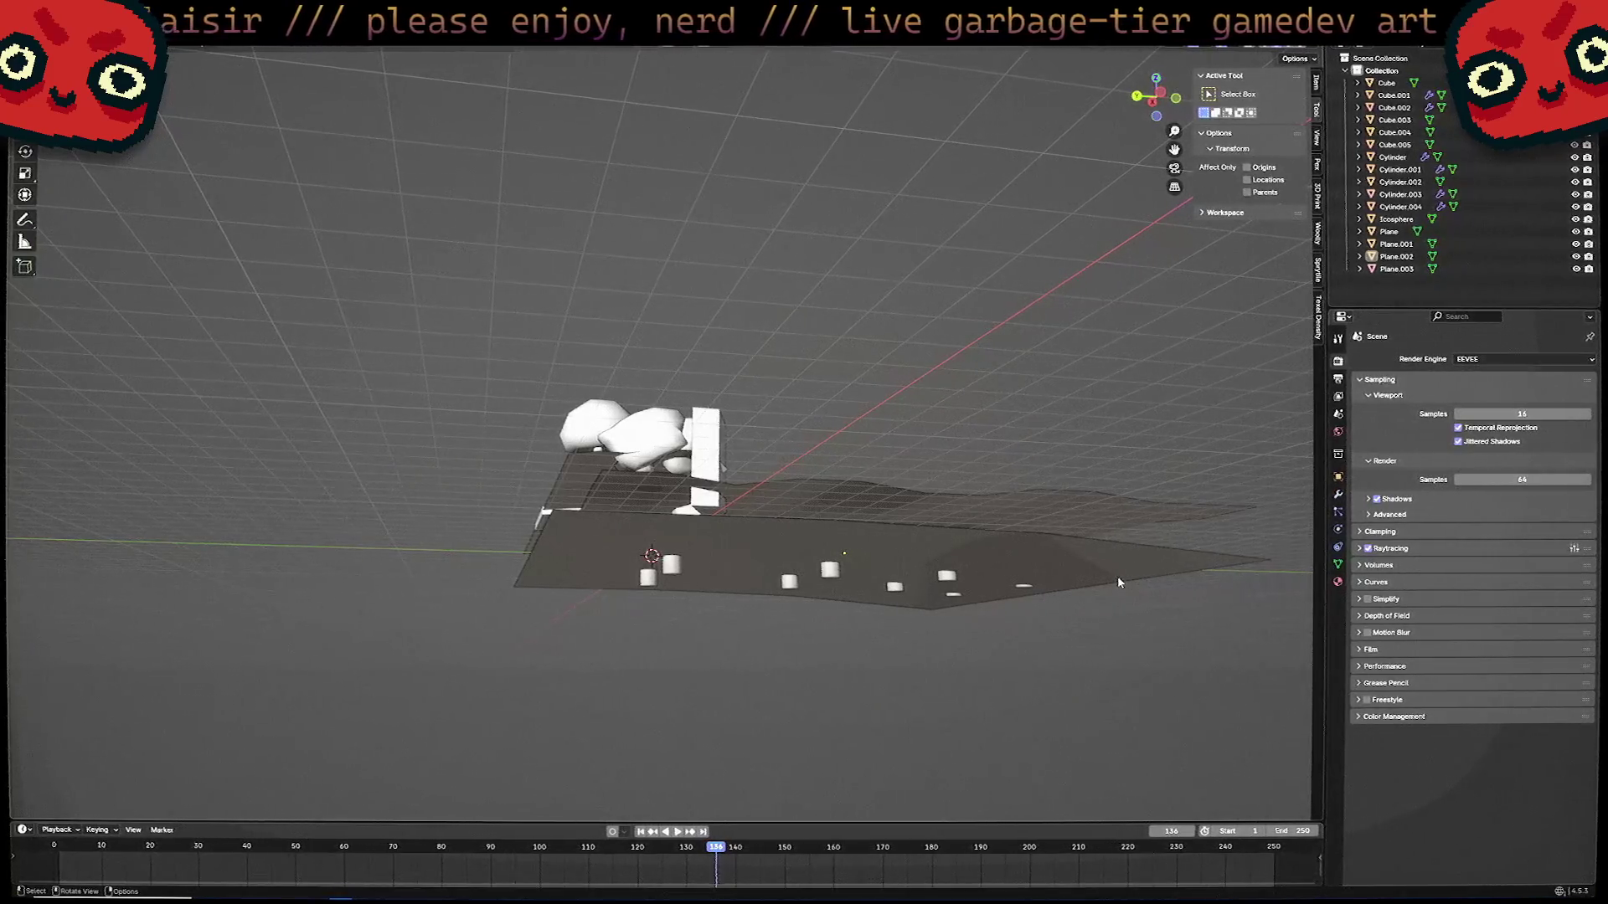
middle_drag(1119, 582, 1053, 546)
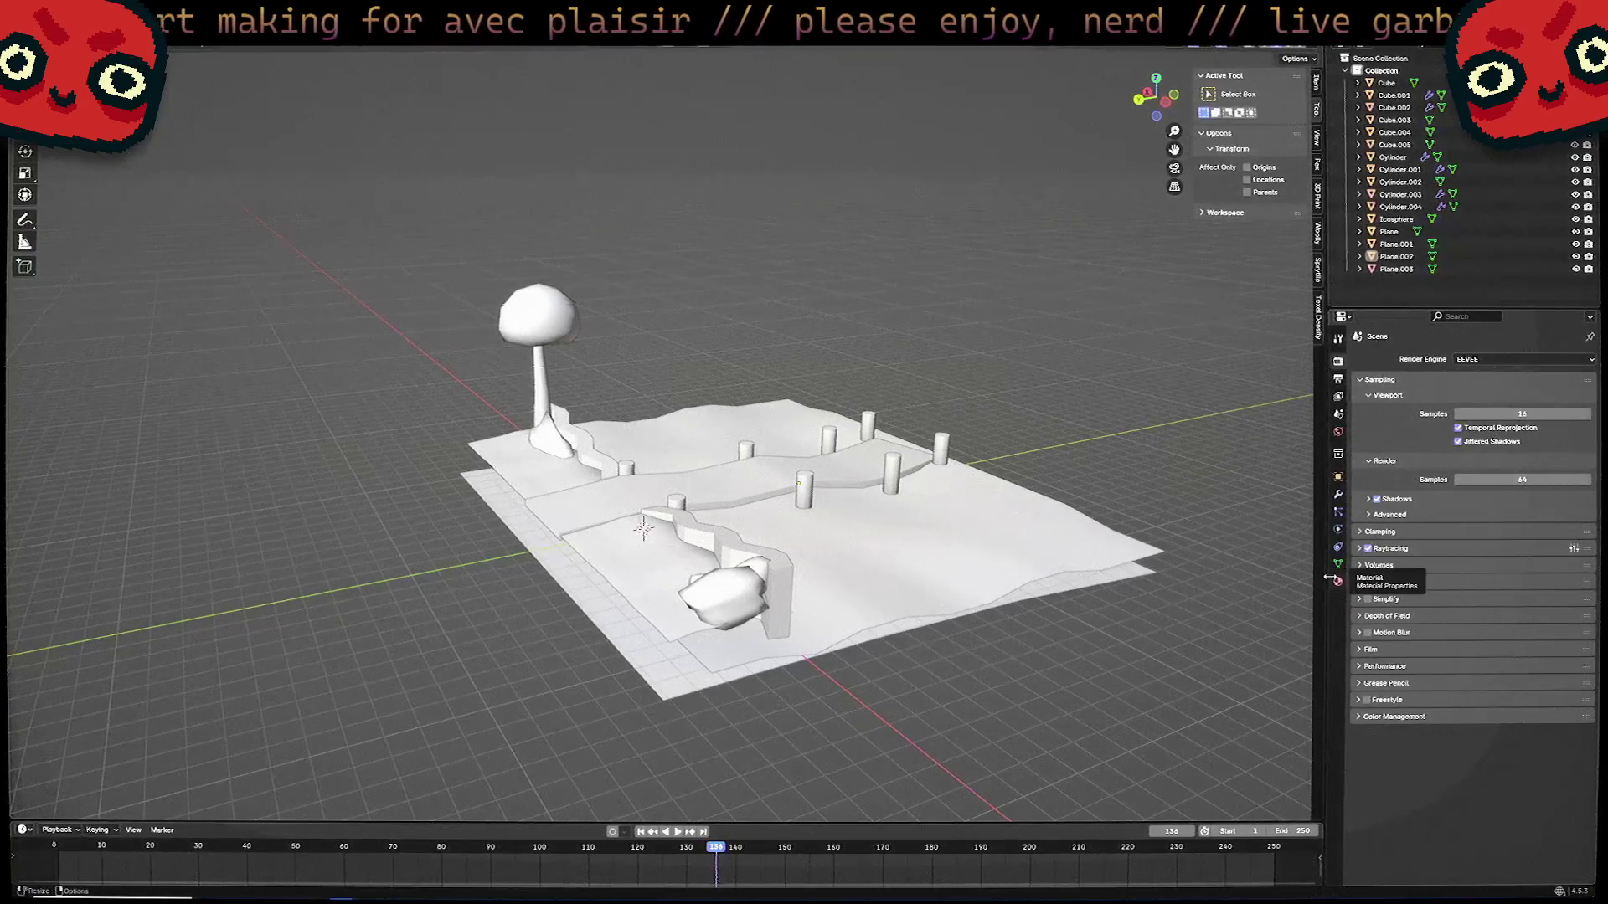
middle_drag(996, 591, 991, 570)
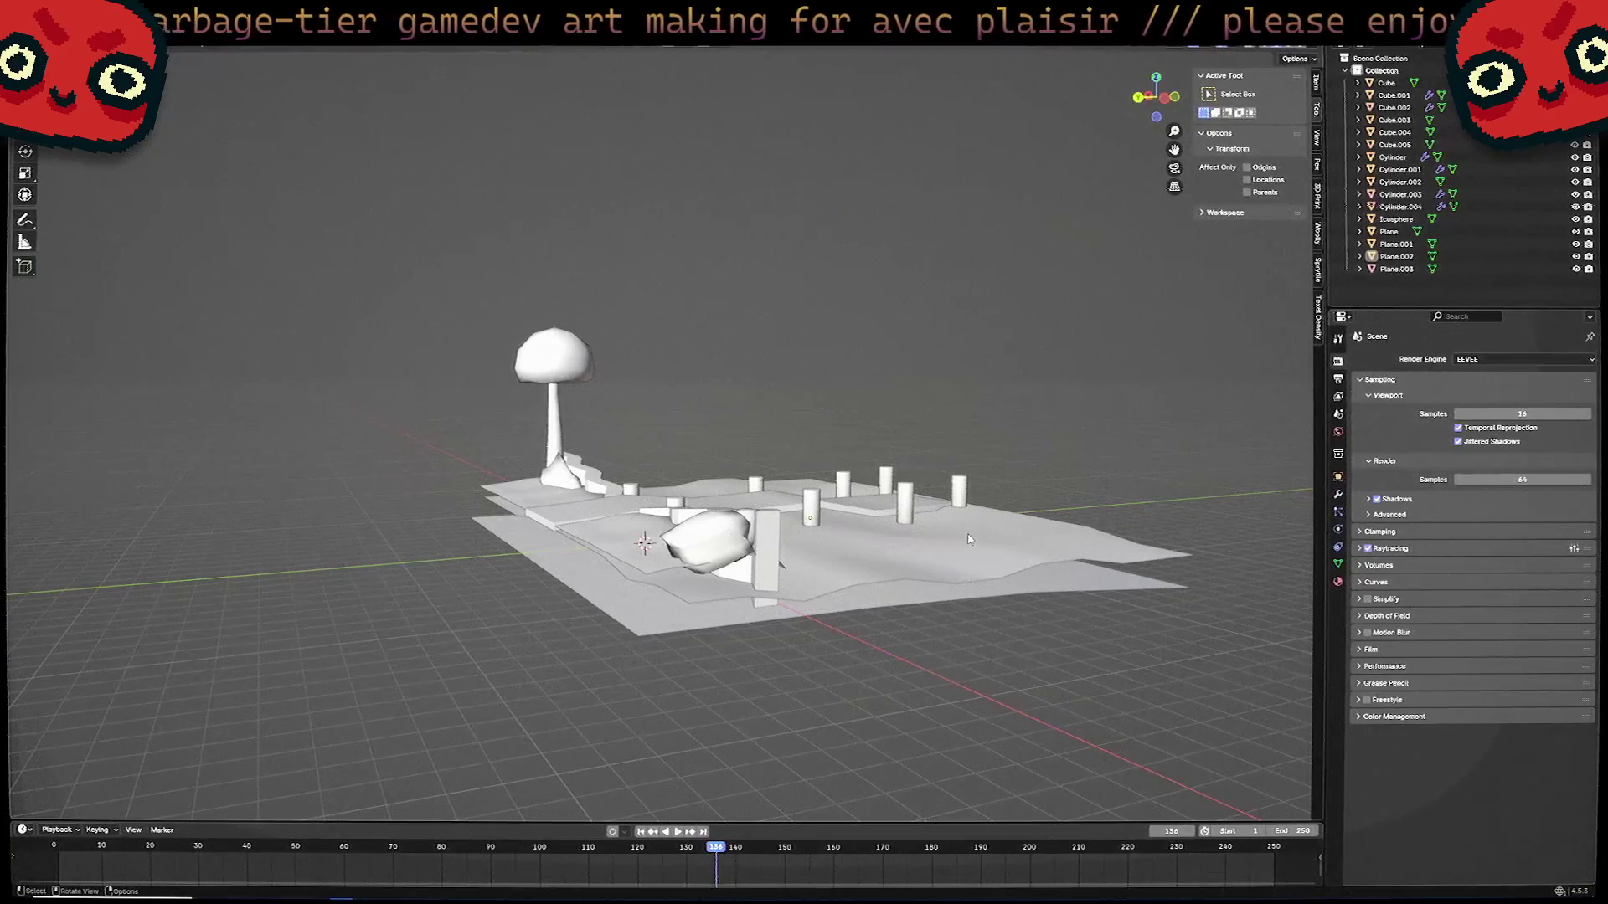
middle_drag(975, 521, 848, 504)
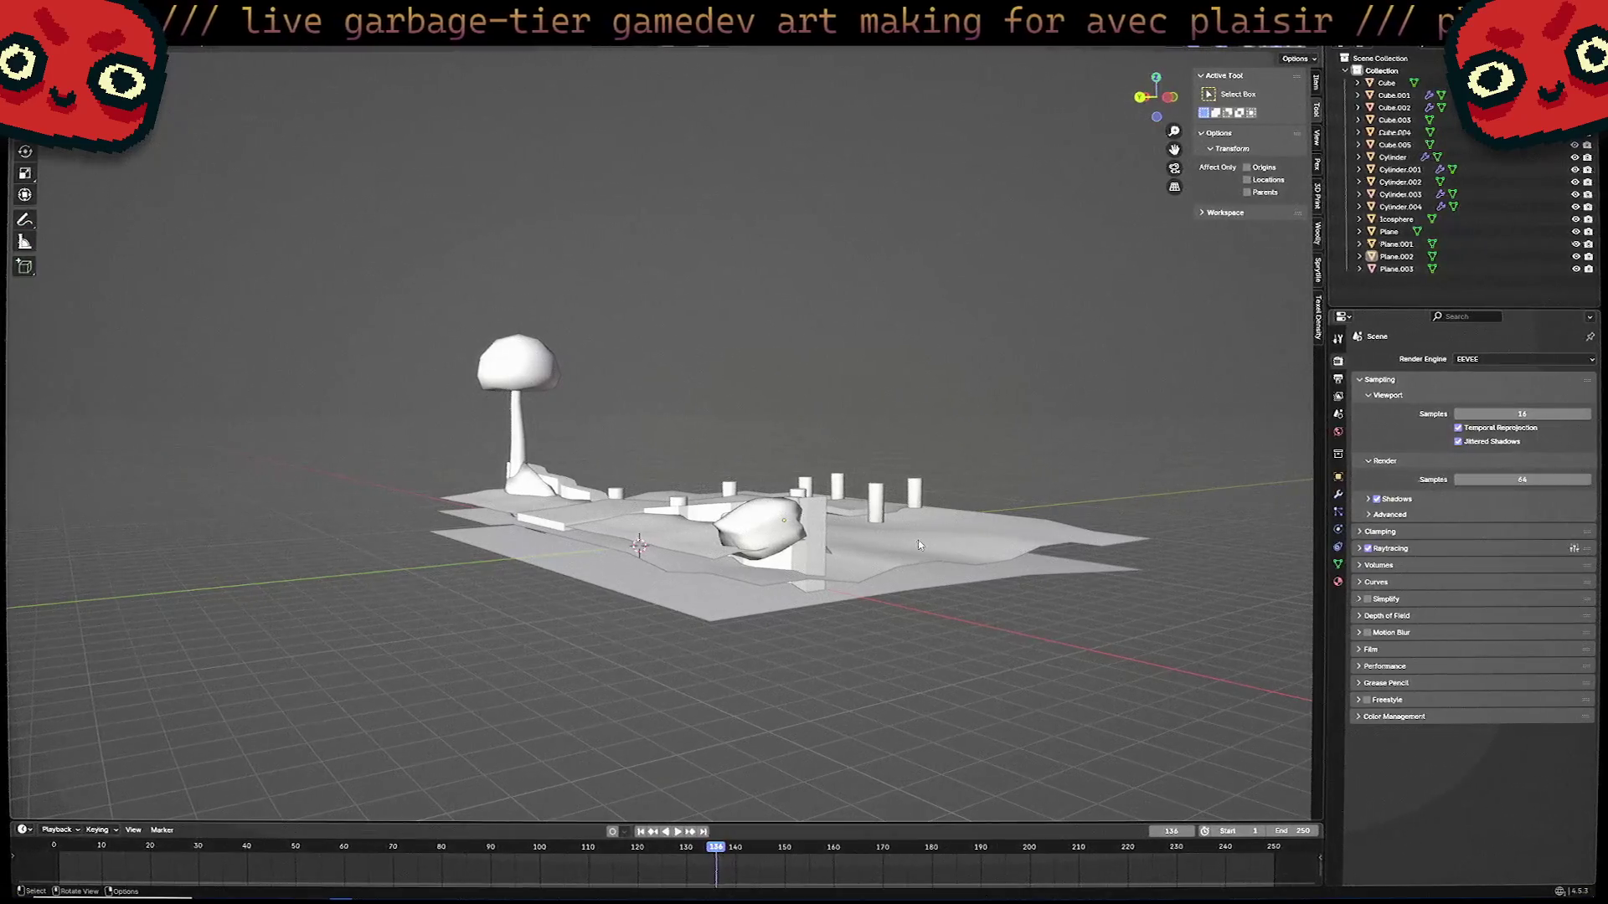
mouse_move(919, 545)
middle_down()
mouse_move(1037, 576)
mouse_move(991, 542)
mouse_move(921, 578)
mouse_move(888, 570)
mouse_move(917, 528)
middle_up()
scroll(854, 614, up, 5)
scroll(854, 614, down, 4)
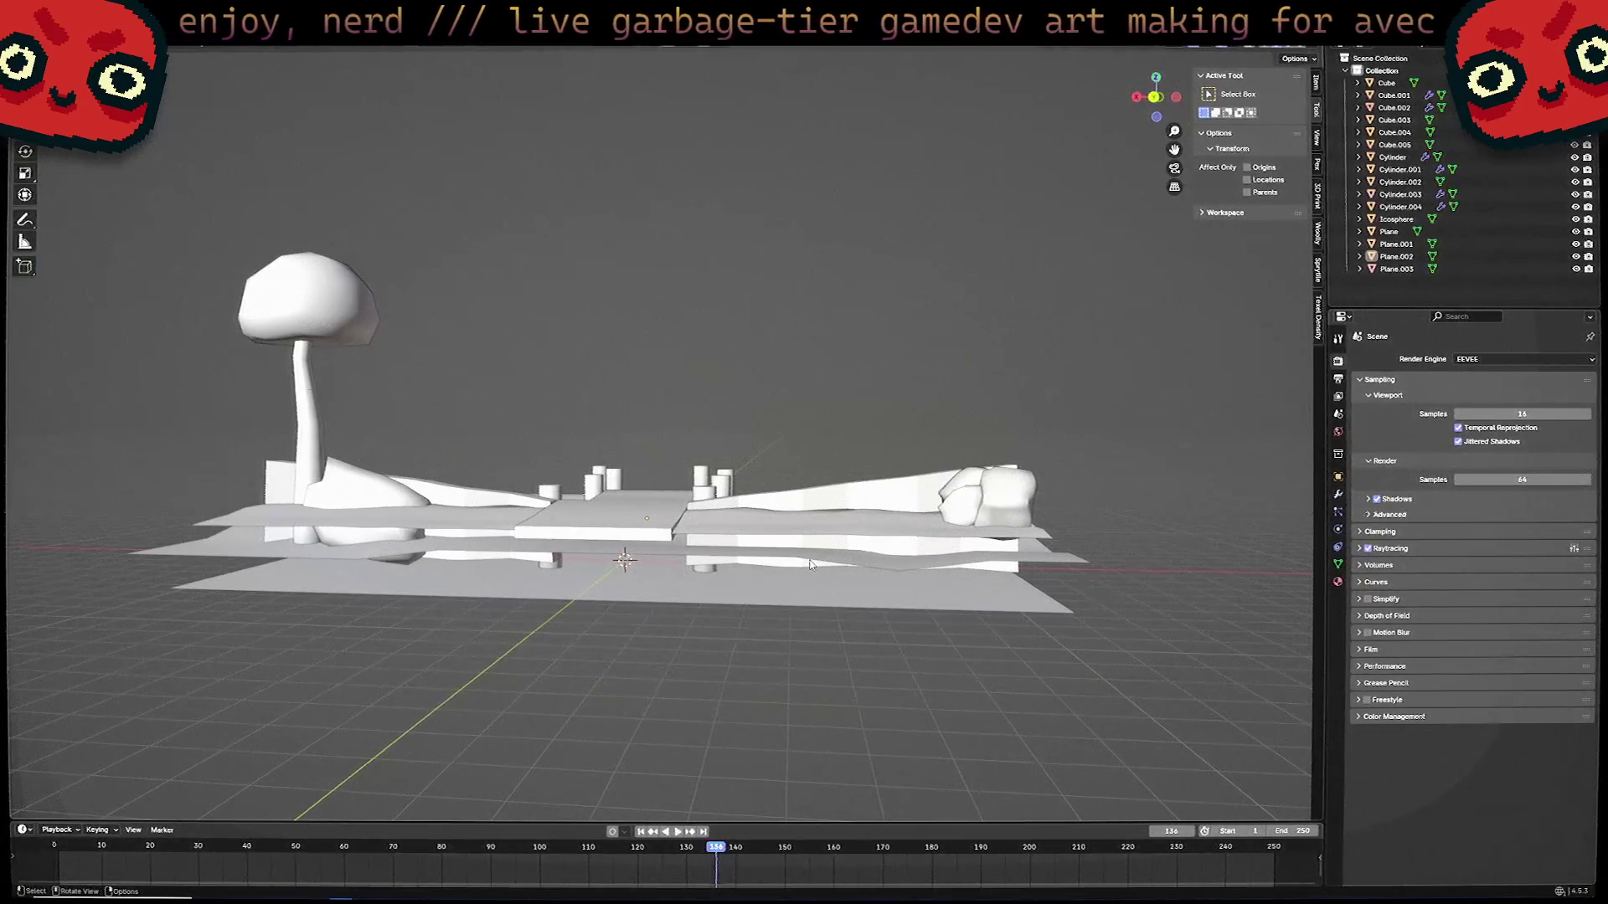
mouse_move(810, 565)
middle_down()
mouse_move(741, 615)
mouse_move(1005, 578)
mouse_move(996, 561)
middle_up()
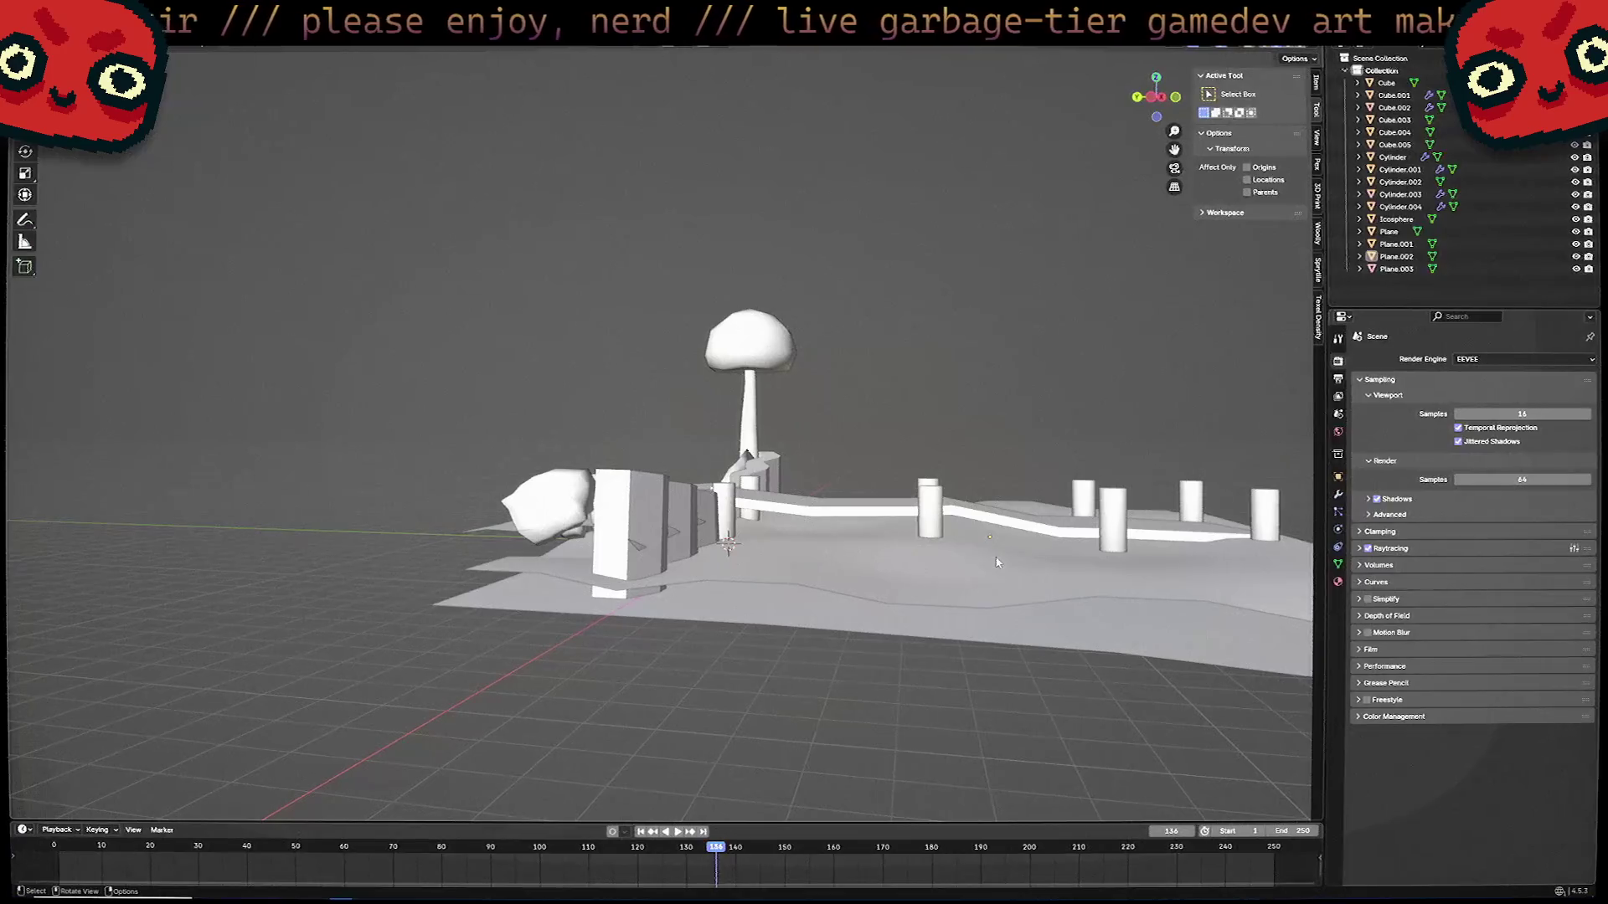
Select the path Cube.002 from overhead, then drag the Chrome new tab over the viewport.
middle_drag(997, 562, 998, 589)
mouse_move(792, 538)
middle_down()
mouse_move(812, 588)
mouse_move(829, 513)
middle_up()
click(832, 513)
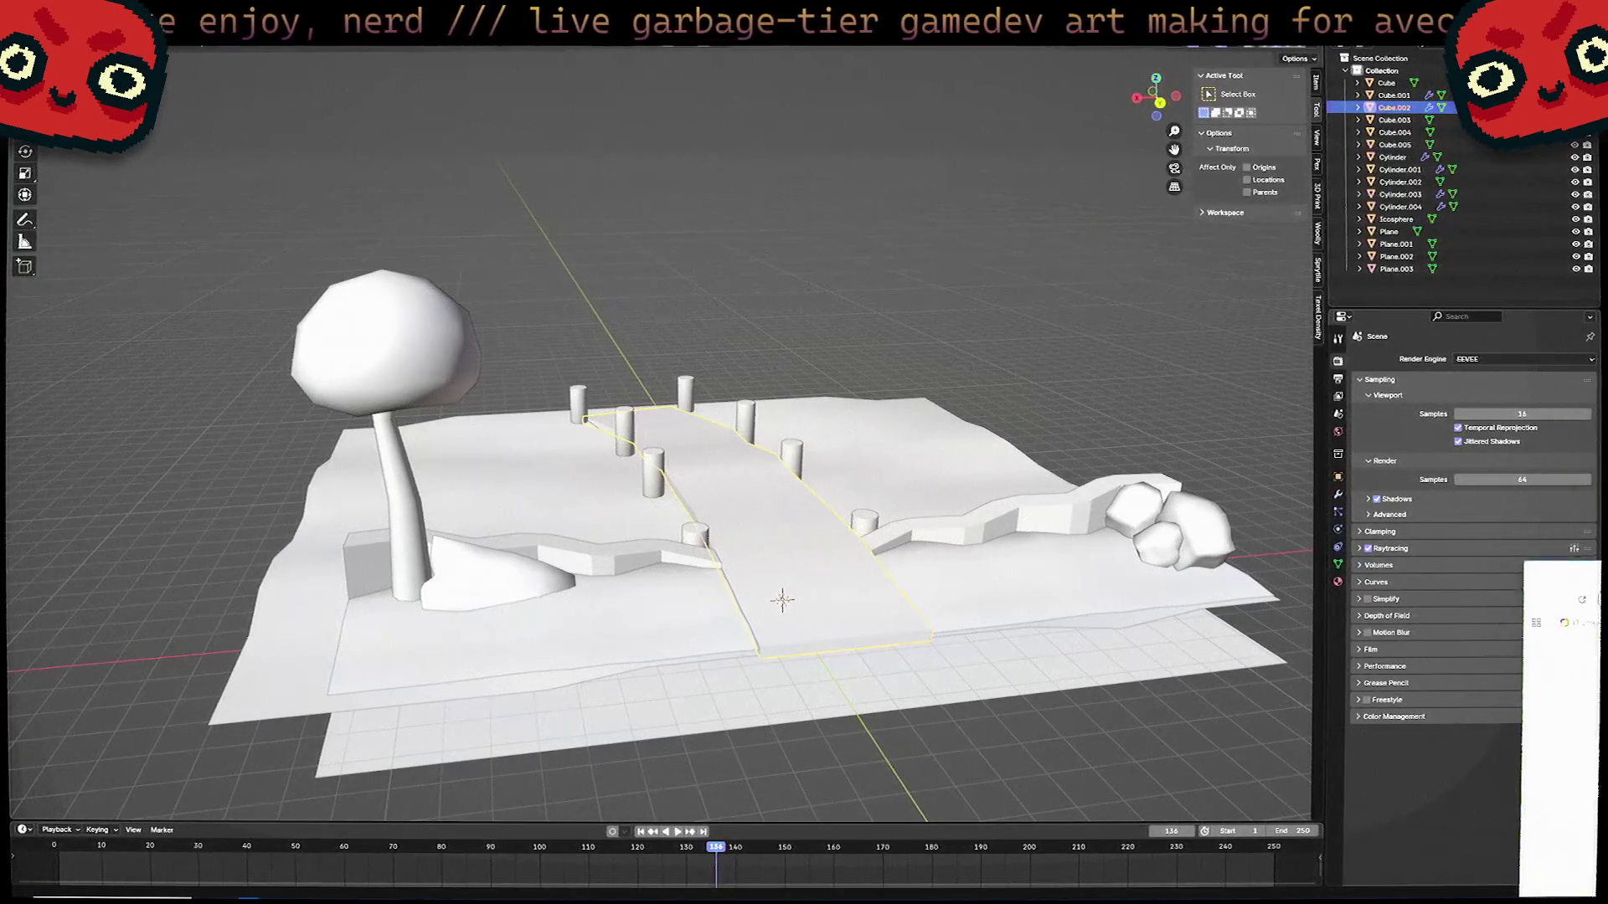
mouse_move(1607, 544)
mouse_down()
mouse_move(1607, 440)
mouse_move(1056, 263)
mouse_move(1055, 243)
mouse_up()
Search Google for 'lorax radioactive kid' and preview the Glowing Boy image result.
click(829, 477)
text(l)
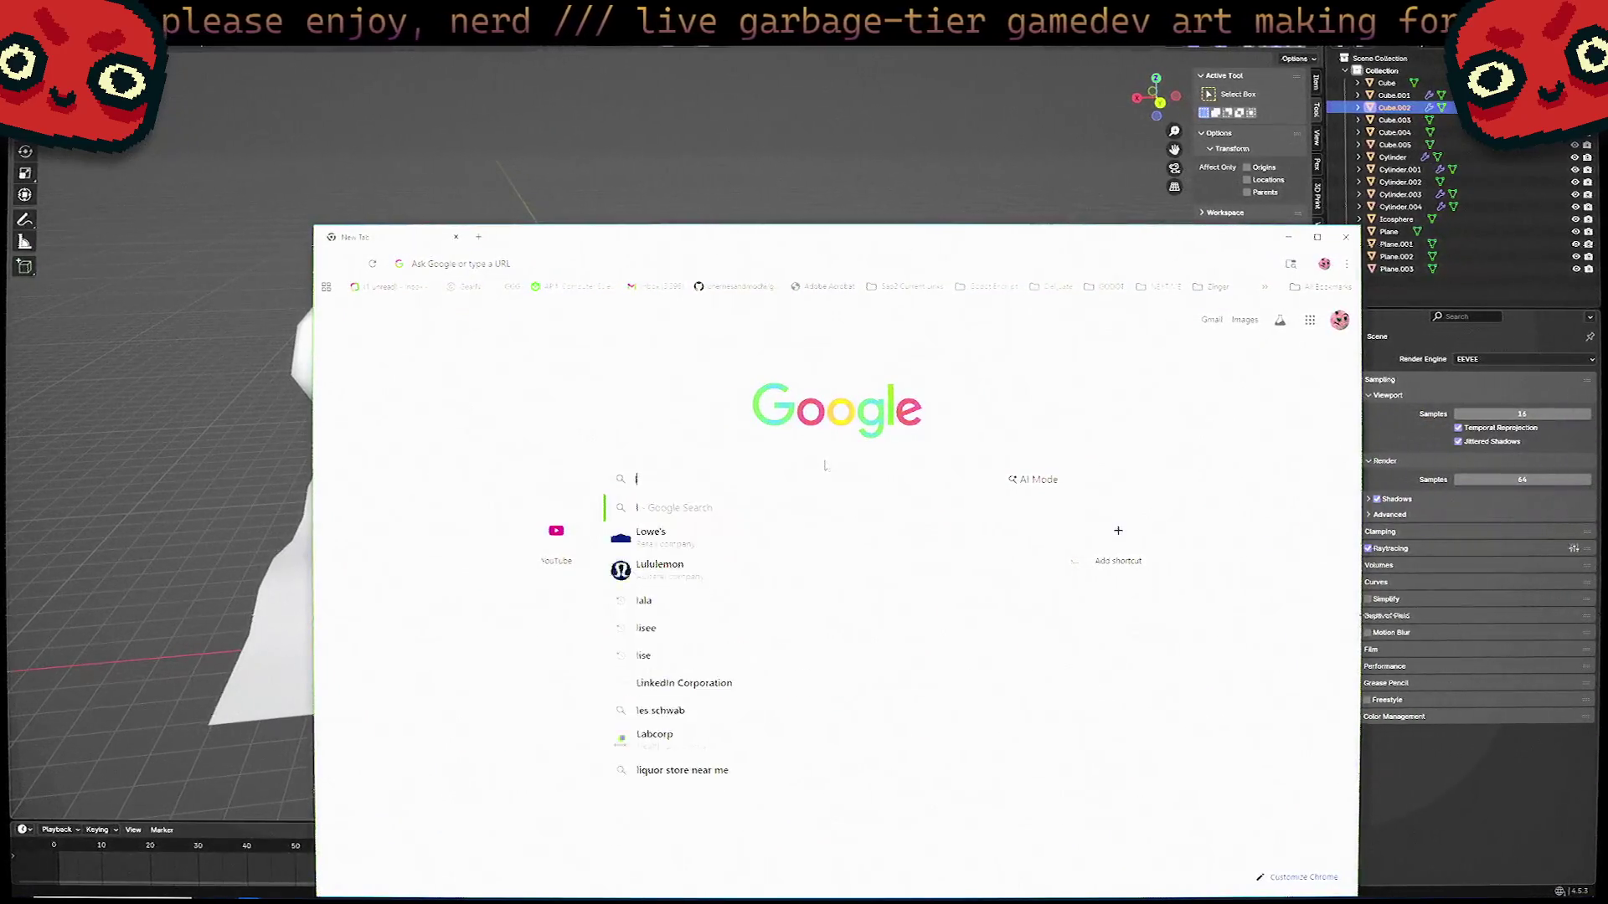
text(or)
key(BackSpace)
key(BackSpace)
key(BackSpace)
text(lor)
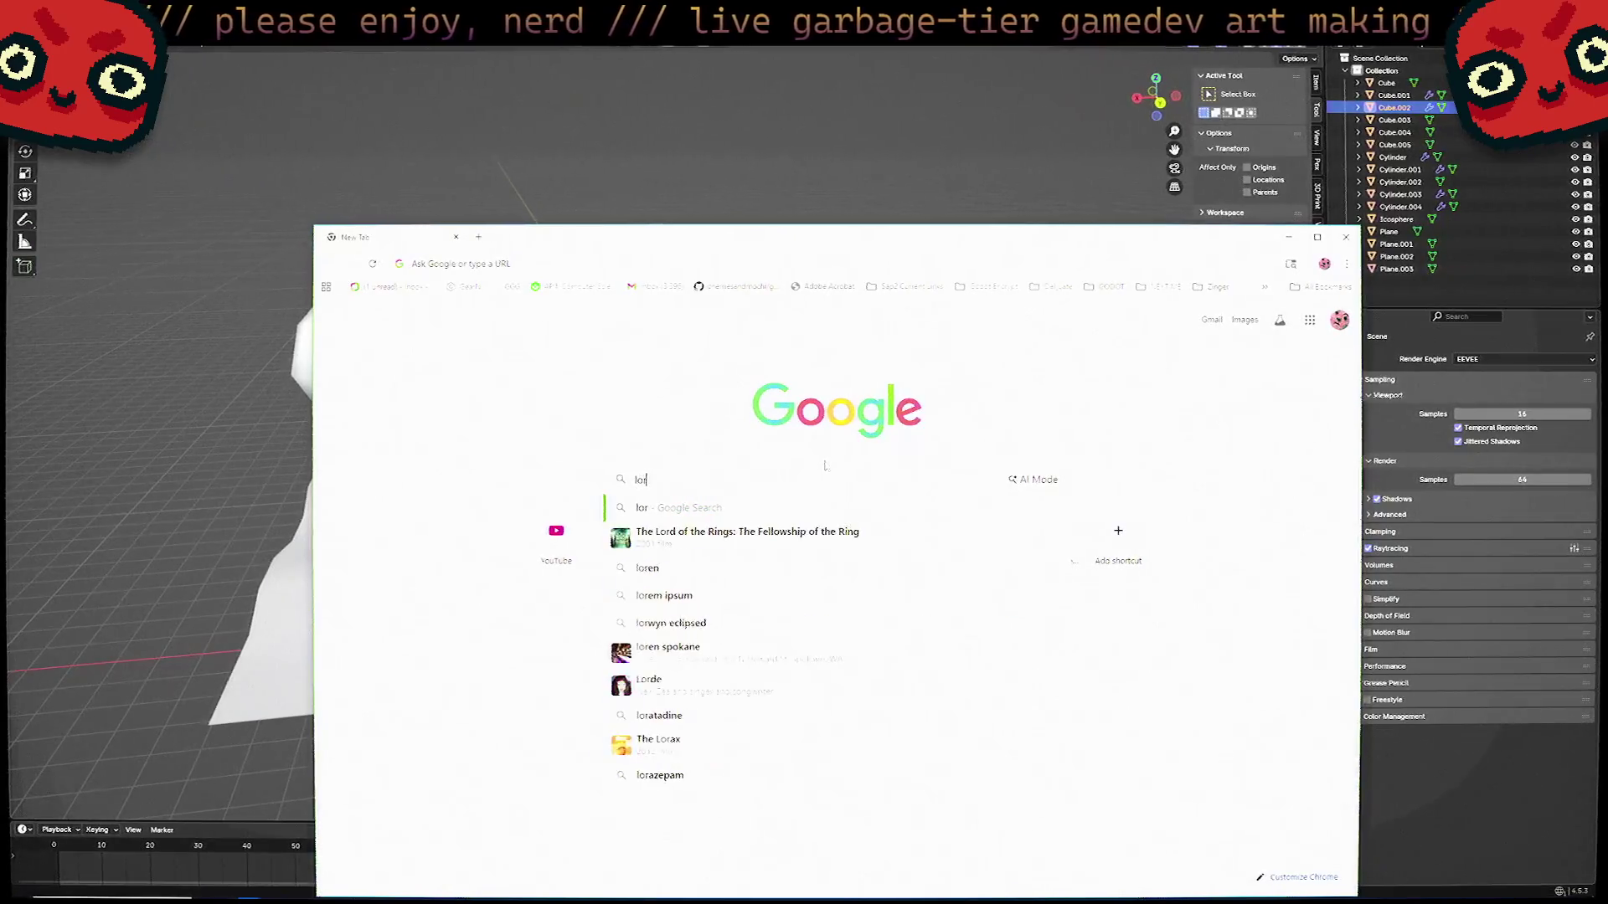
text(ax)
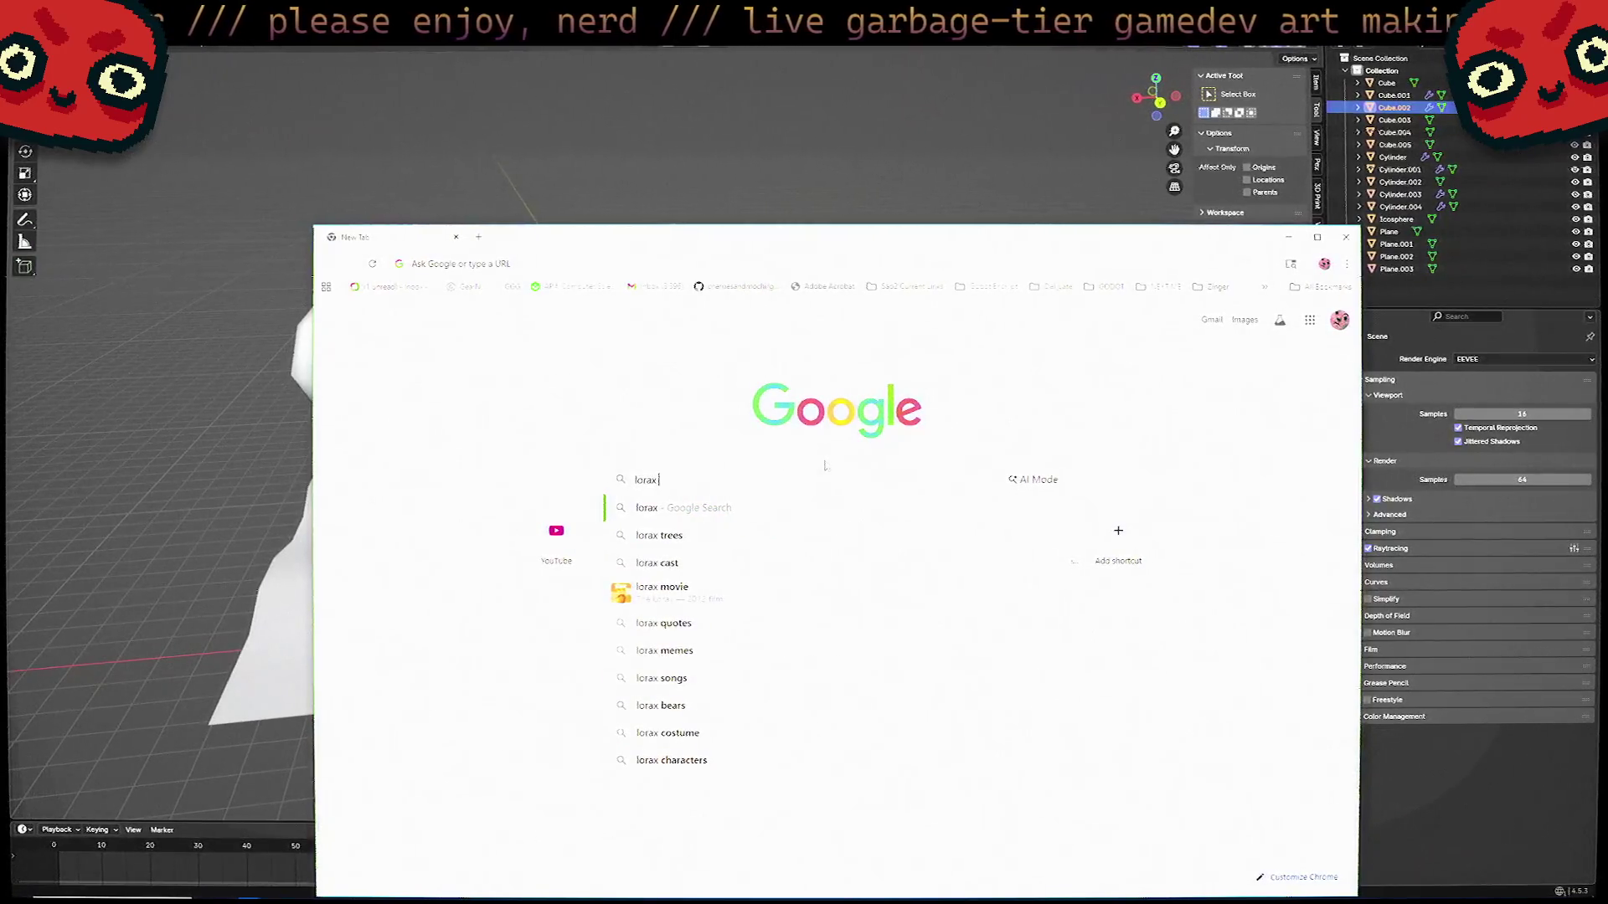
text(rad)
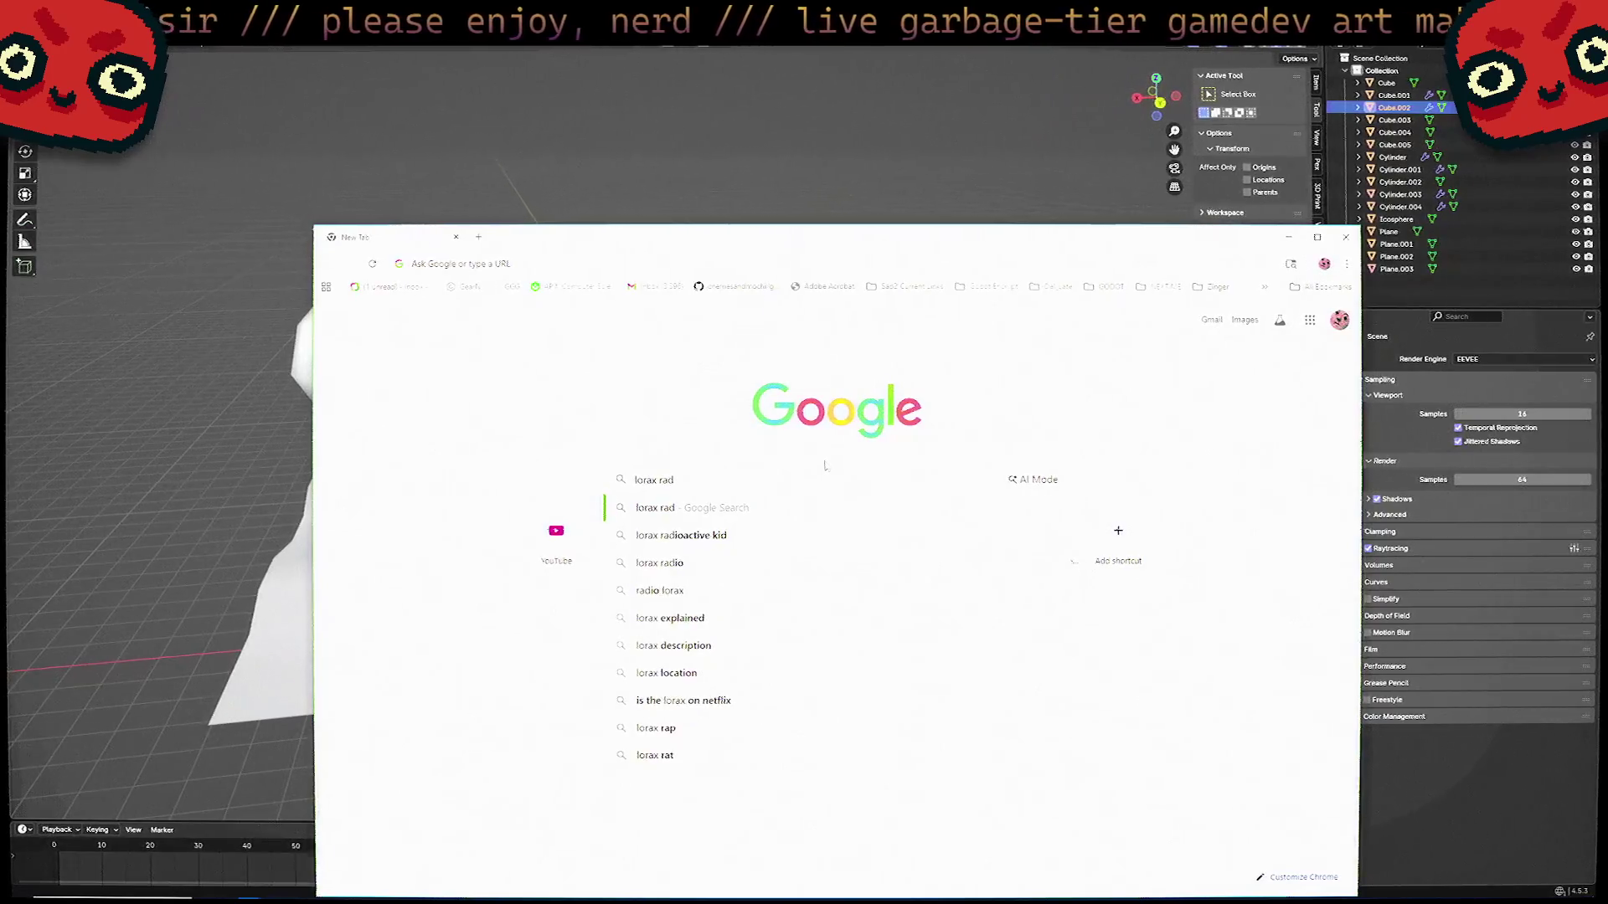
key(Down)
key(Return)
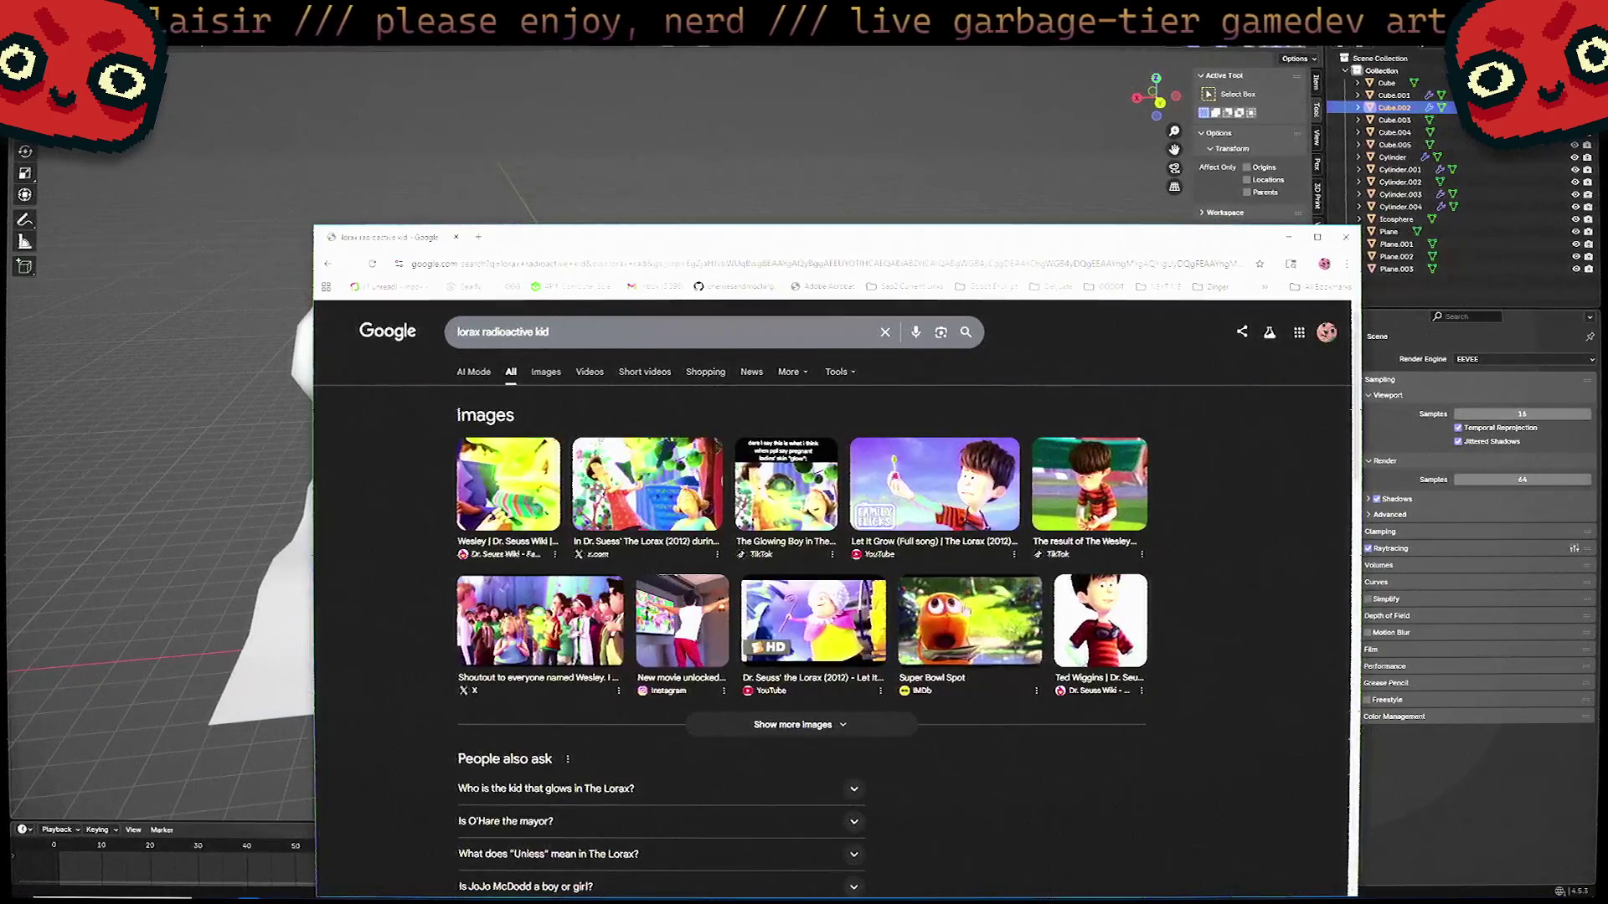
click(792, 519)
key(alt+Tab)
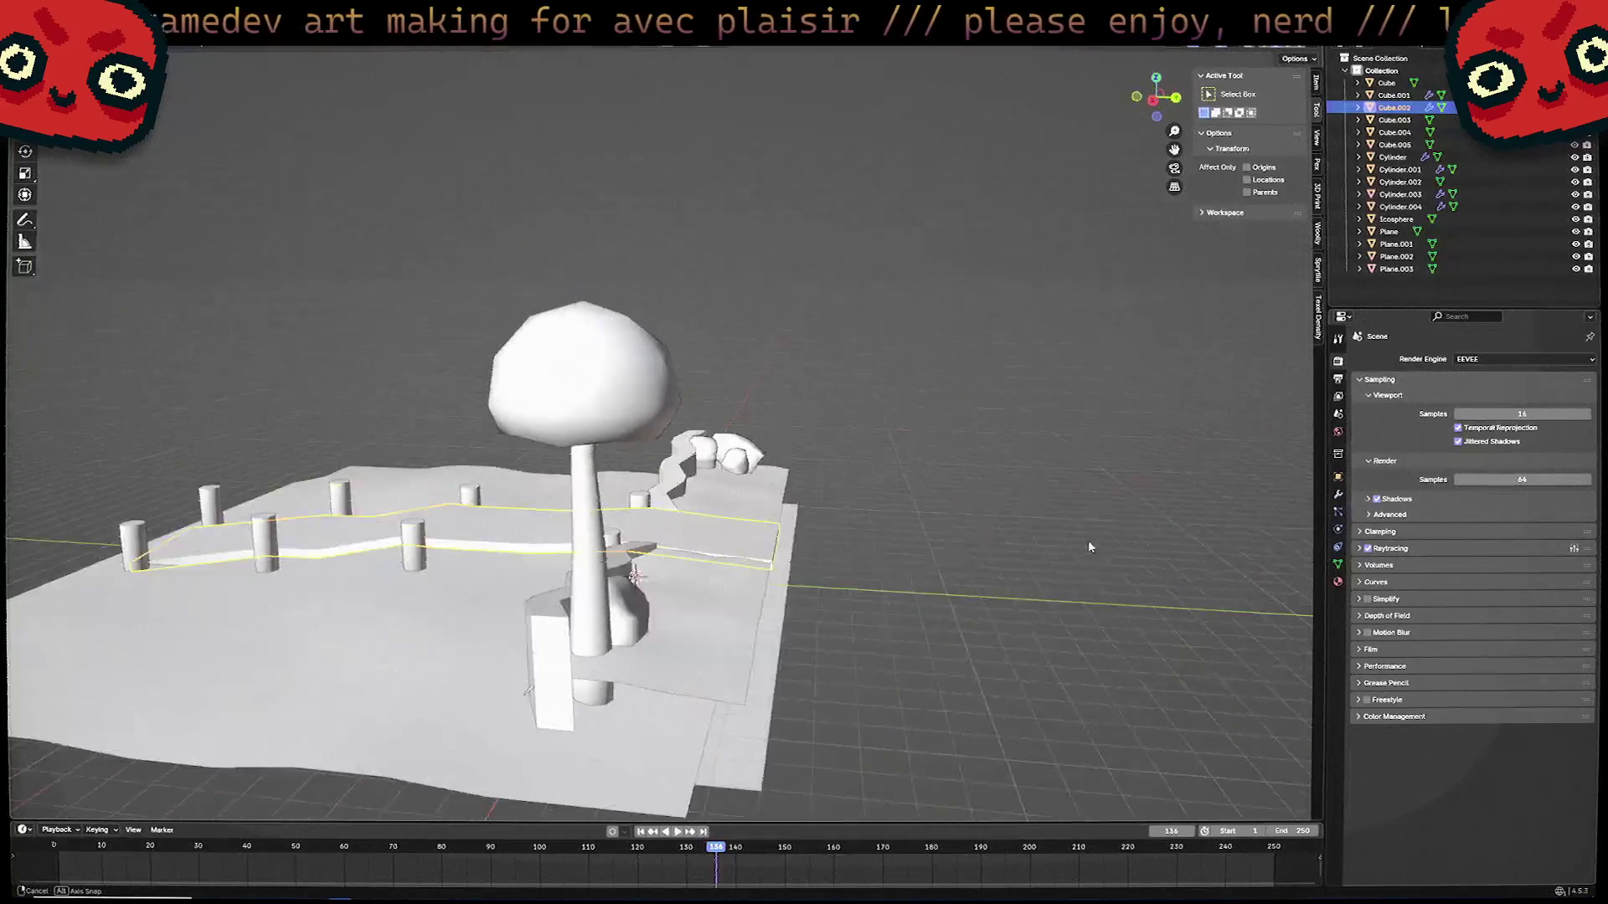
mouse_move(1088, 546)
middle_down()
mouse_move(825, 536)
mouse_move(867, 523)
mouse_move(918, 483)
mouse_move(906, 477)
mouse_move(777, 670)
mouse_move(746, 531)
mouse_move(862, 424)
mouse_move(1069, 485)
mouse_move(703, 580)
mouse_move(678, 477)
middle_up()
key(Tab)
key(Tab)
scroll(685, 482, up, 5)
scroll(685, 482, down, 4)
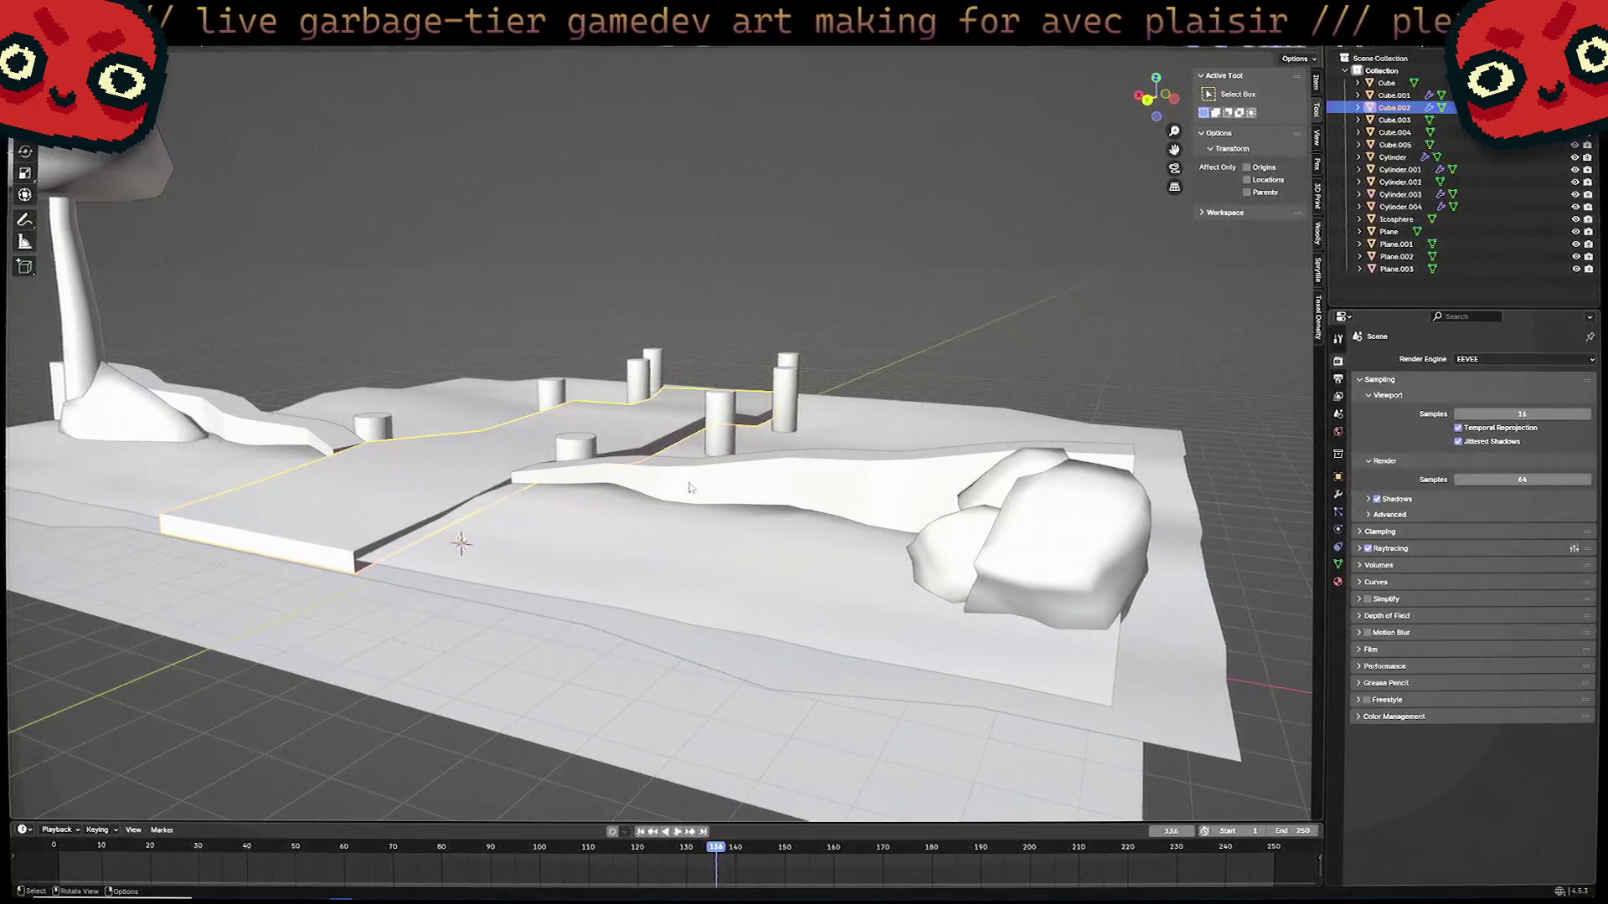
scroll(710, 500, up, 2)
mouse_move(710, 500)
middle_down()
mouse_move(758, 532)
mouse_move(720, 516)
middle_up()
scroll(754, 536, up, 2)
scroll(754, 536, down, 2)
mouse_move(584, 632)
middle_down()
mouse_move(661, 578)
mouse_move(758, 642)
middle_up()
scroll(664, 577, up, 4)
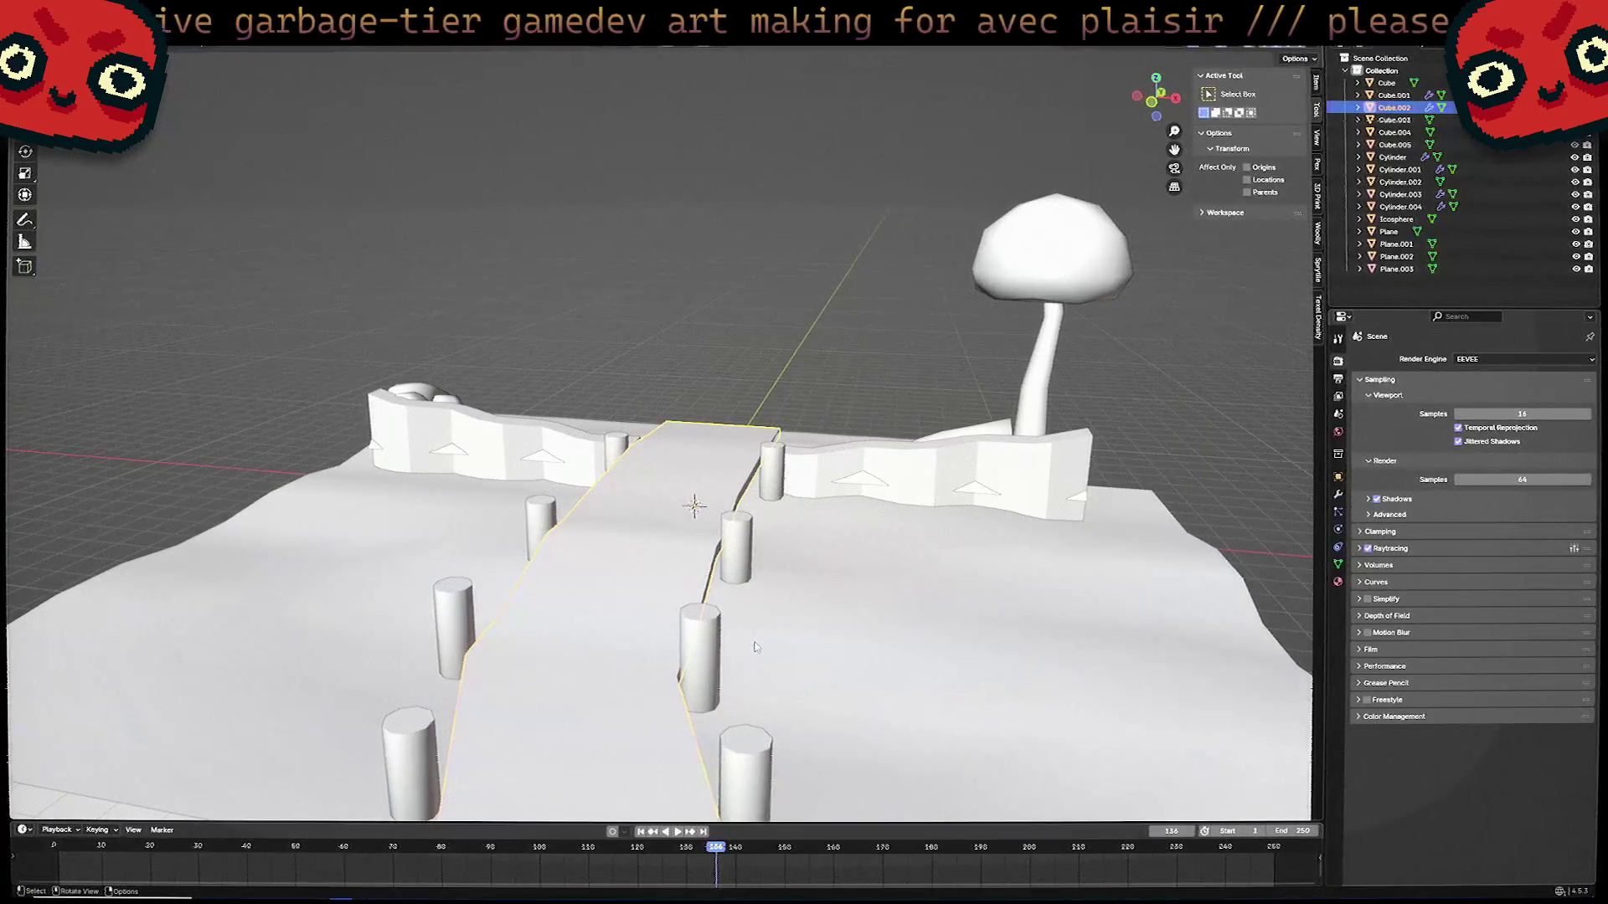
mouse_move(252, 896)
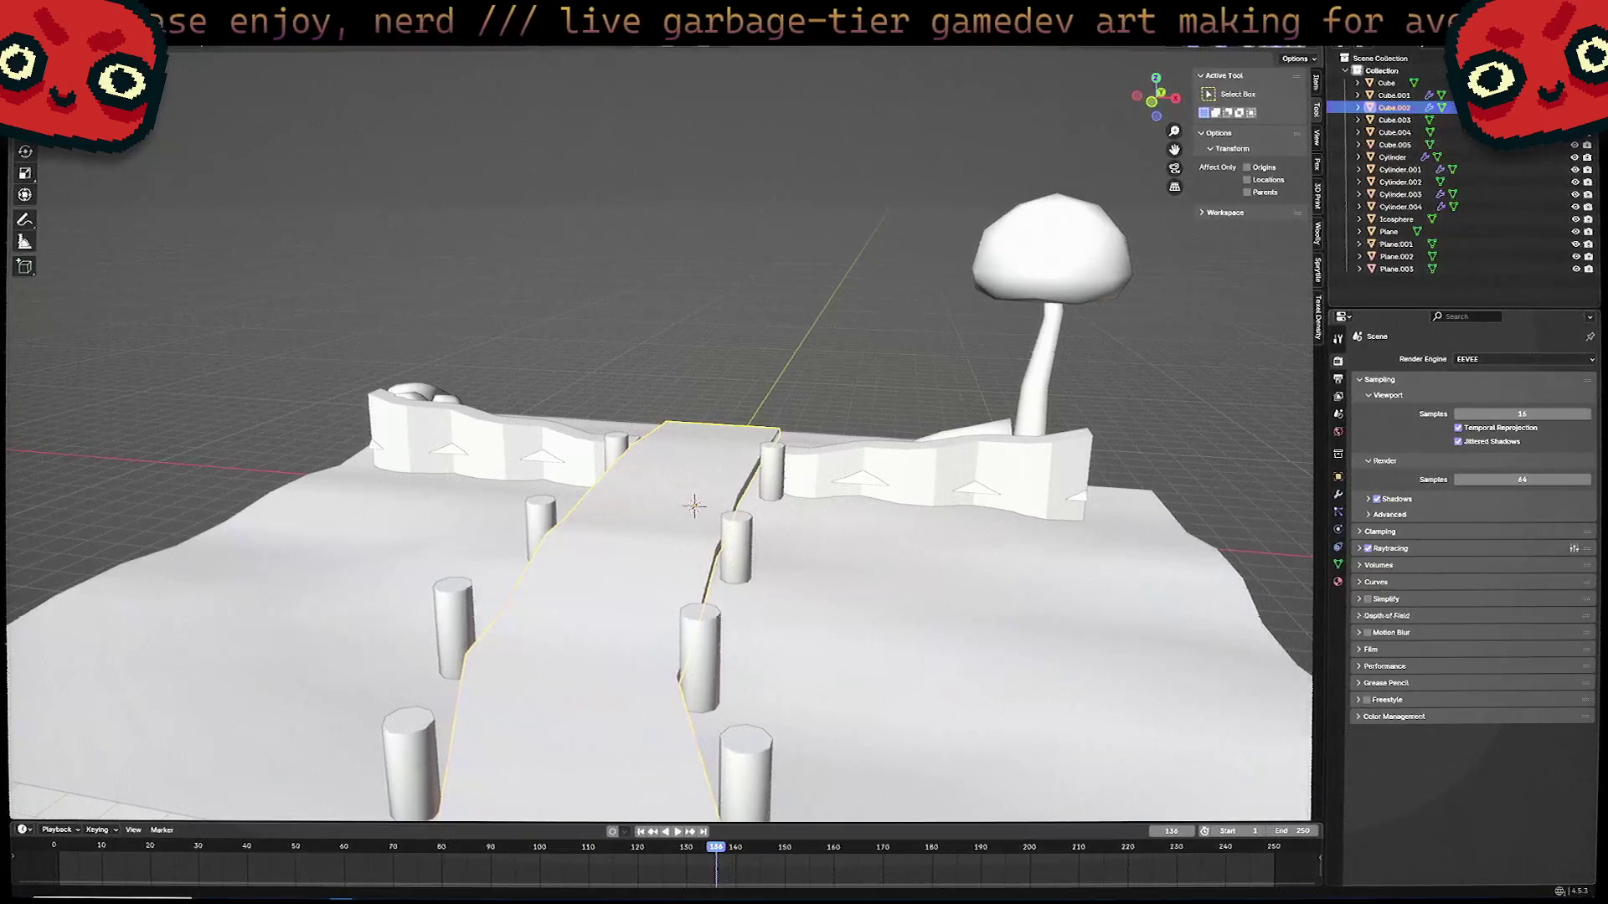
mouse_move(1080, 444)
middle_down()
mouse_move(1128, 304)
mouse_move(1080, 444)
middle_up()
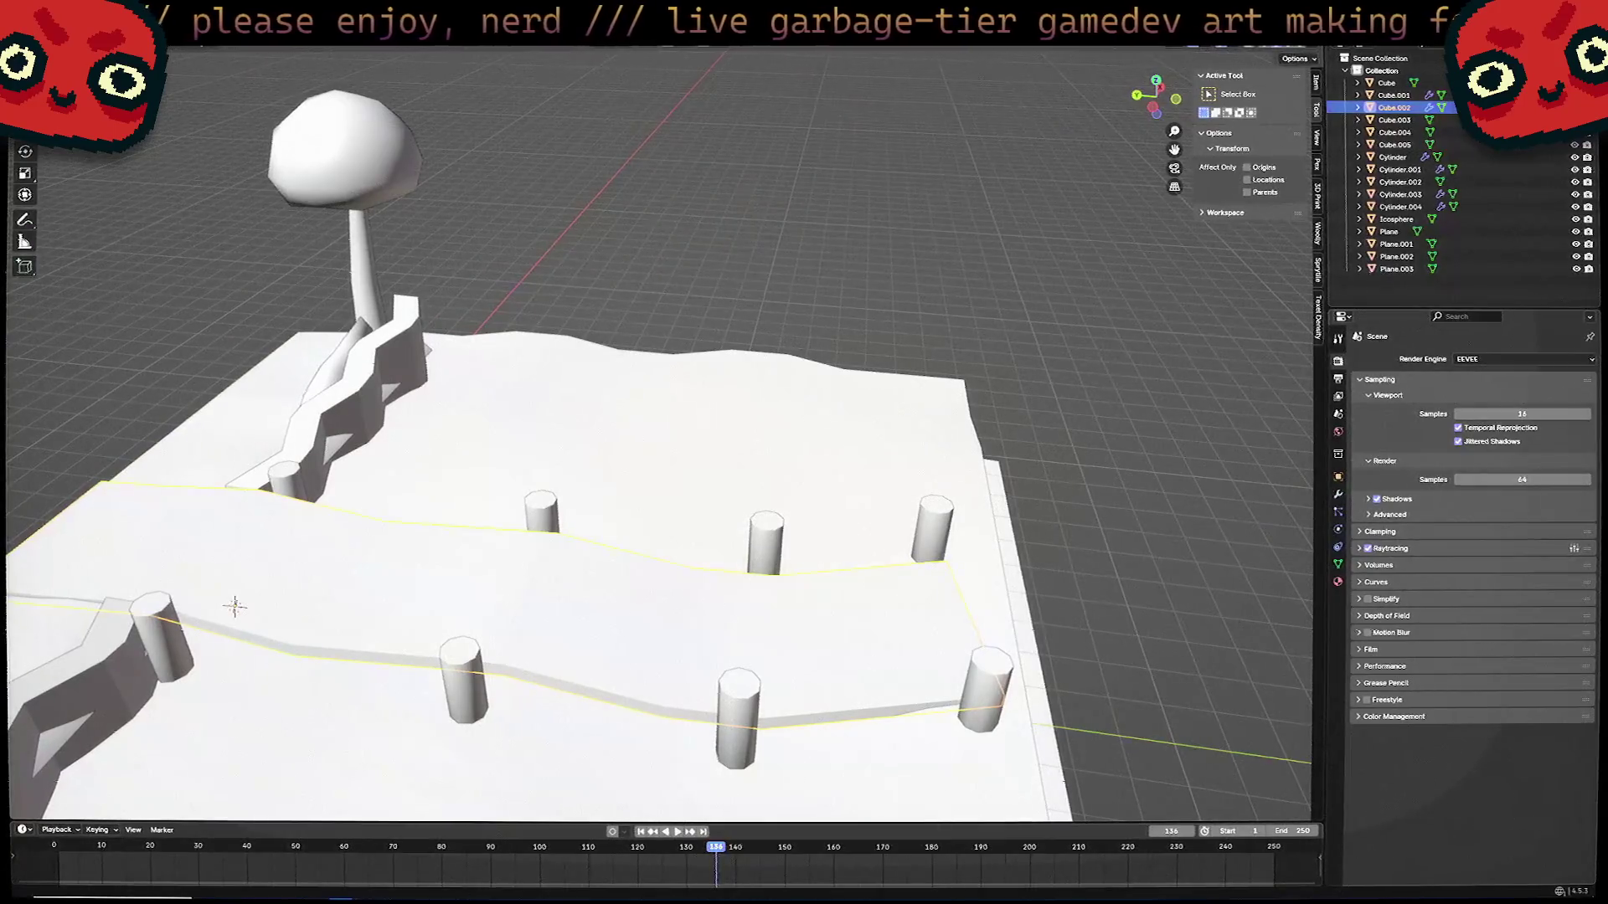
click(89, 893)
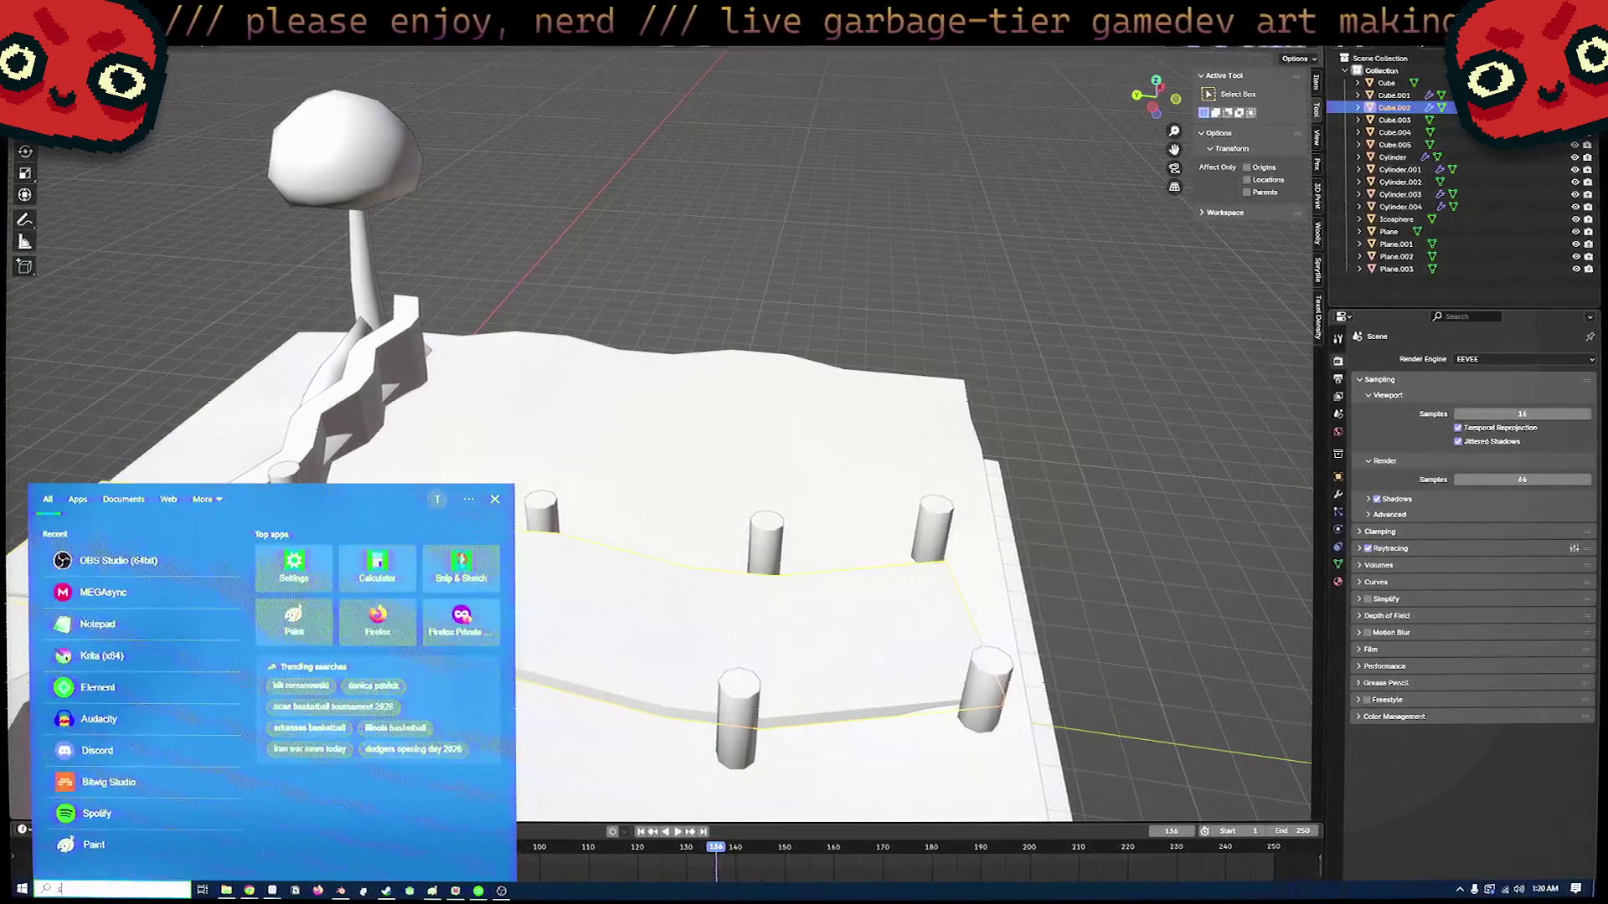
text(spotify)
key(Return)
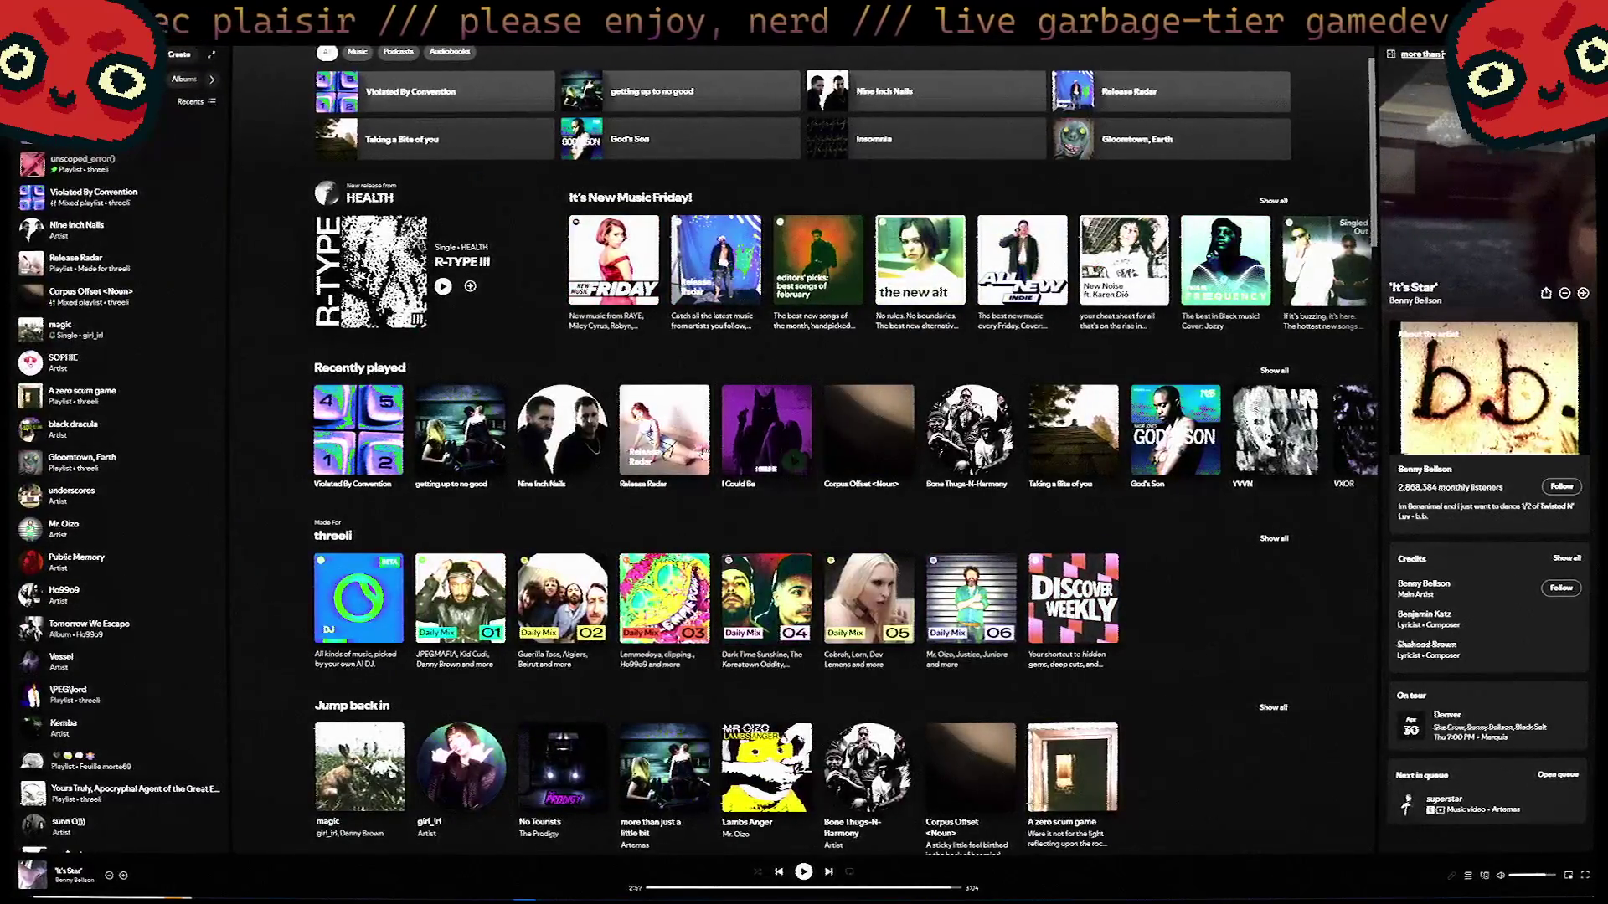
Open JPEGMAFIA's artist page from search and show all of the artist's albums.
click(819, 43)
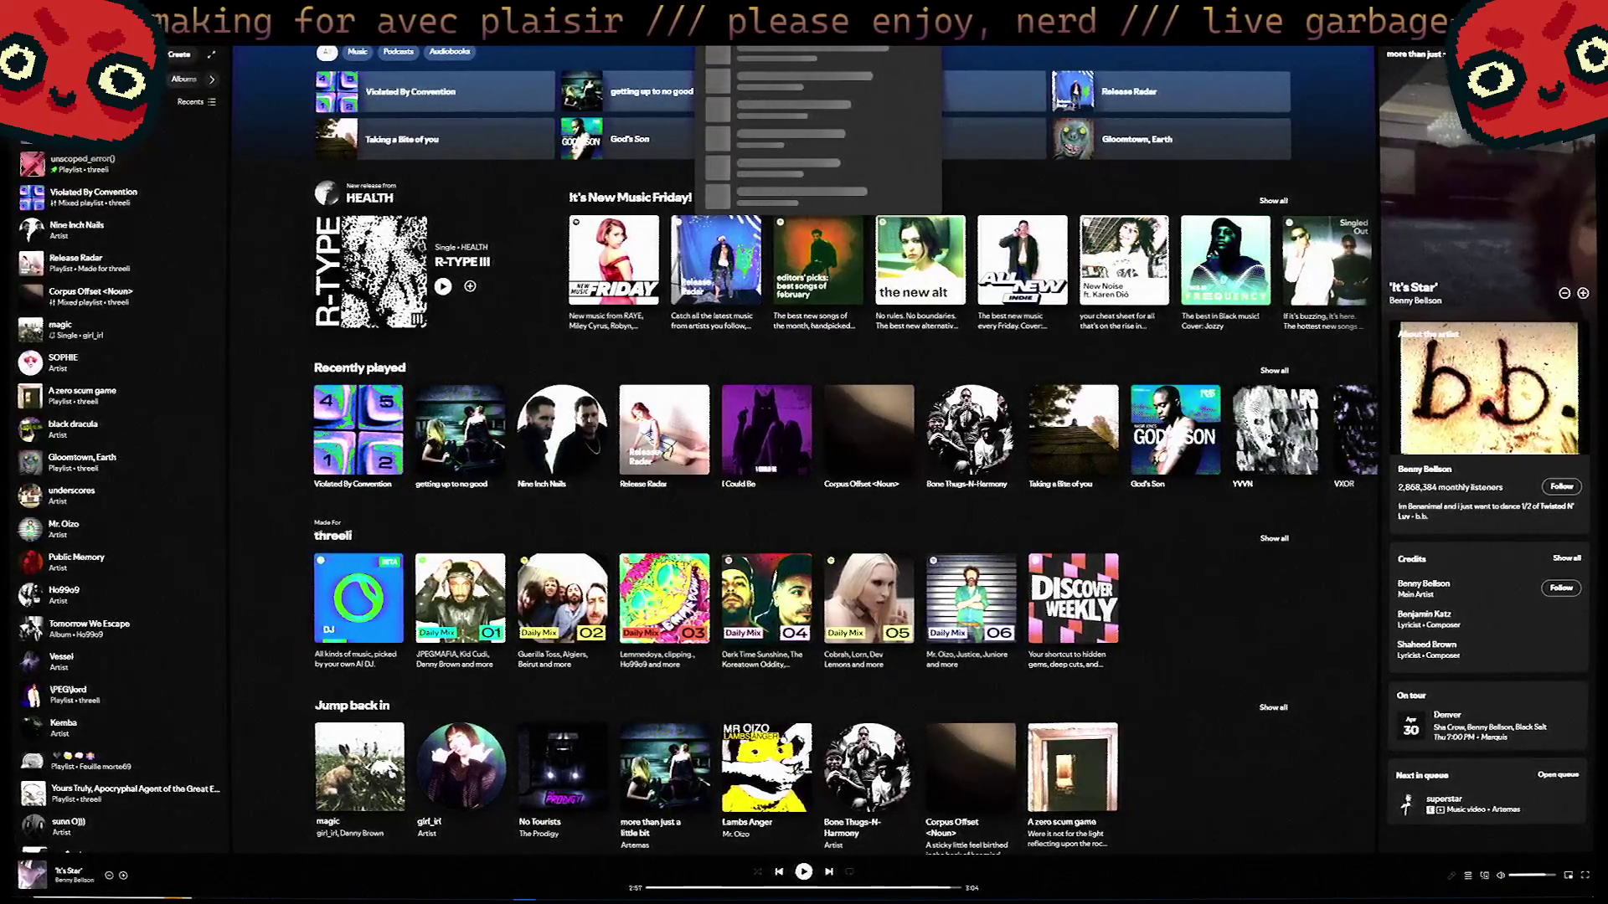
key(Down)
key(Down)
key(Down)
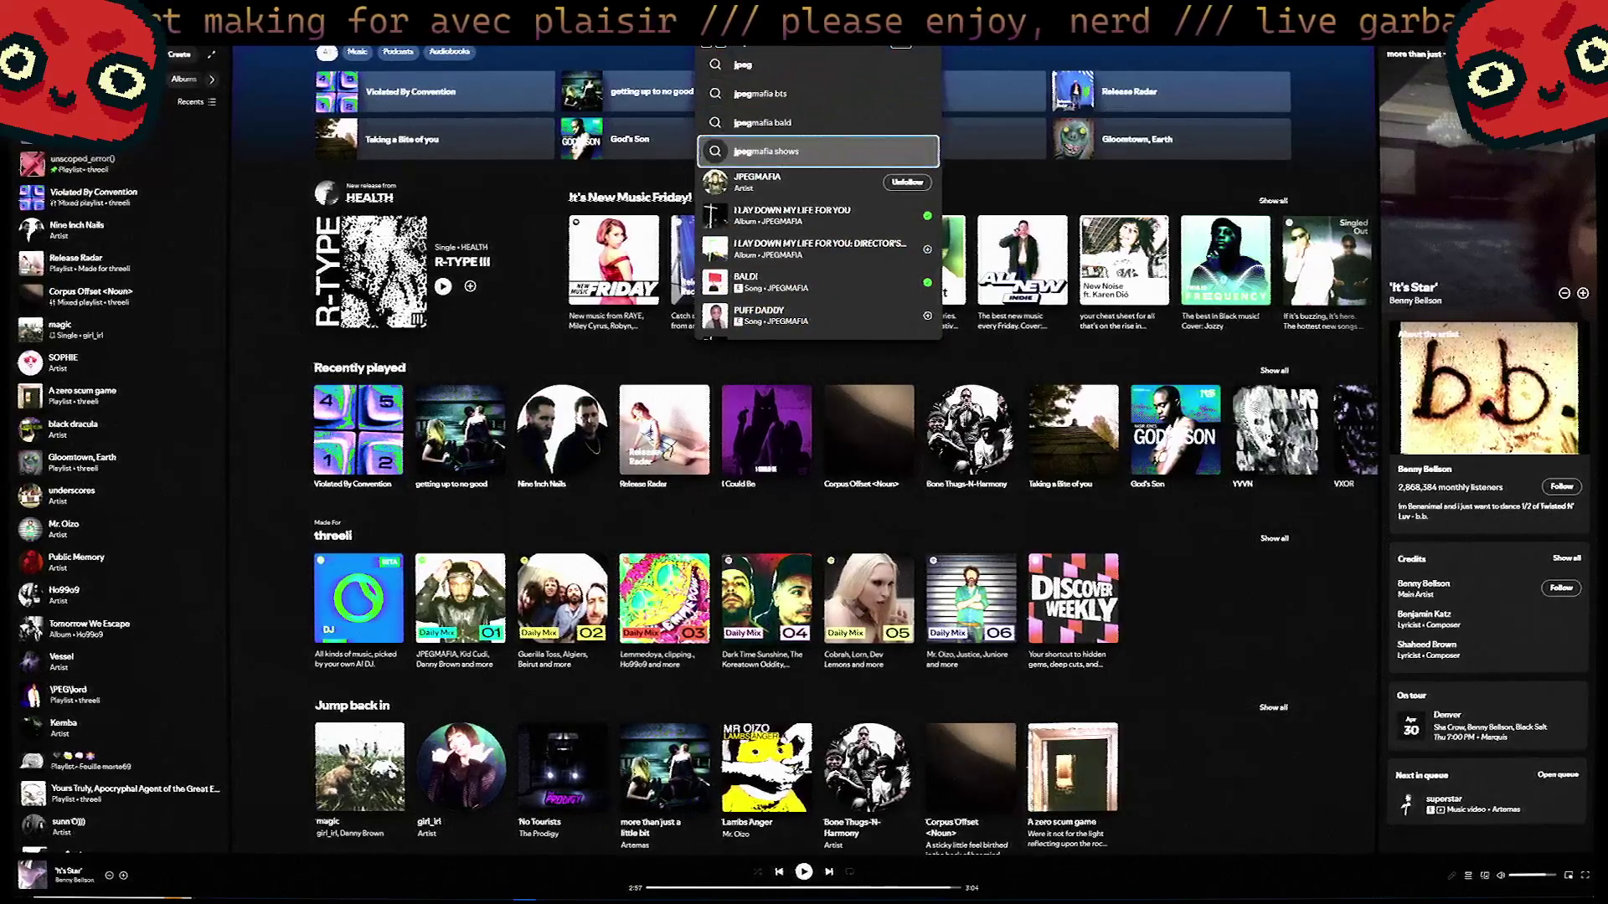
key(Return)
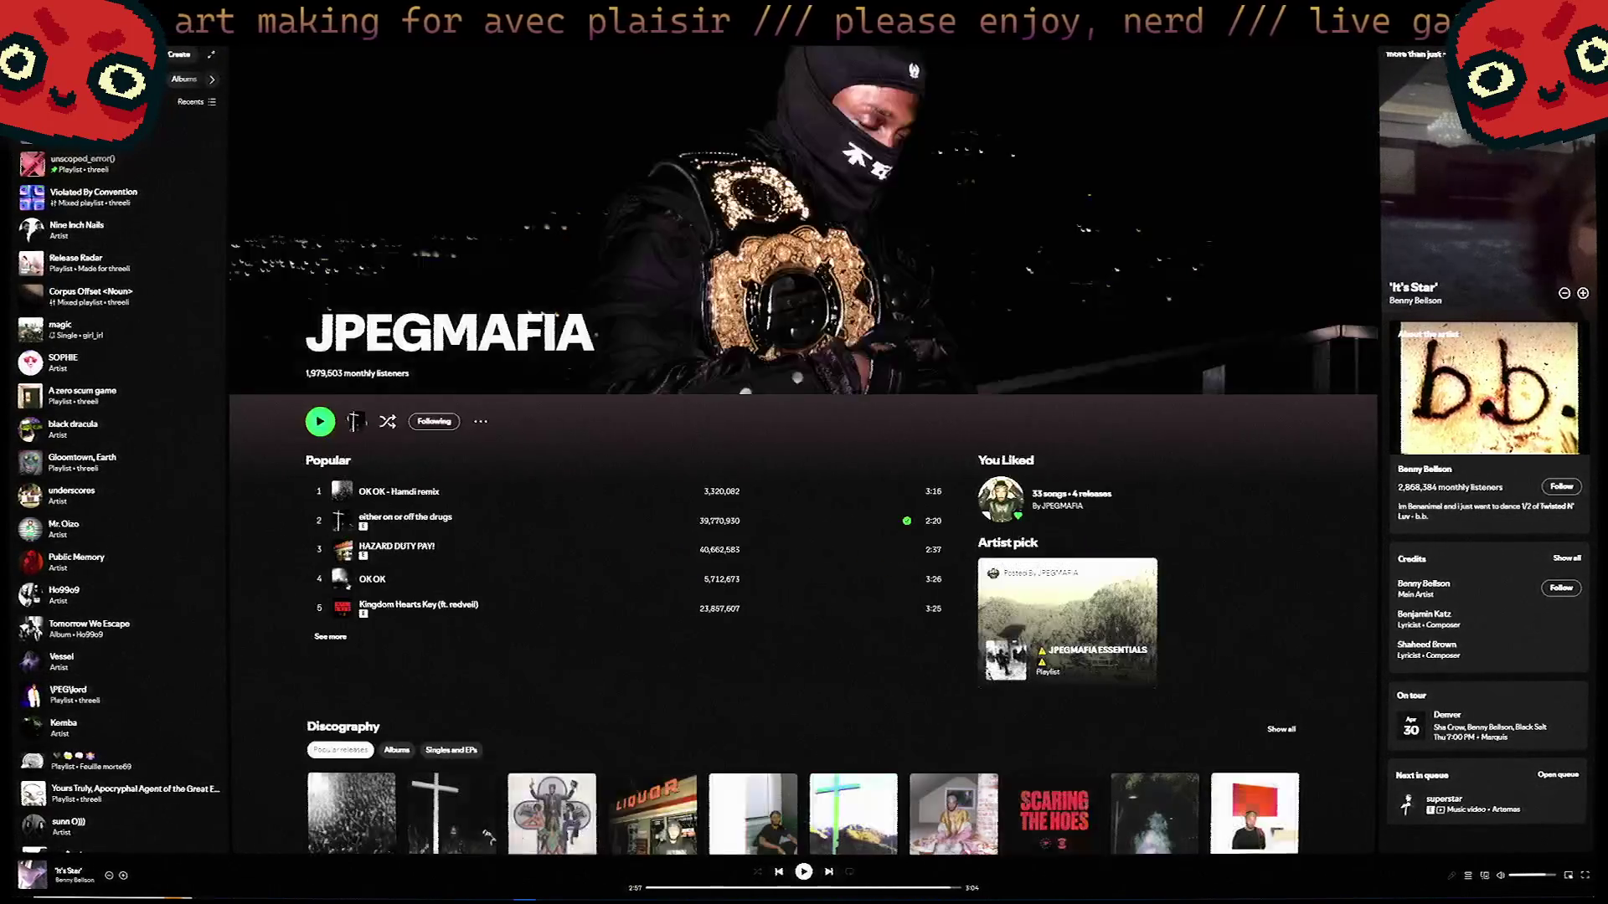
scroll(652, 353, down, 6)
scroll(409, 316, up, 1)
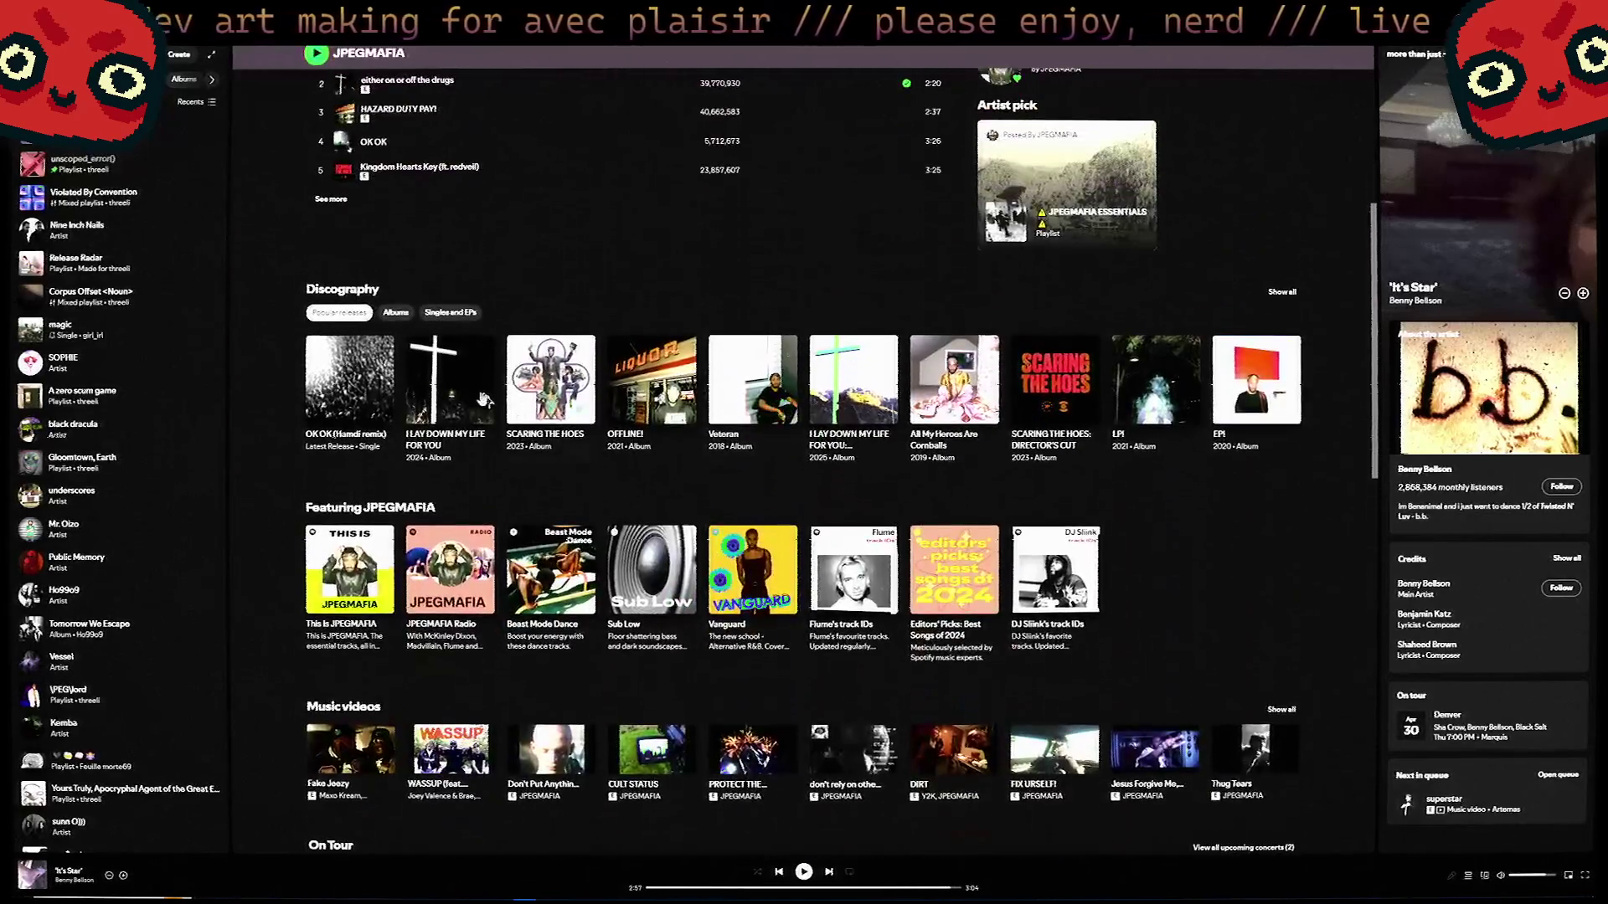
click(409, 315)
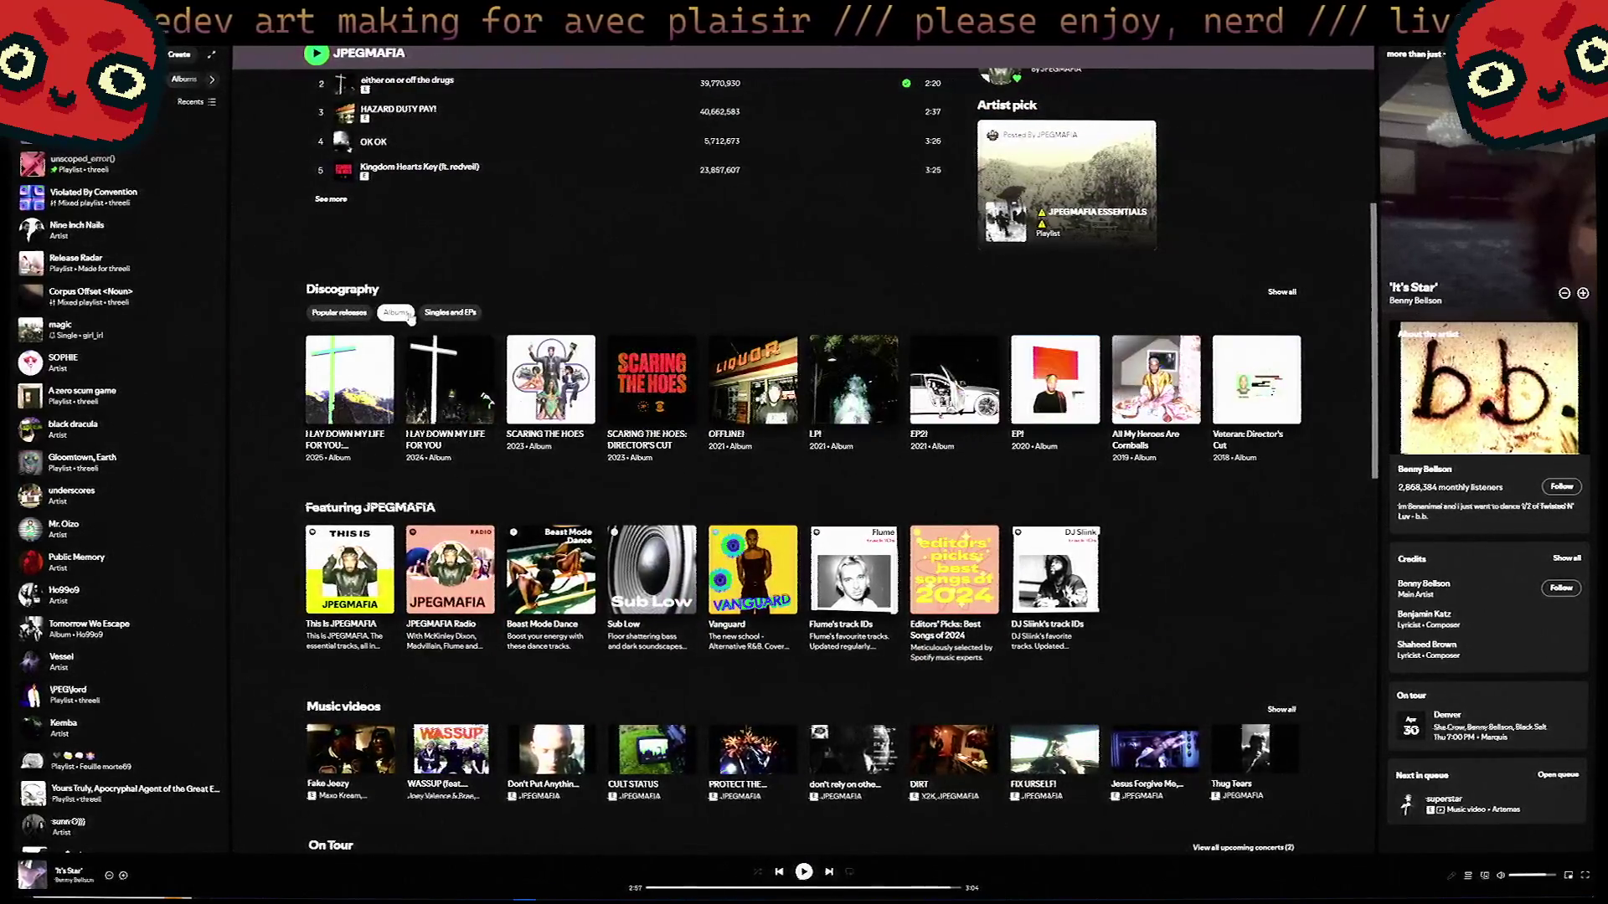
click(1281, 293)
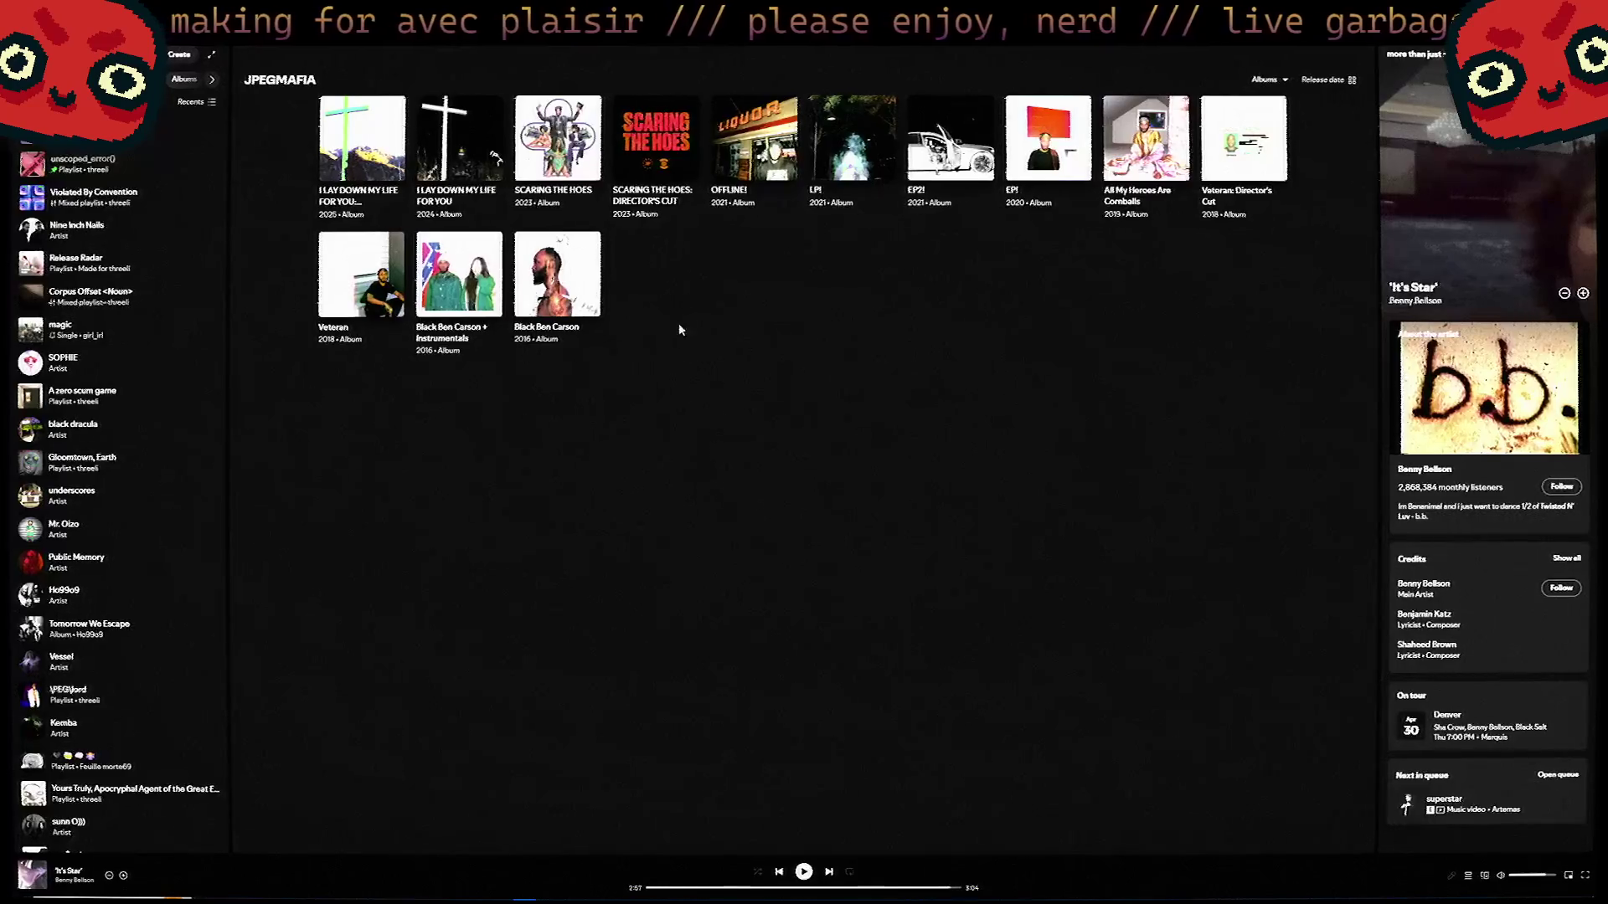
Search Spotify for 'freaky', scroll the library sidebar, and return to Blender.
key(ctrl+l)
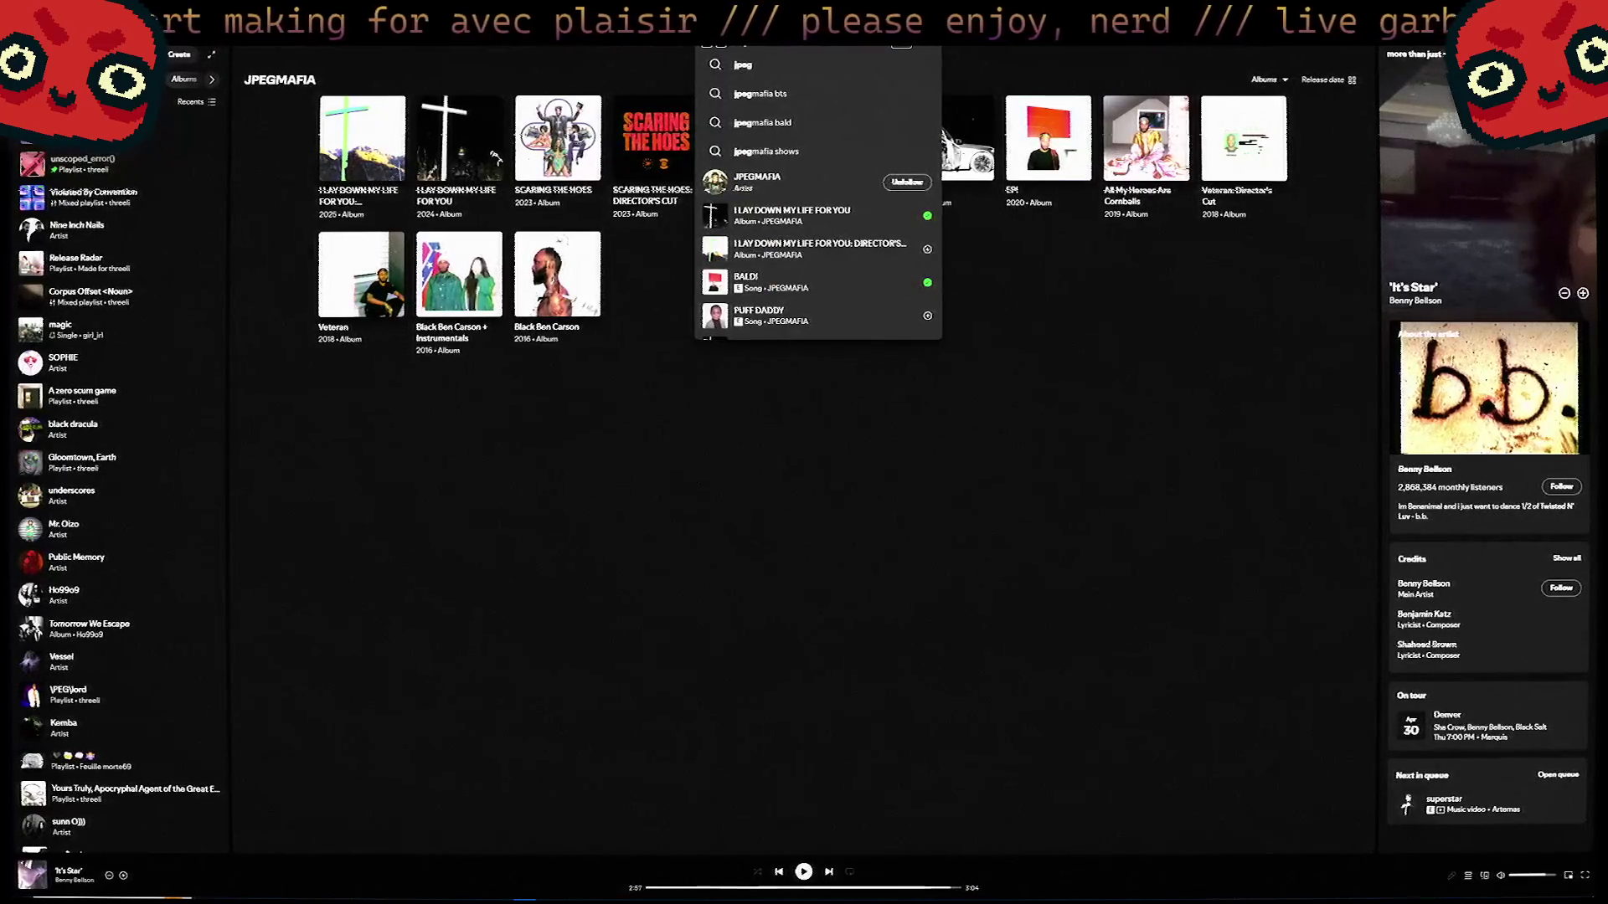
text(freaky)
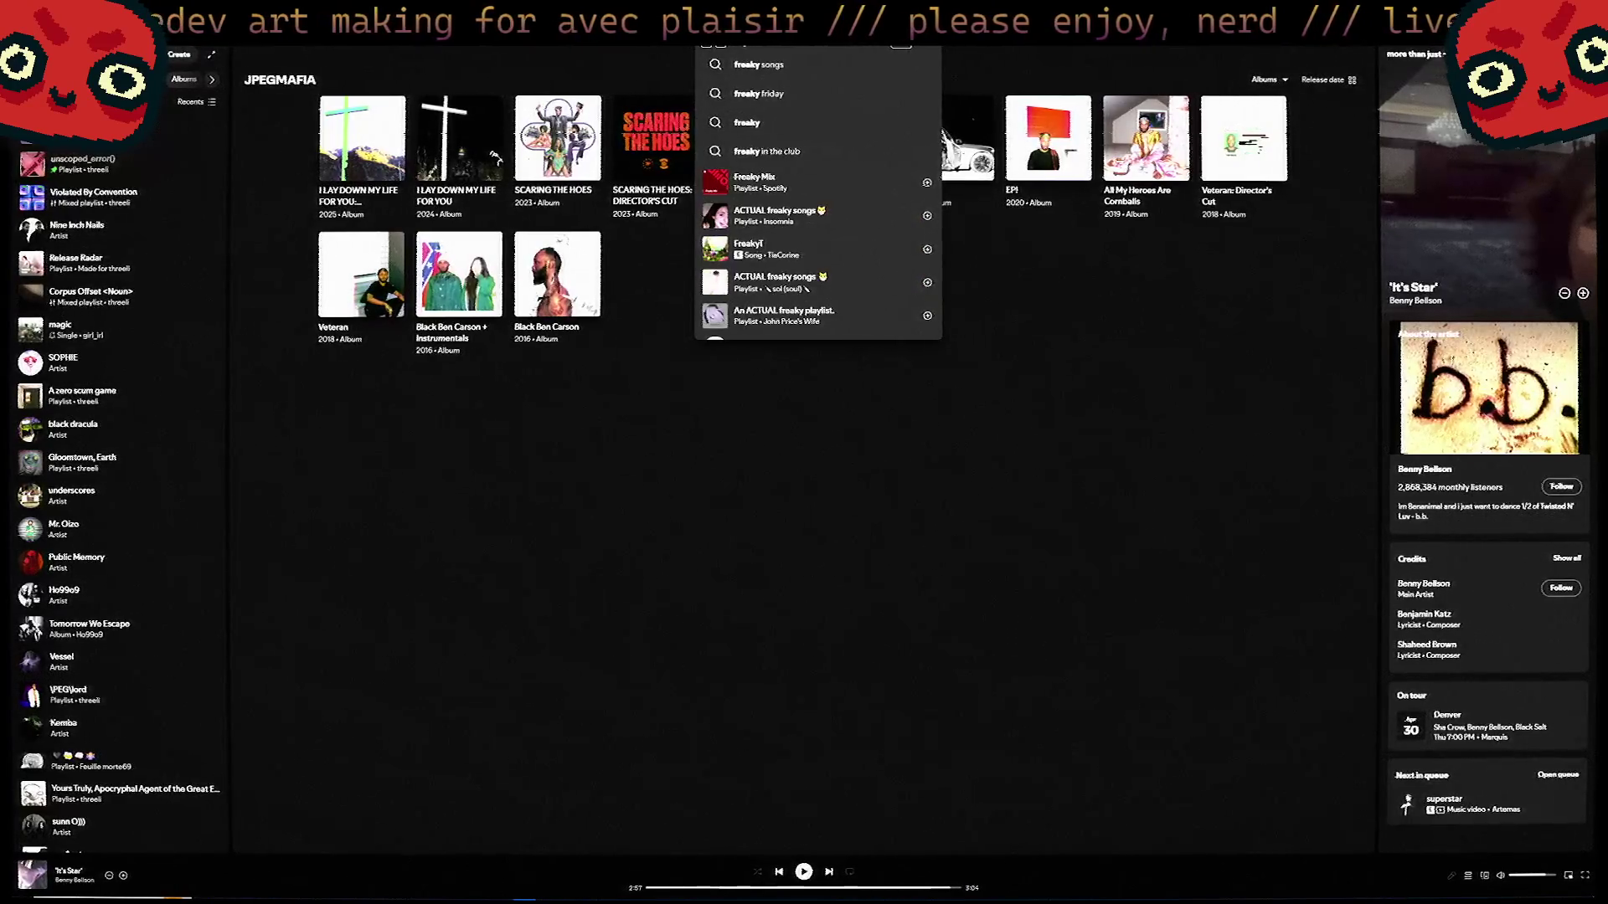
key(Return)
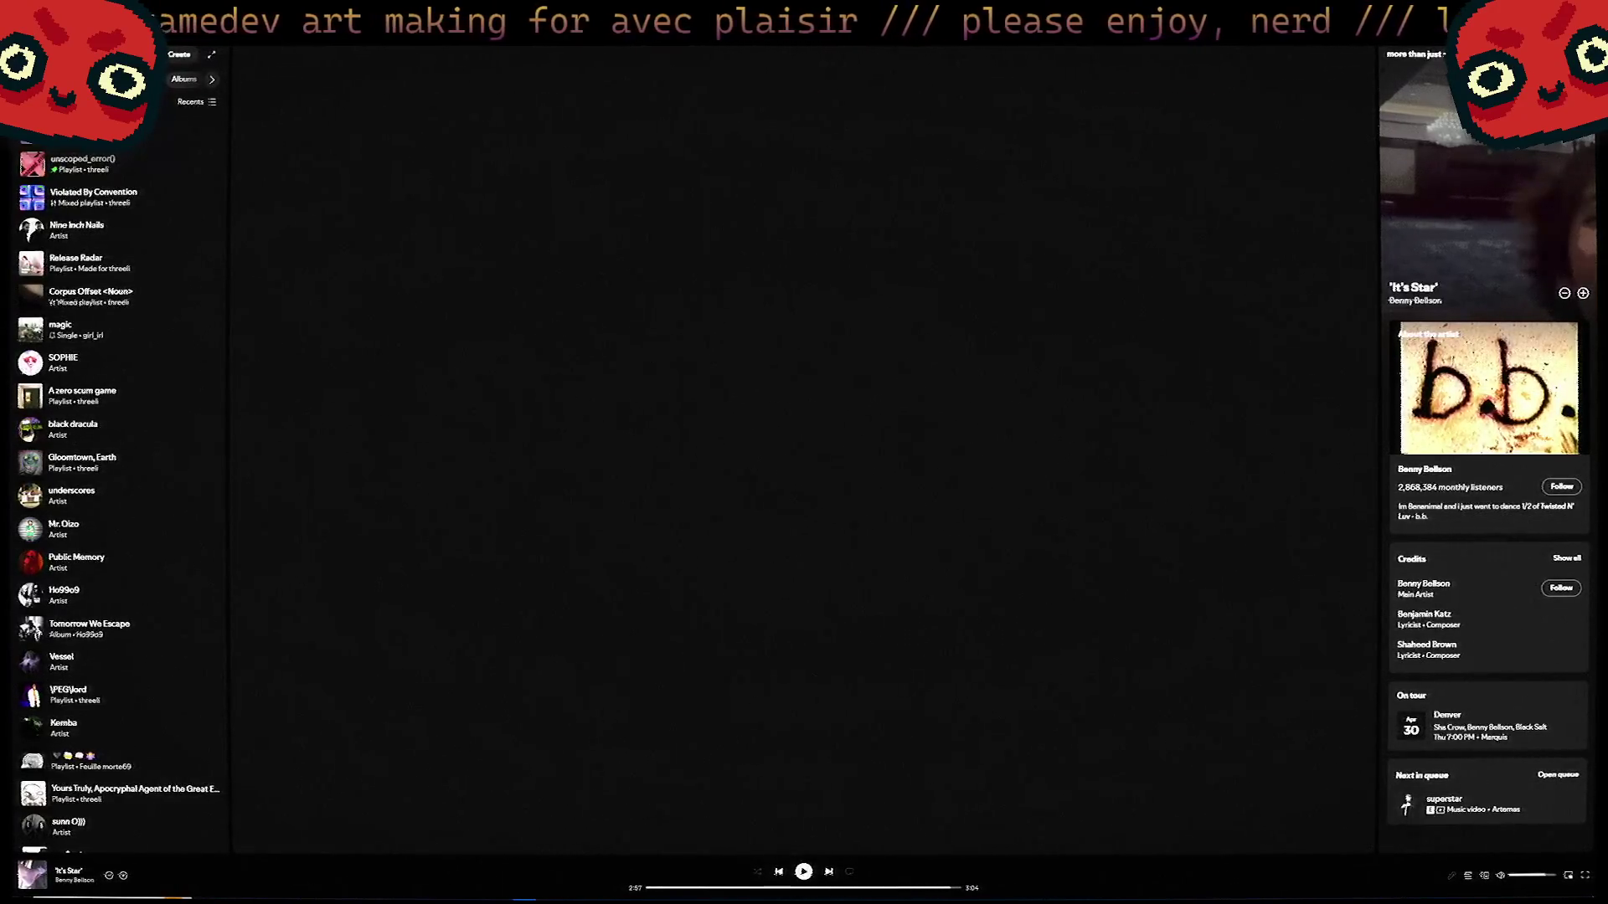
scroll(151, 666, up, 10)
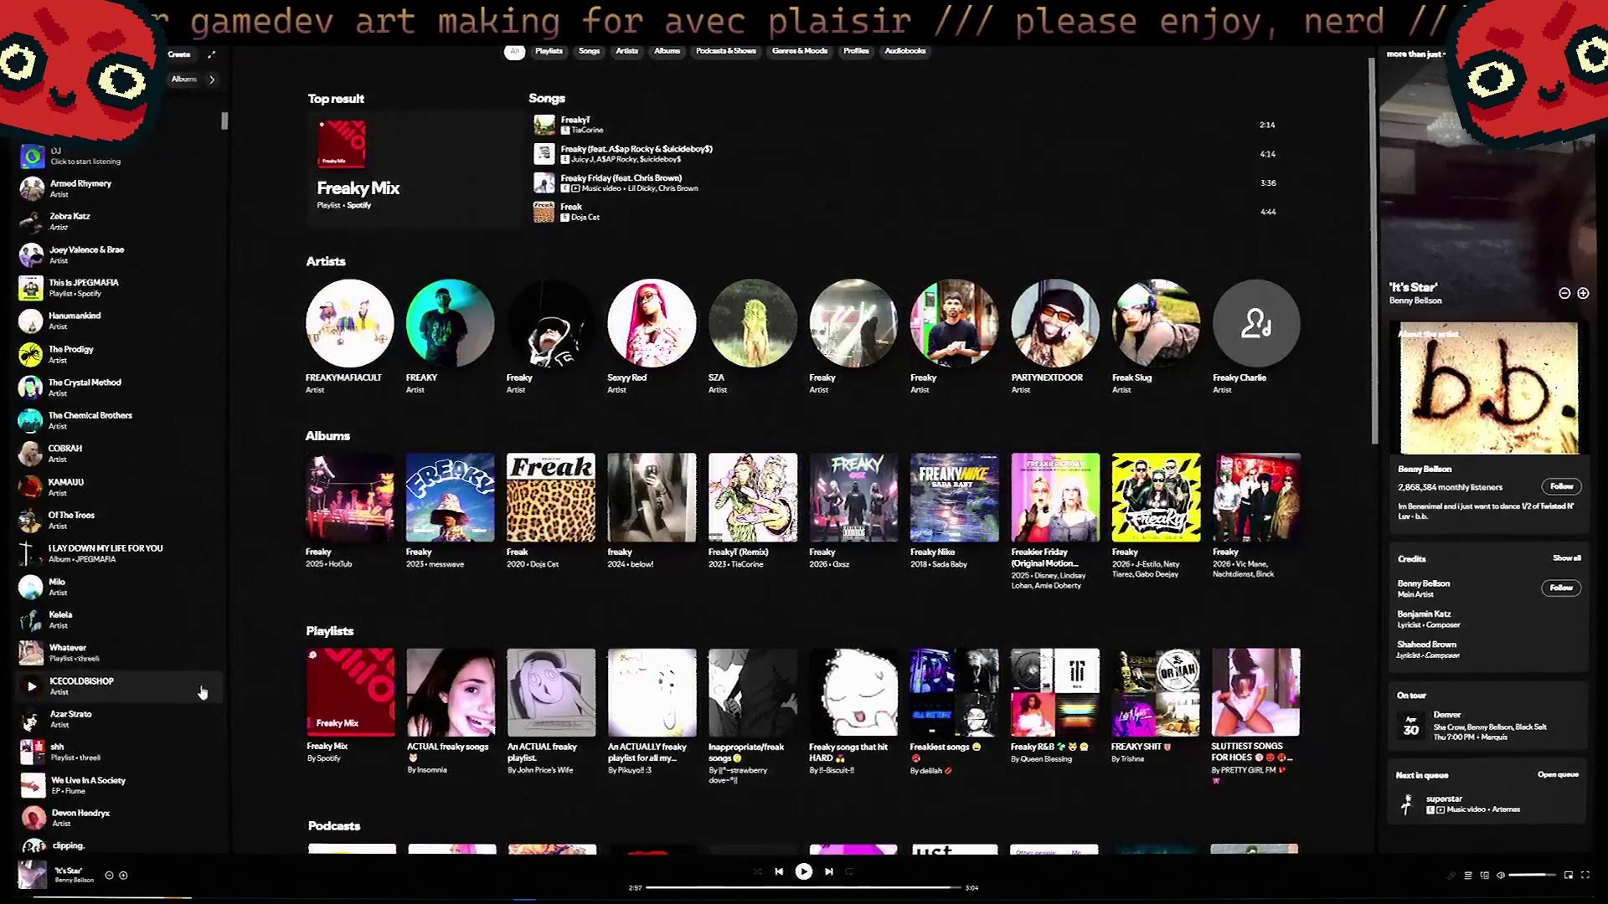
scroll(187, 667, down, 3)
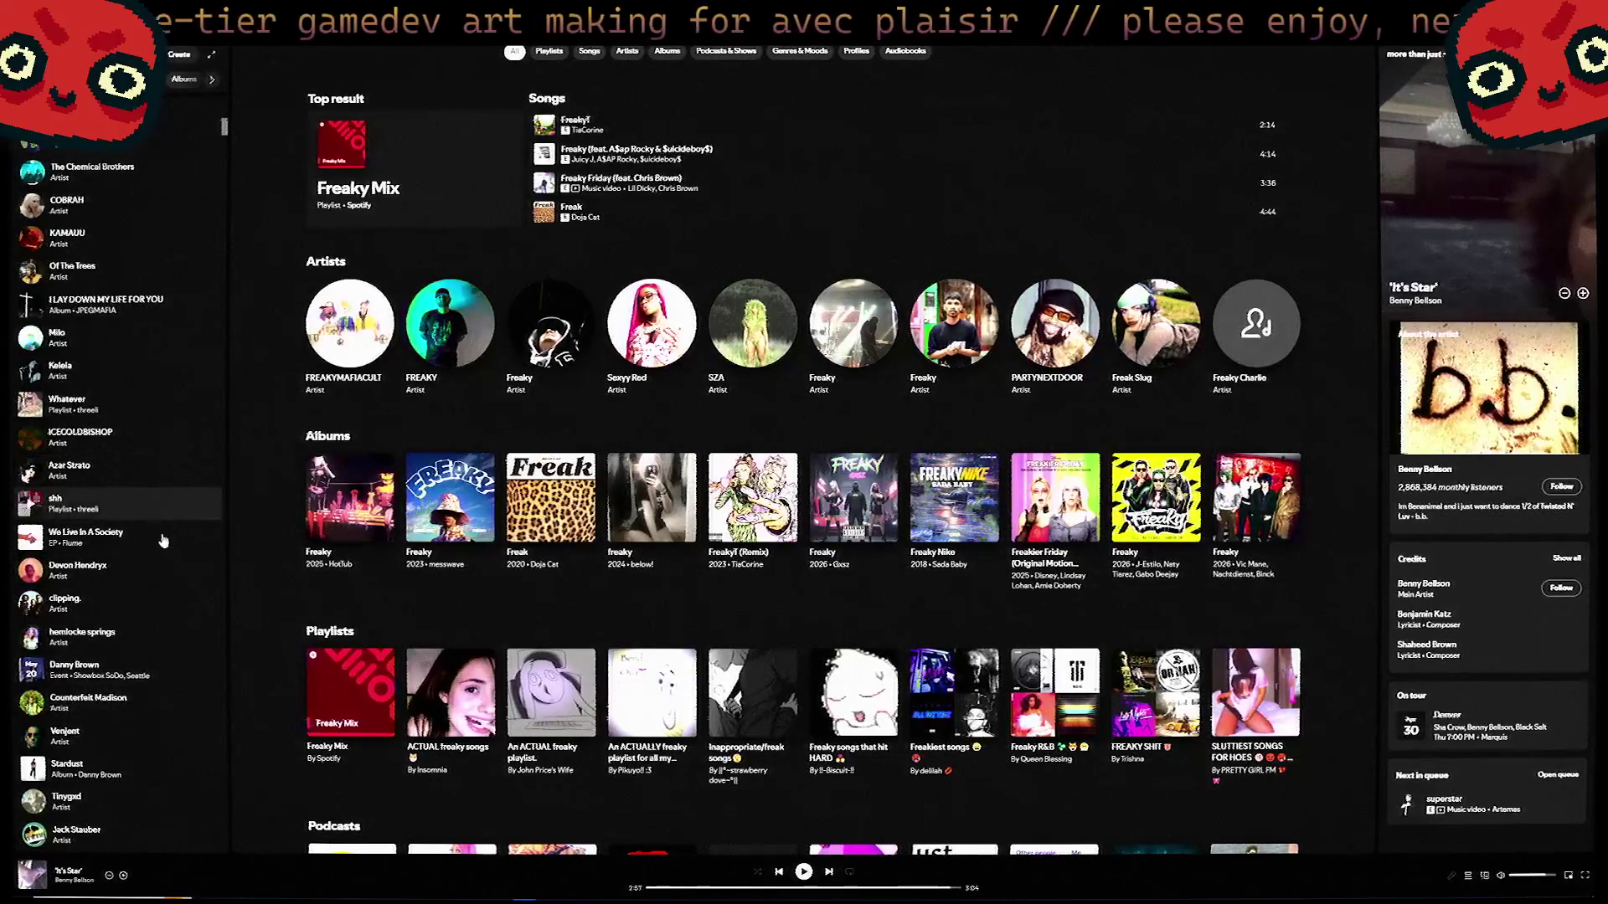
scroll(168, 506, up, 1)
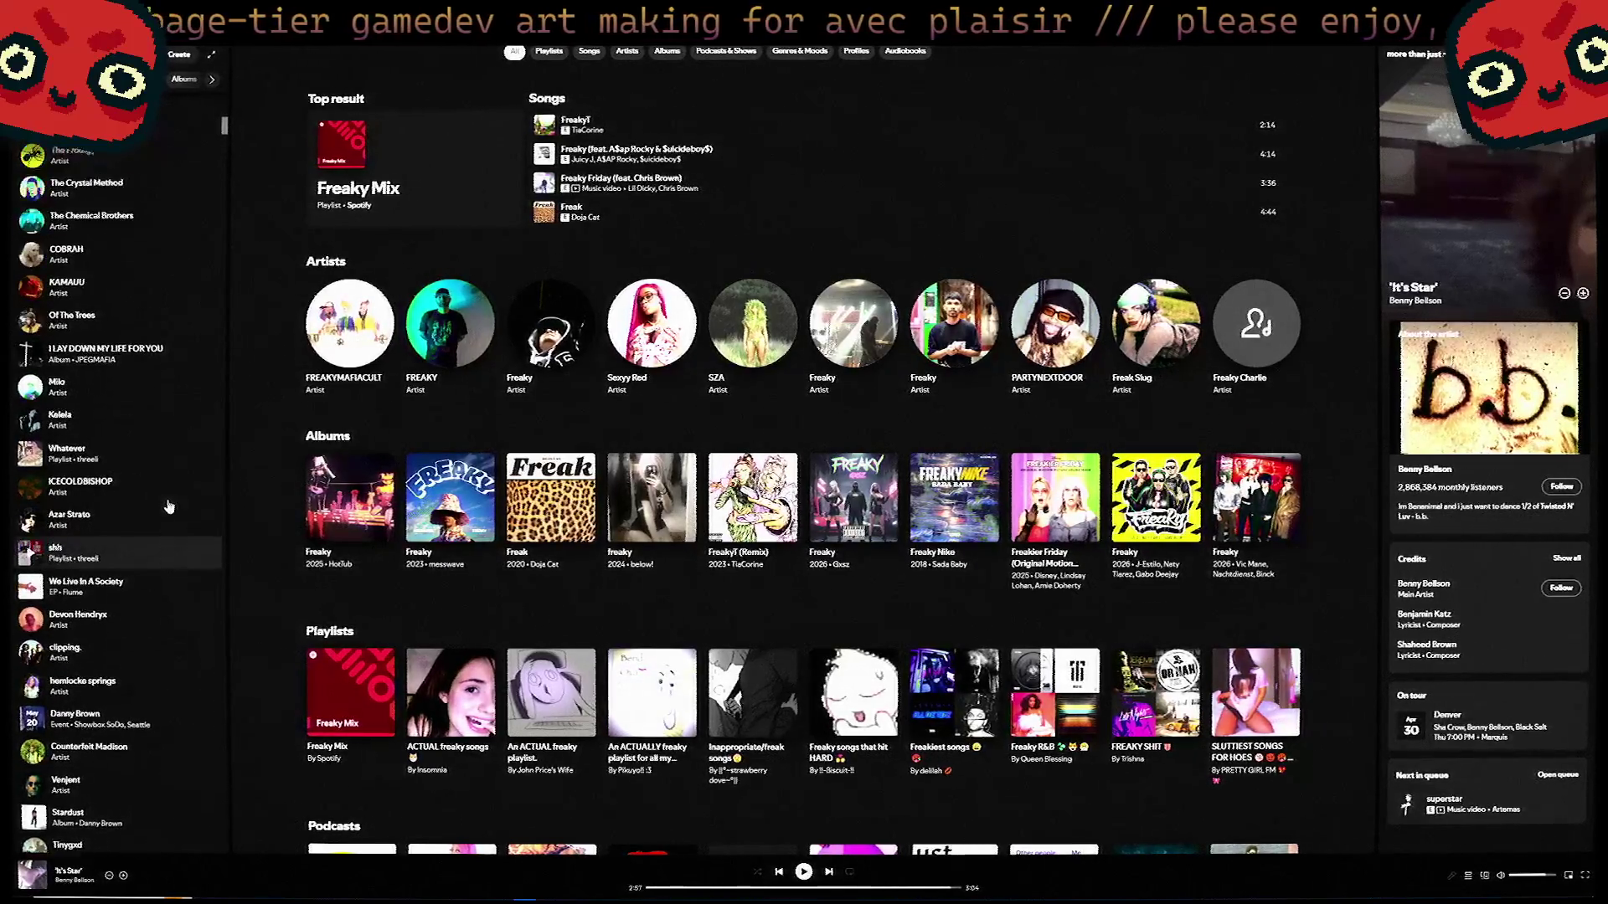
scroll(147, 502, up, 3)
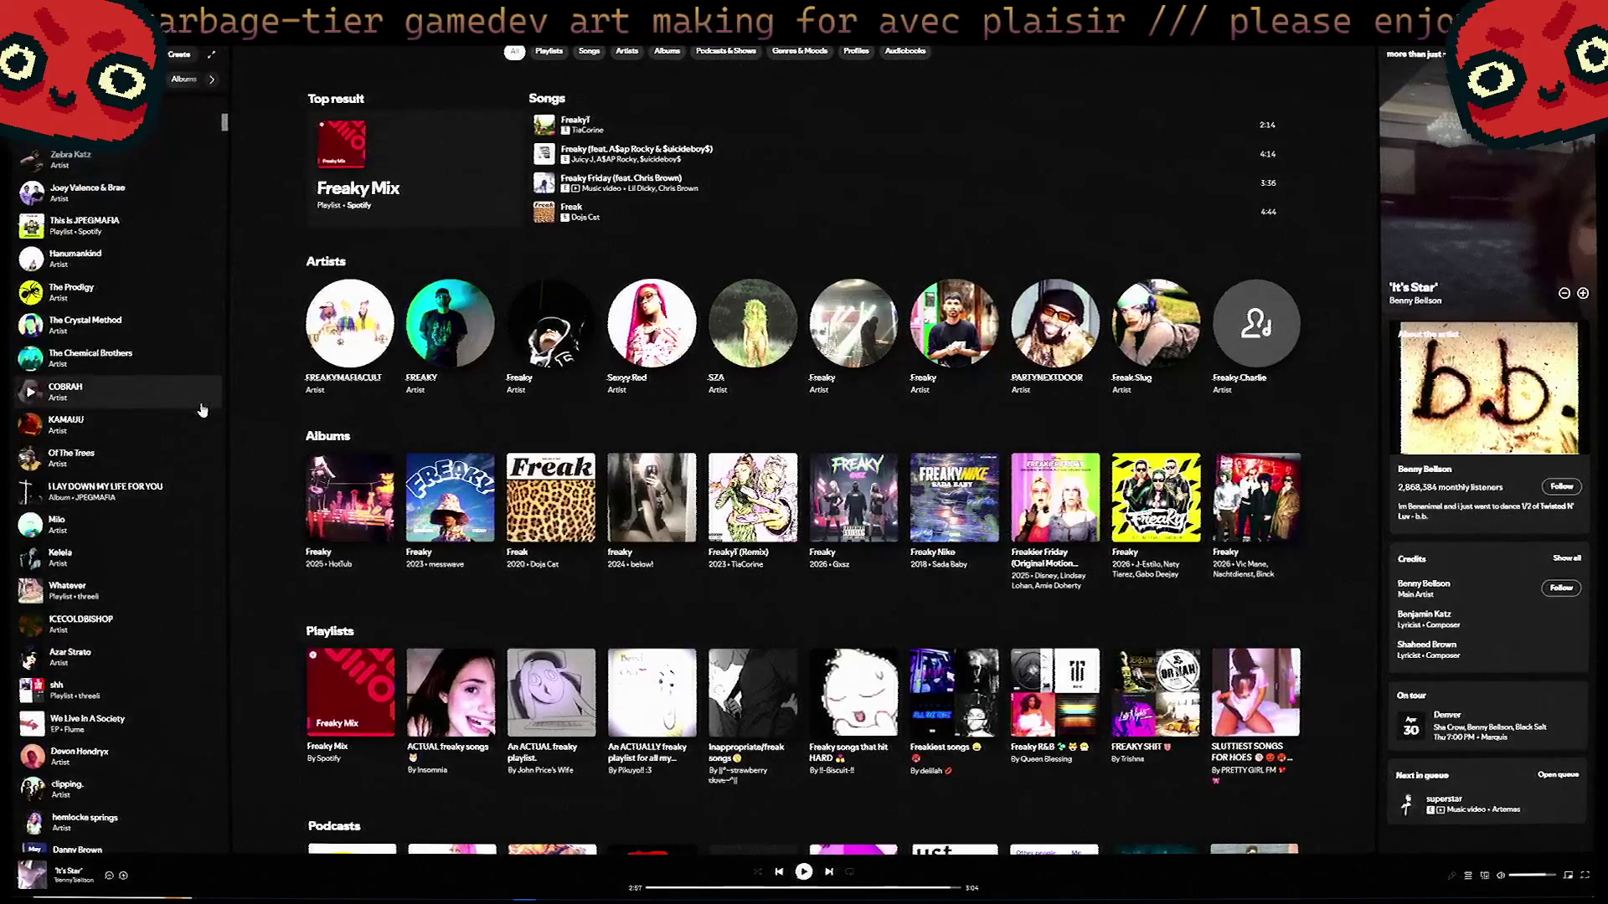
scroll(193, 414, up, 4)
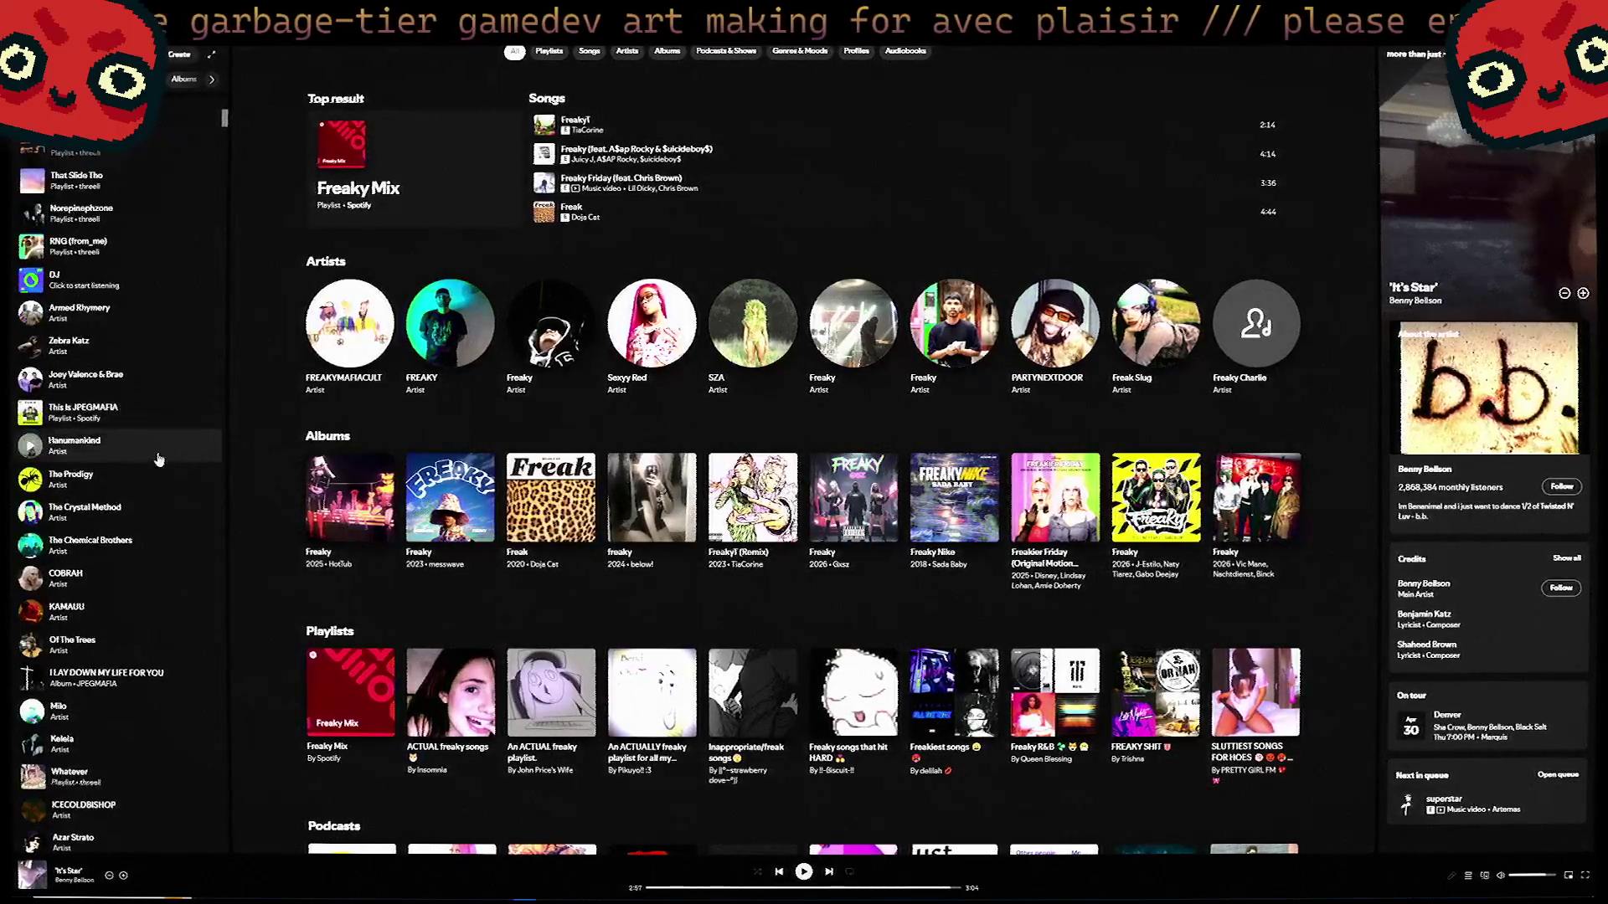
scroll(159, 459, up, 3)
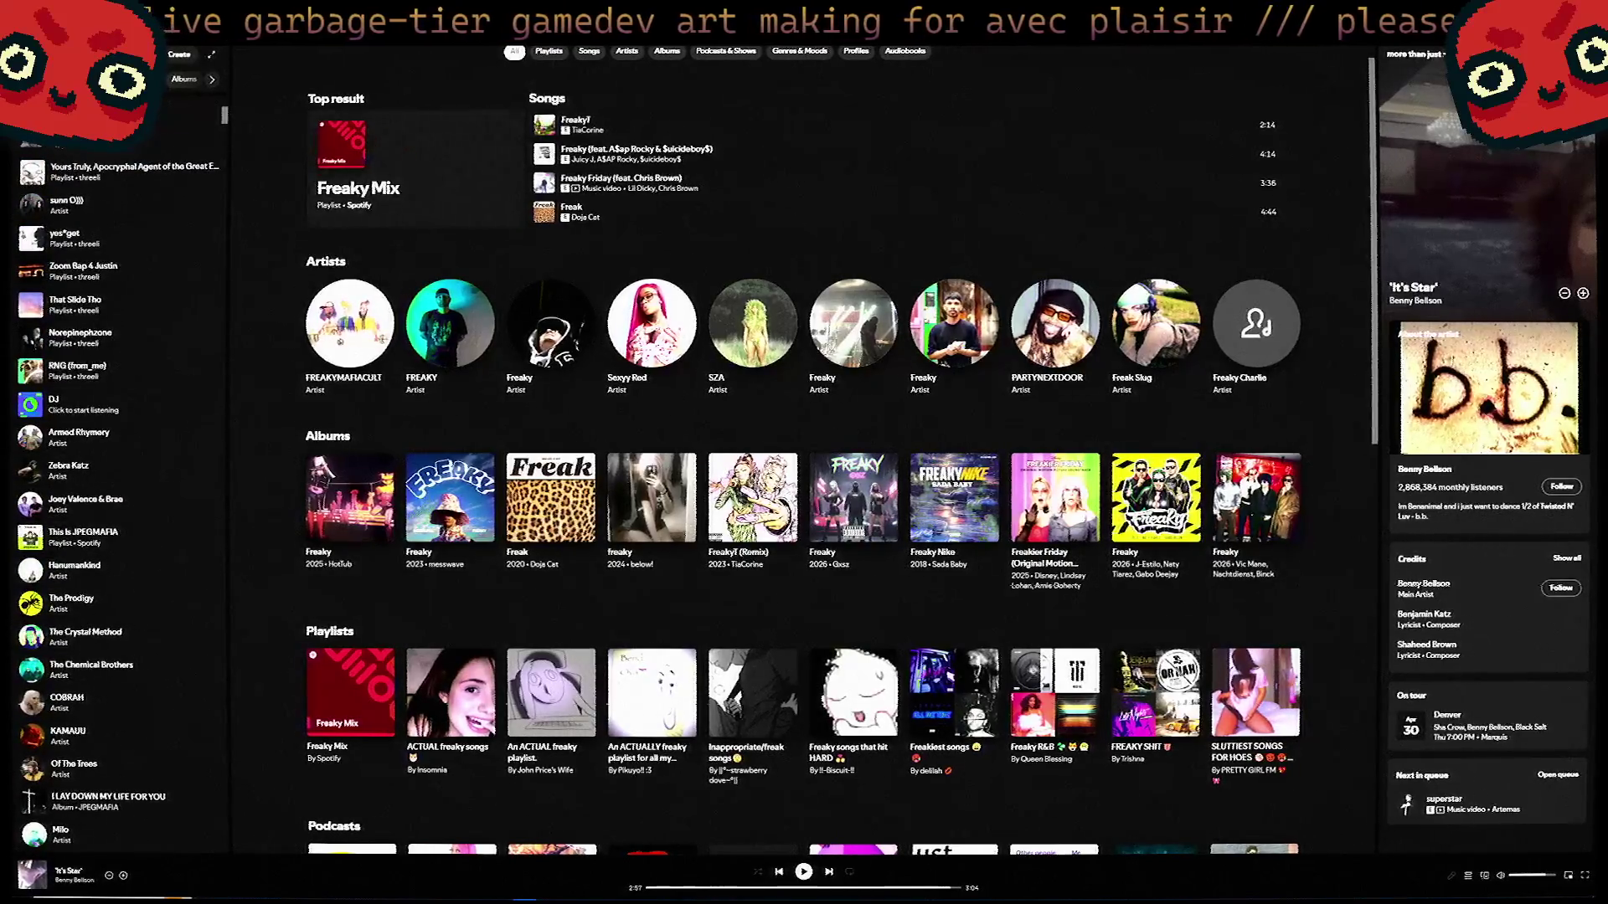
key(alt+Tab)
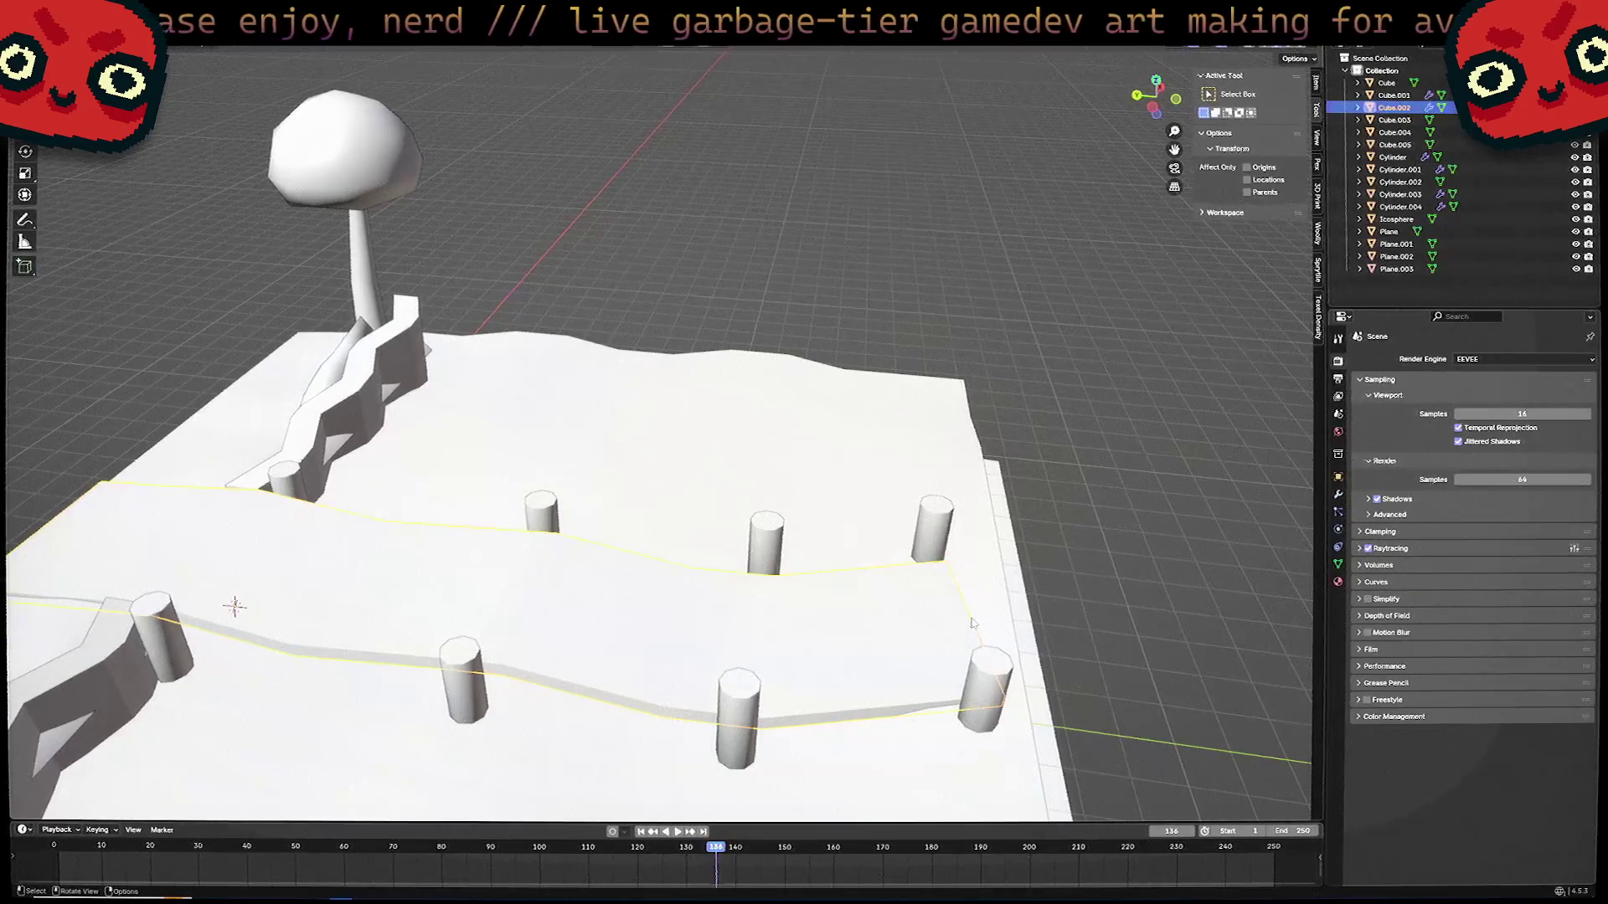
middle_drag(972, 622, 931, 544)
scroll(926, 639, down, 5)
mouse_move(927, 639)
middle_down()
mouse_move(920, 704)
mouse_move(960, 668)
middle_up()
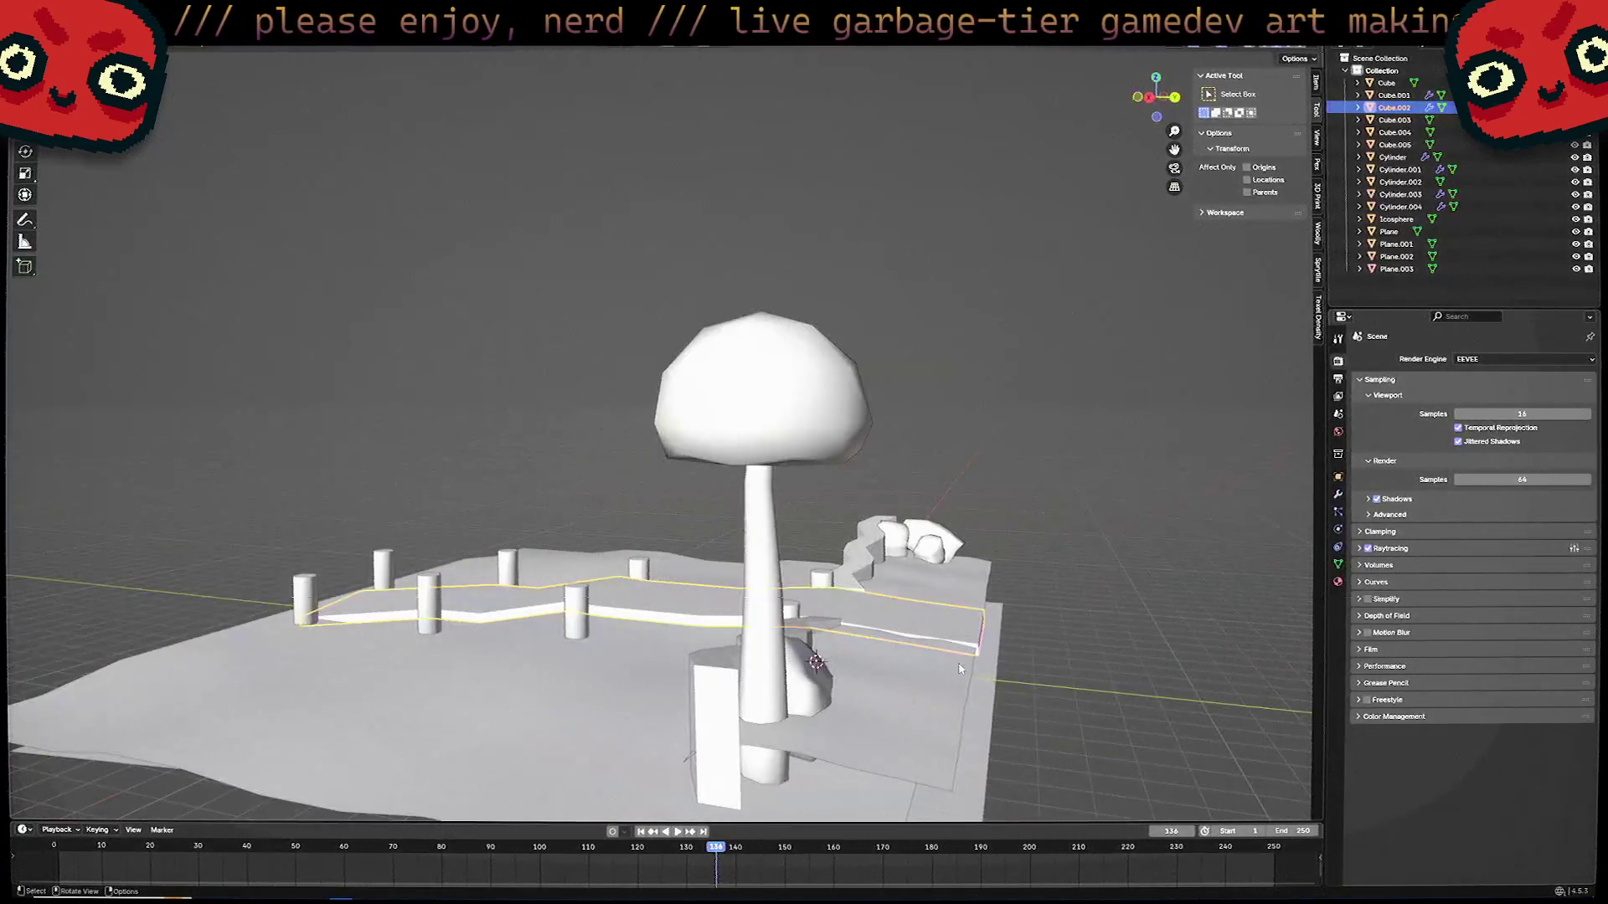
mouse_move(842, 681)
middle_down()
mouse_move(812, 586)
mouse_move(795, 596)
mouse_move(945, 641)
middle_up()
click(945, 641)
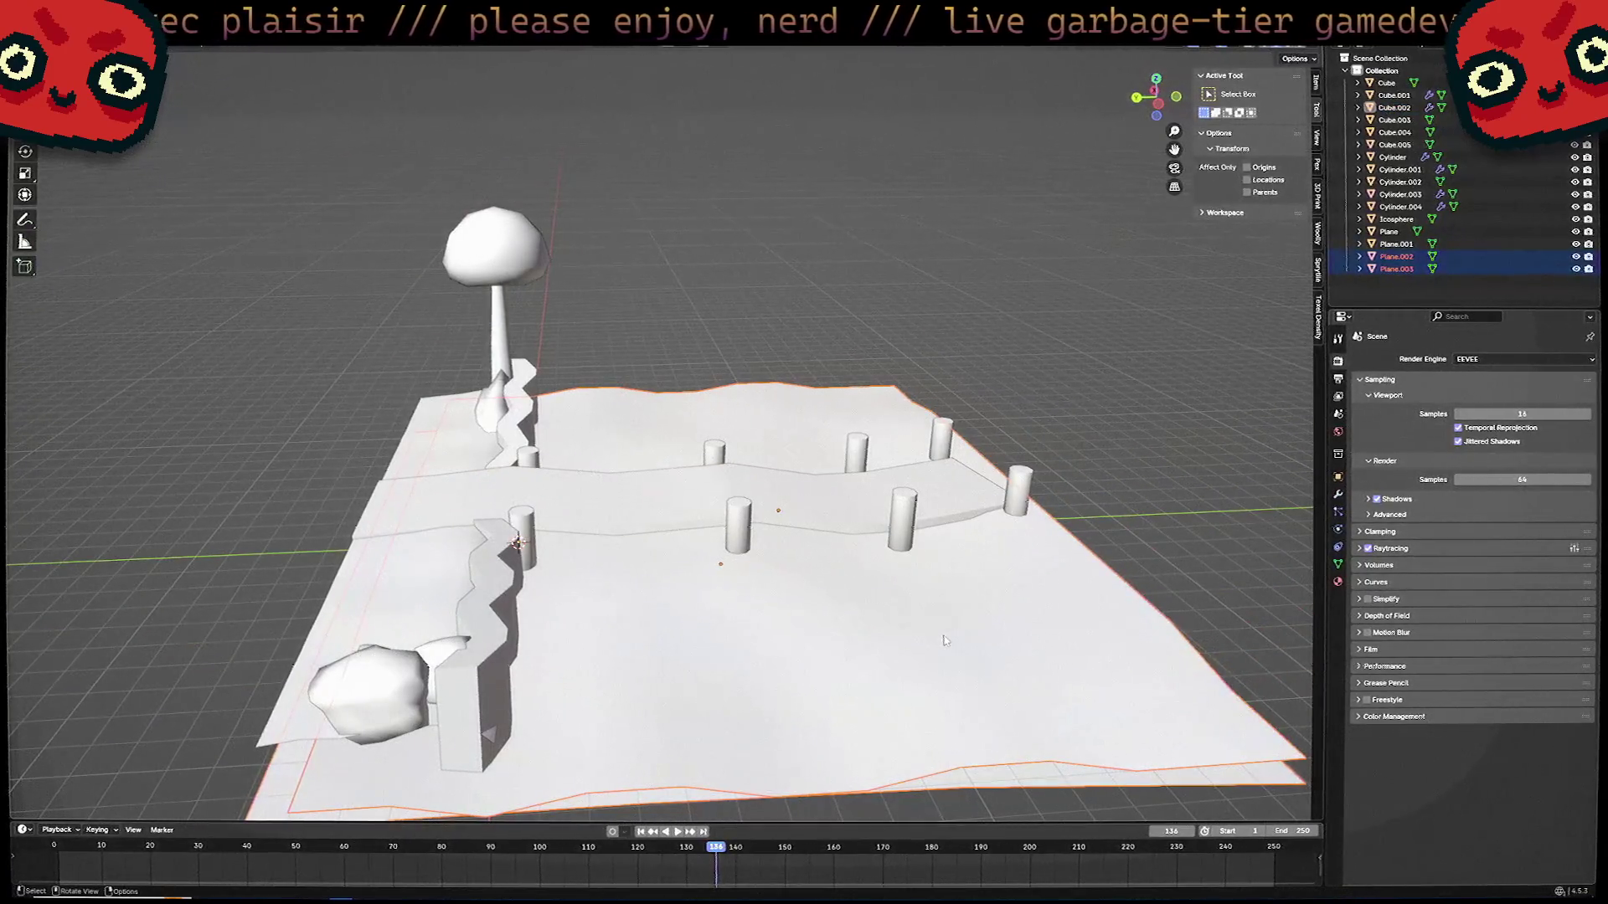
mouse_move(945, 641)
middle_down()
mouse_move(836, 655)
mouse_move(843, 627)
mouse_move(818, 610)
mouse_move(1067, 560)
middle_up()
click(1068, 560)
scroll(1070, 566, up, 3)
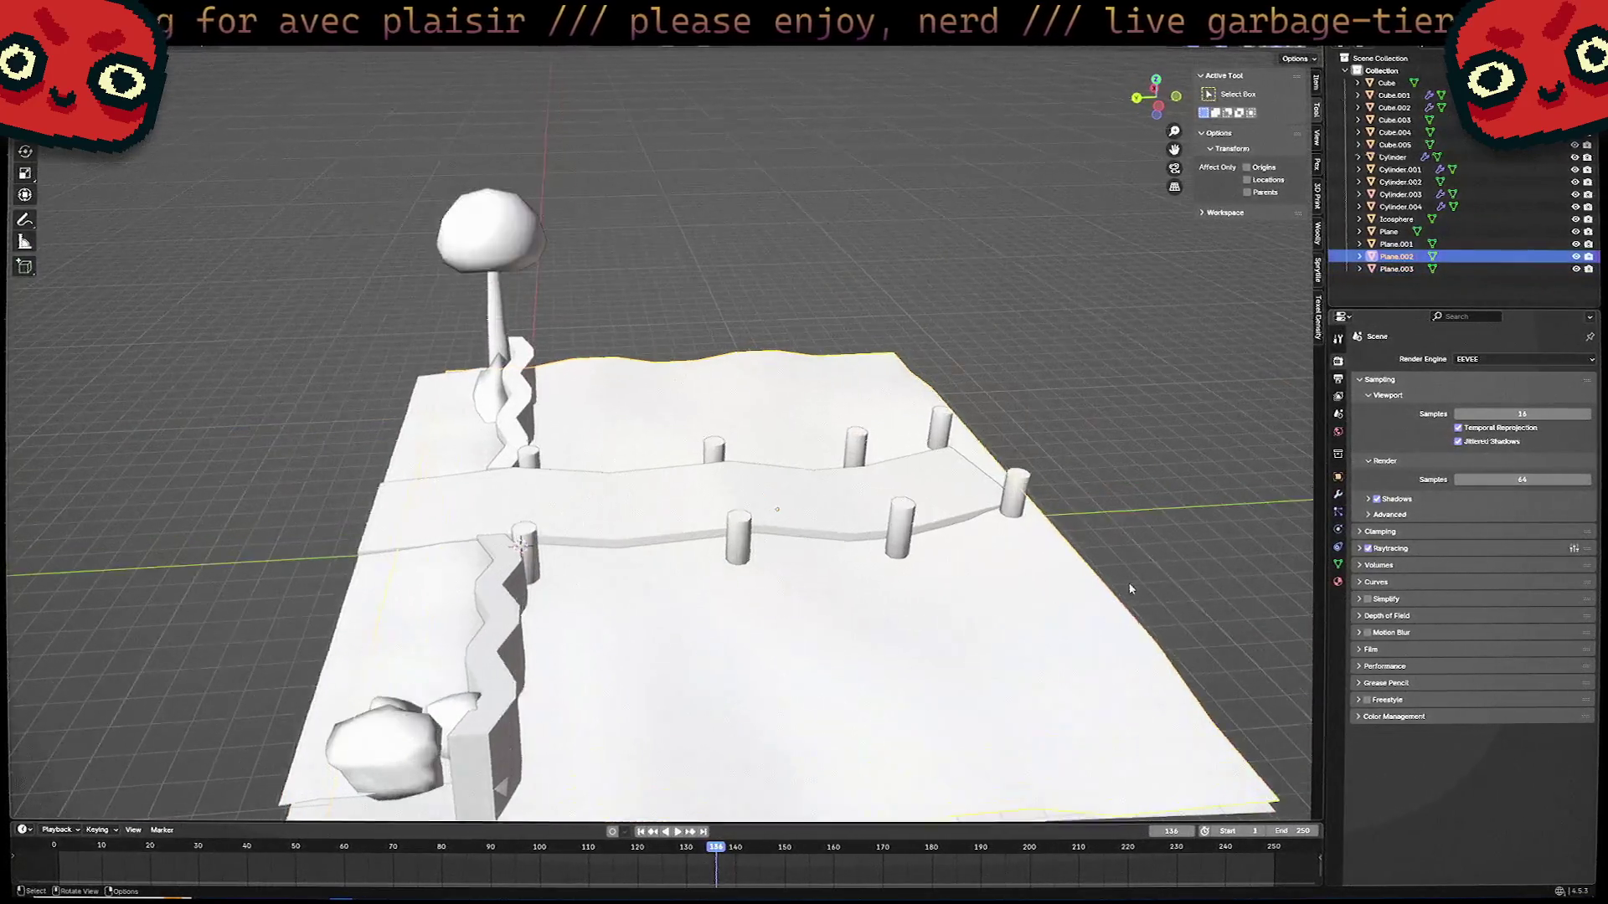
click(1338, 582)
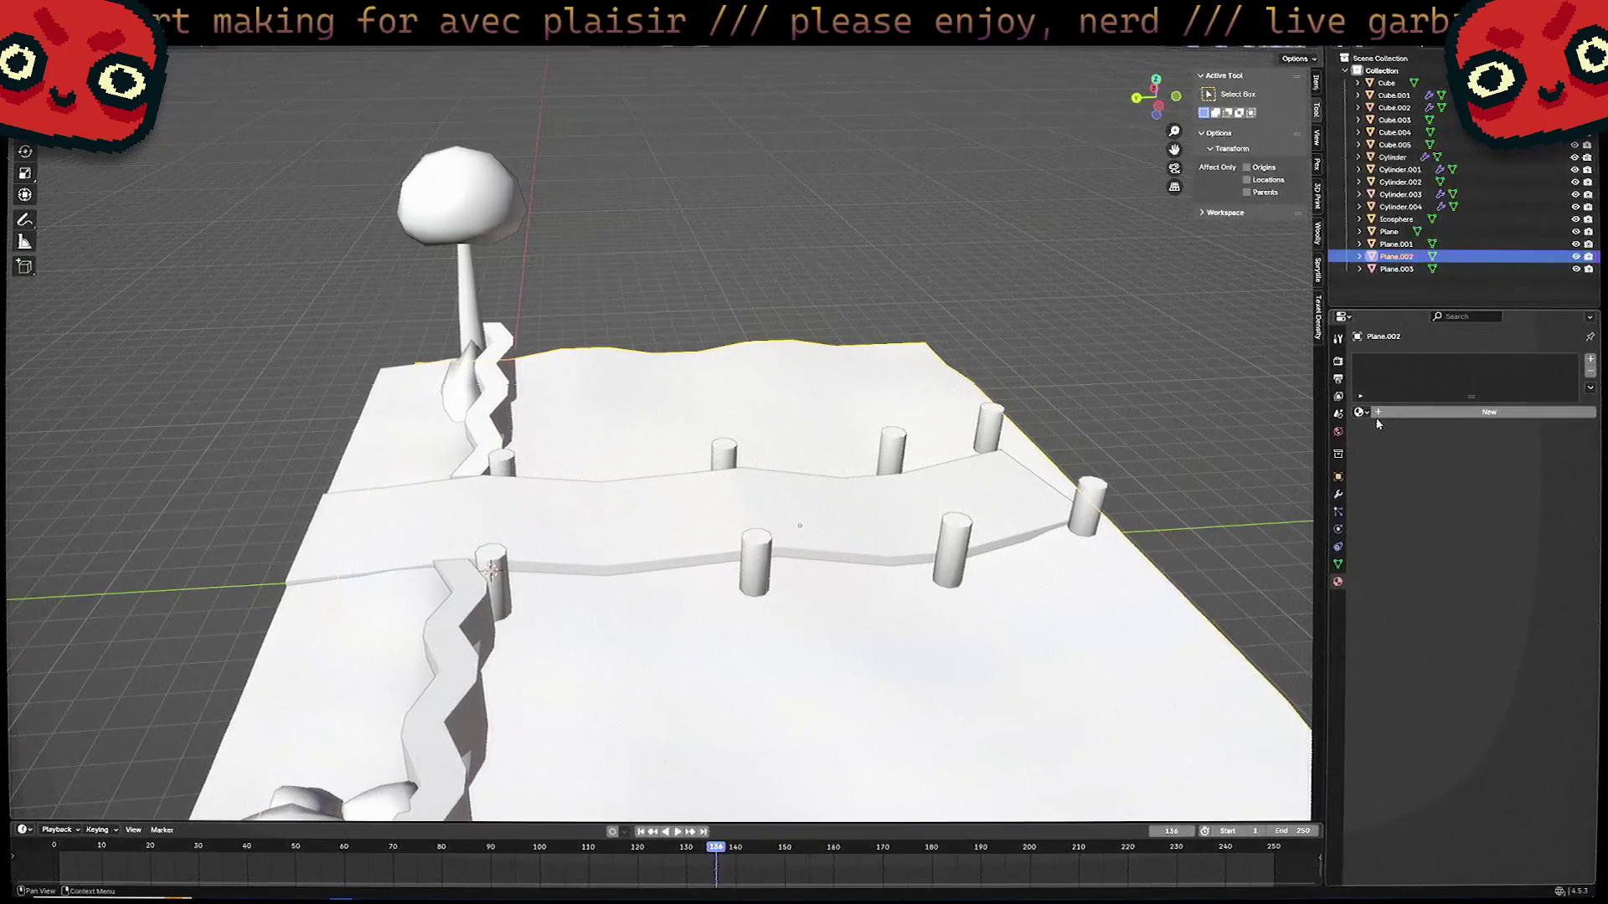
scroll(983, 695, down, 4)
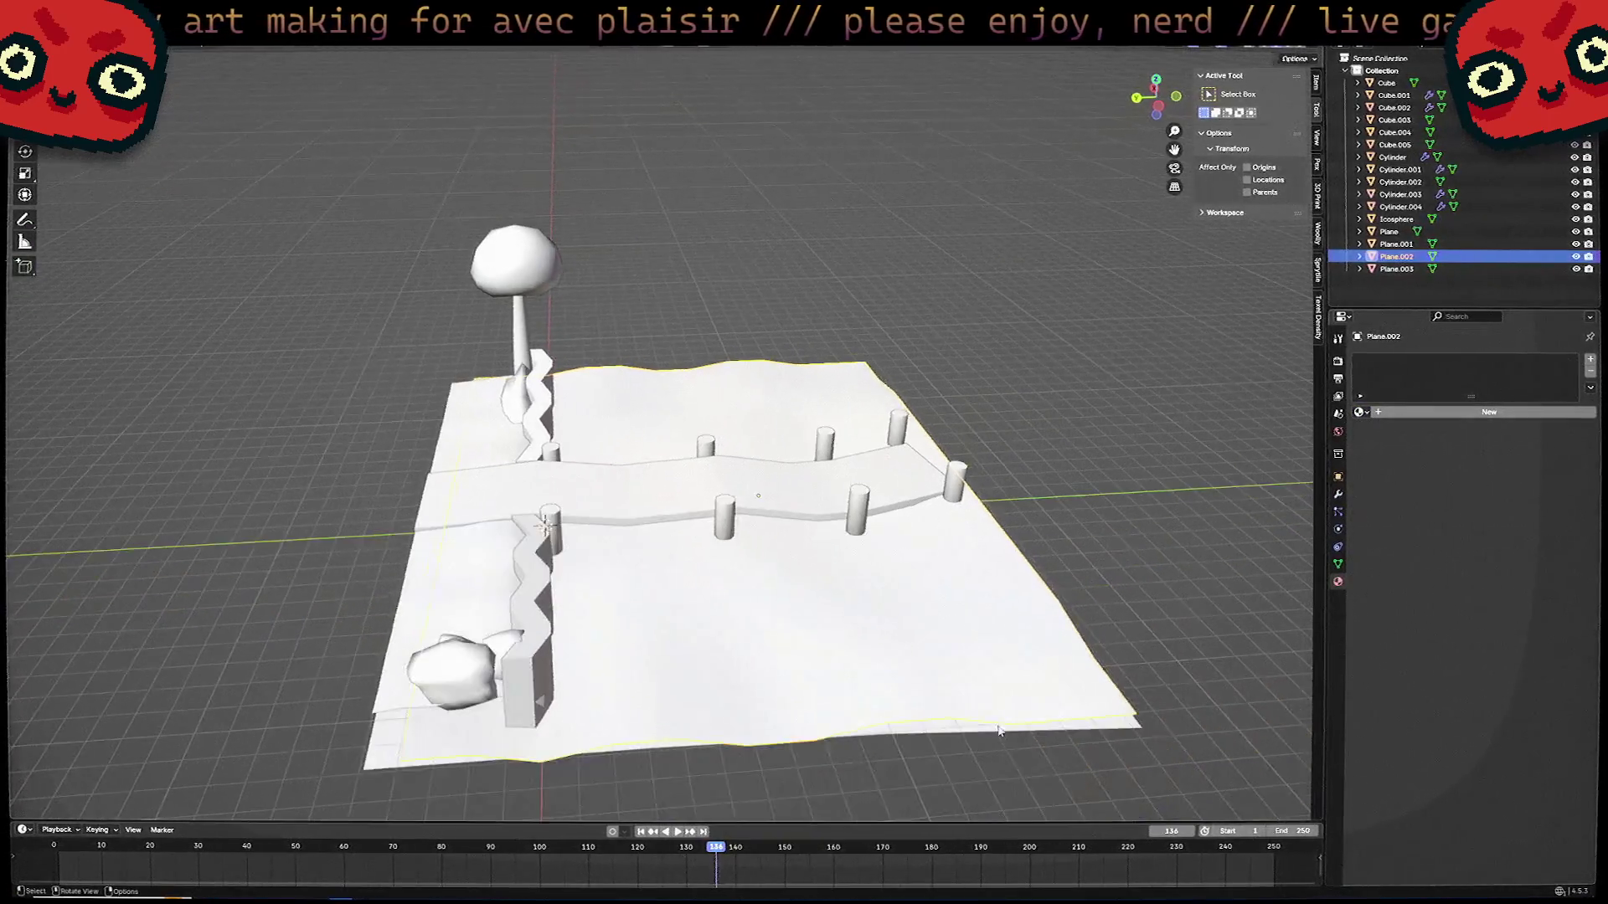
middle_drag(983, 720, 983, 670)
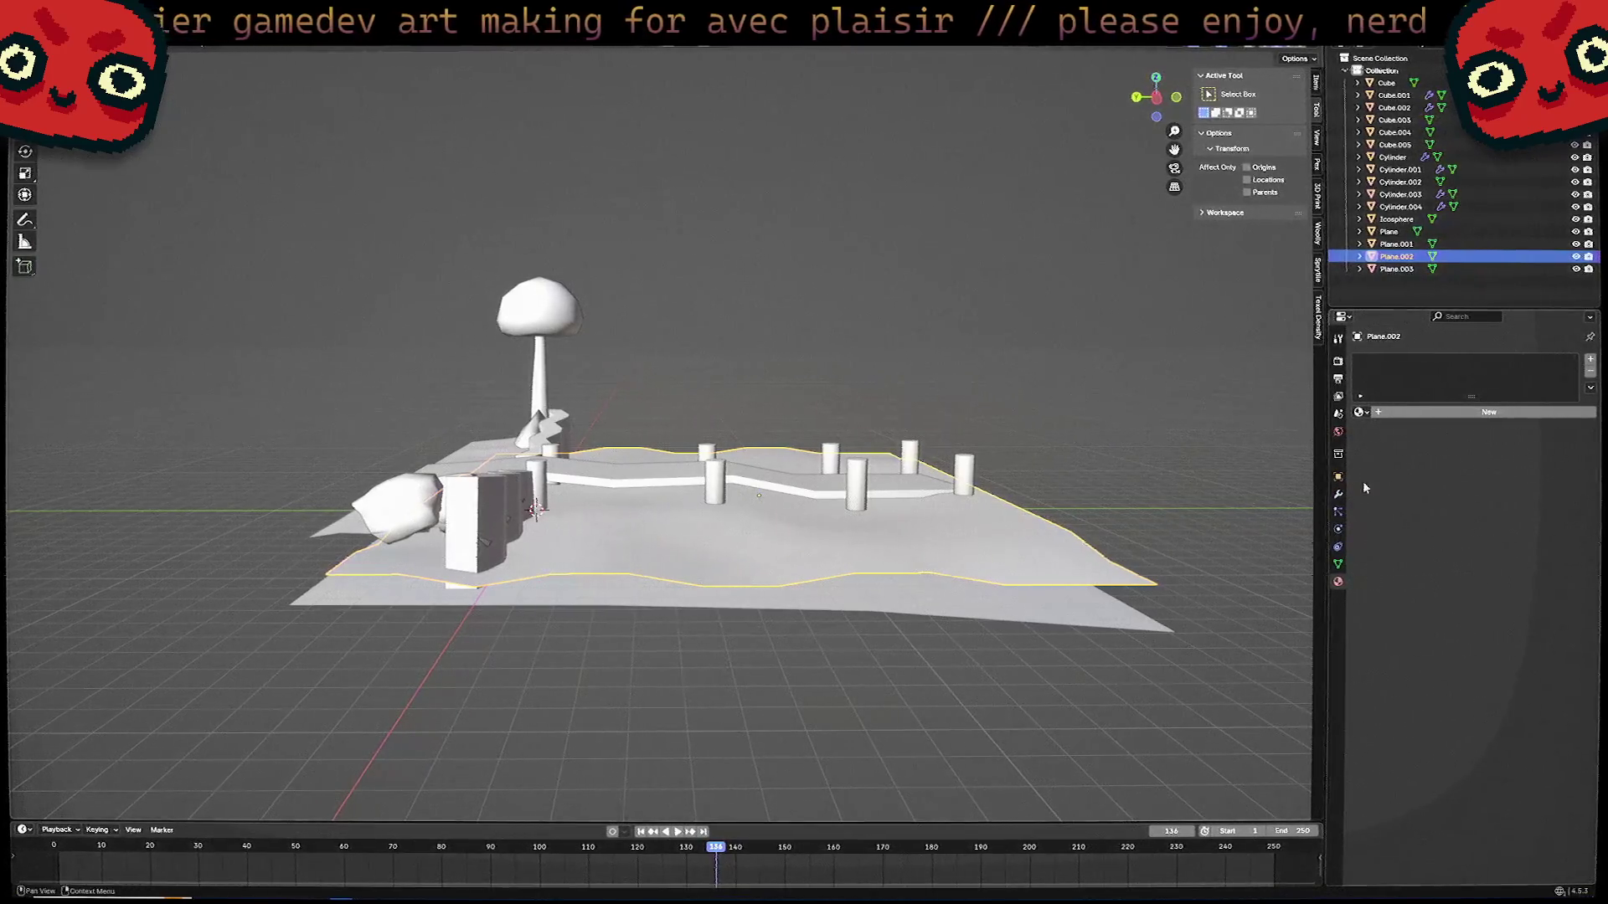
mouse_move(1302, 510)
middle_down()
mouse_move(1273, 555)
mouse_move(714, 586)
mouse_move(711, 601)
mouse_move(1063, 521)
middle_up()
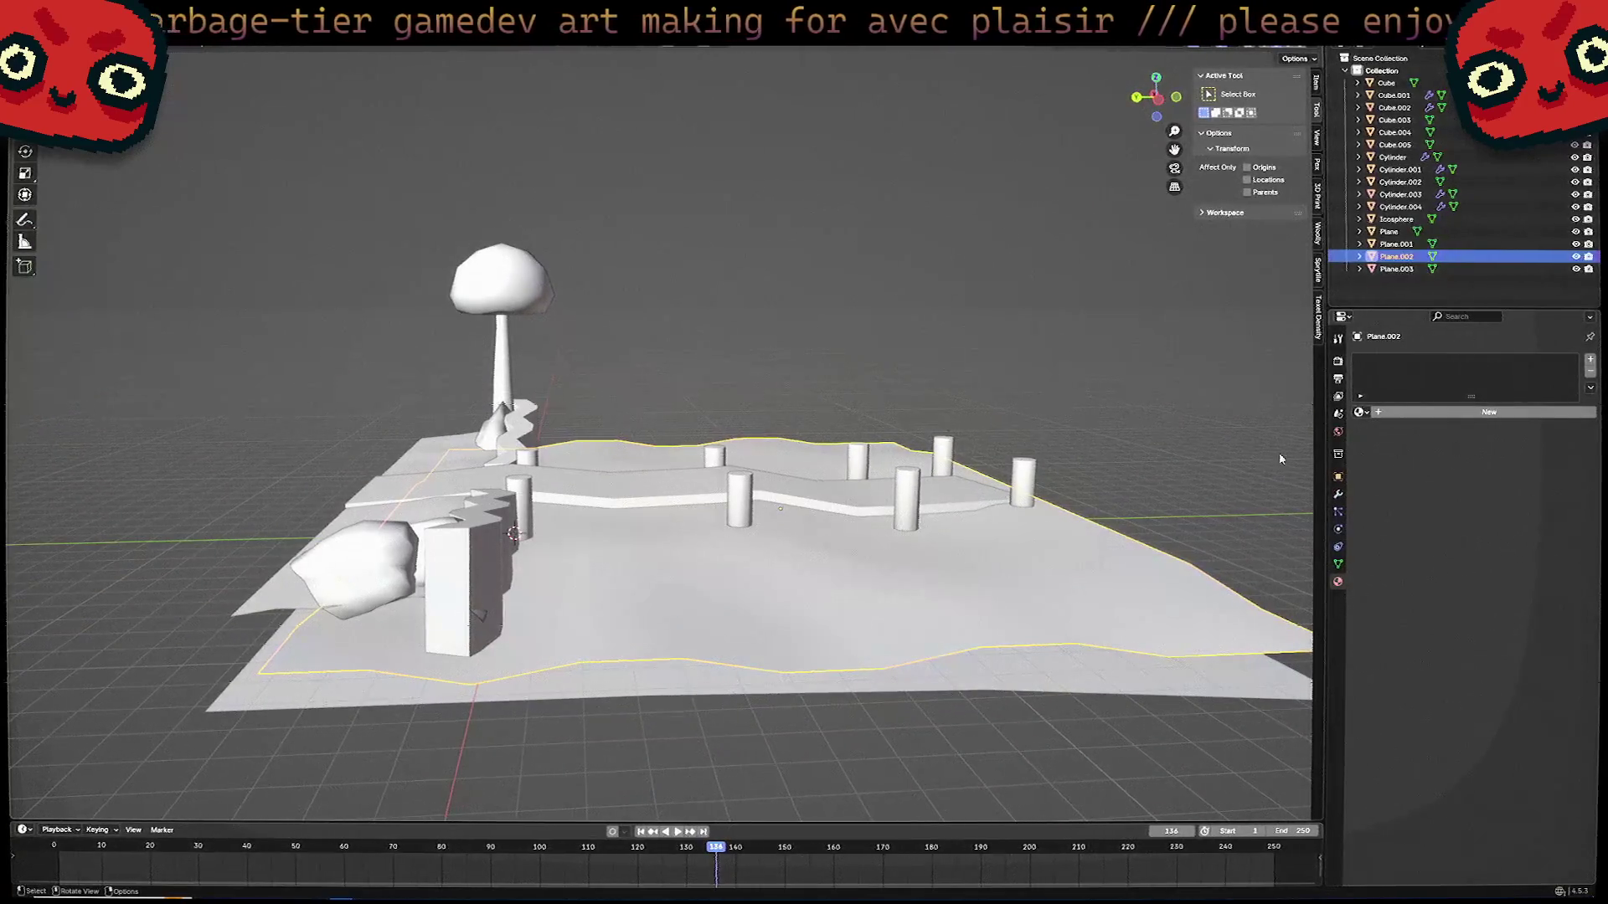
Create a new material for Plane.002 with slightly raised roughness.
click(1360, 412)
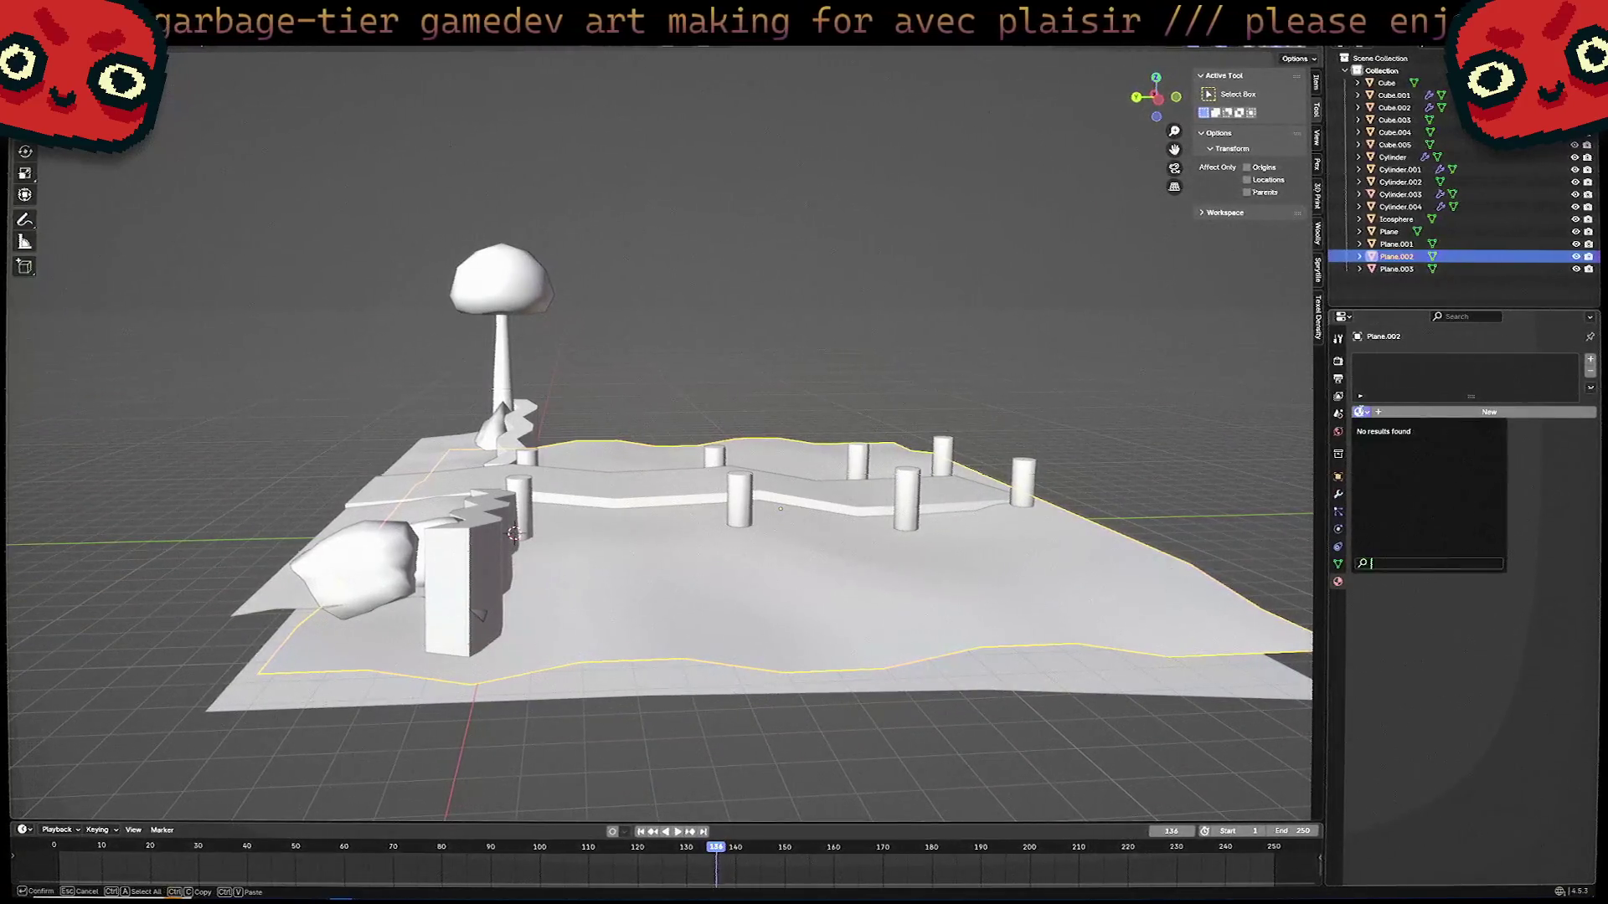
click(1487, 412)
mouse_move(1507, 522)
mouse_down()
mouse_move(1557, 523)
mouse_move(1509, 522)
mouse_up()
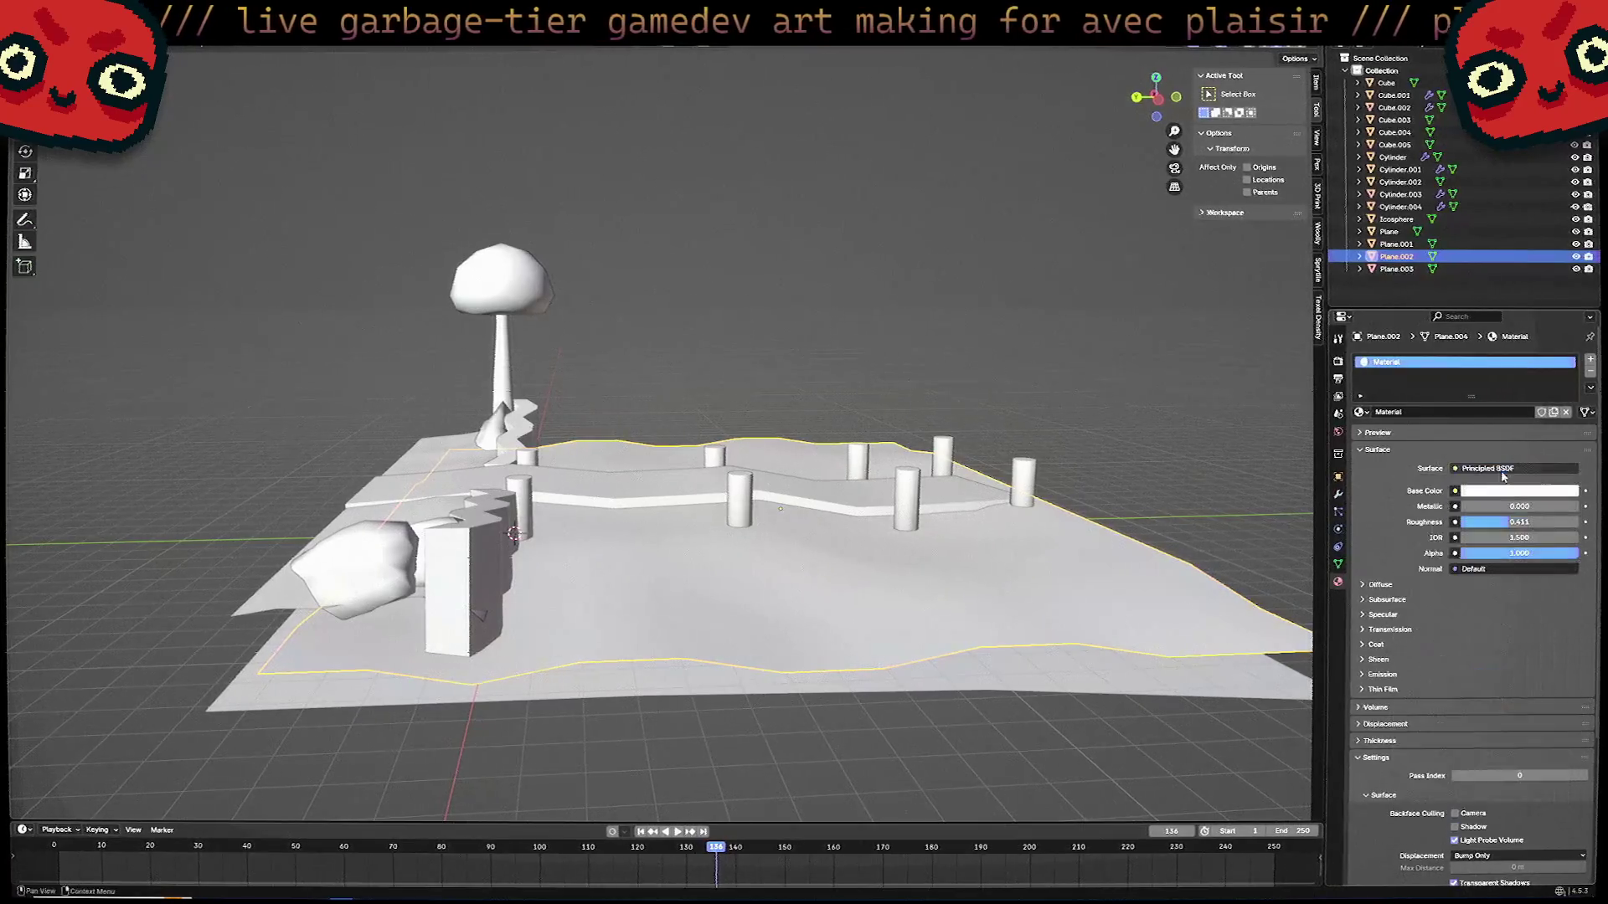
Give Plane.003 a new pale yellow material with roughness 0.714.
click(832, 679)
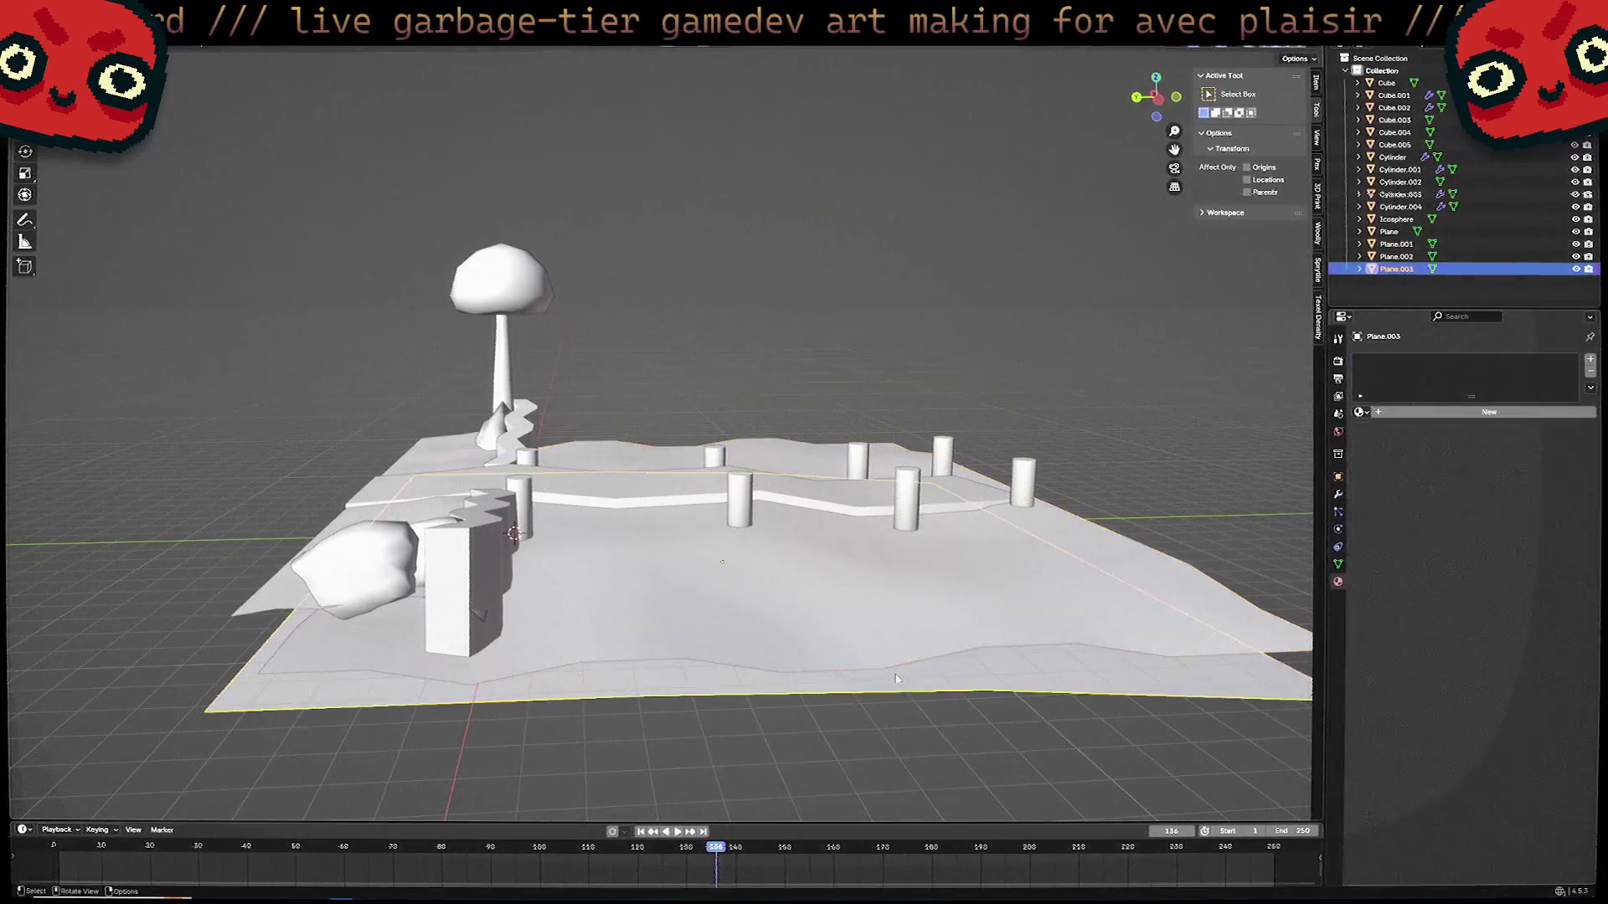
middle_drag(831, 679, 1084, 649)
click(1403, 415)
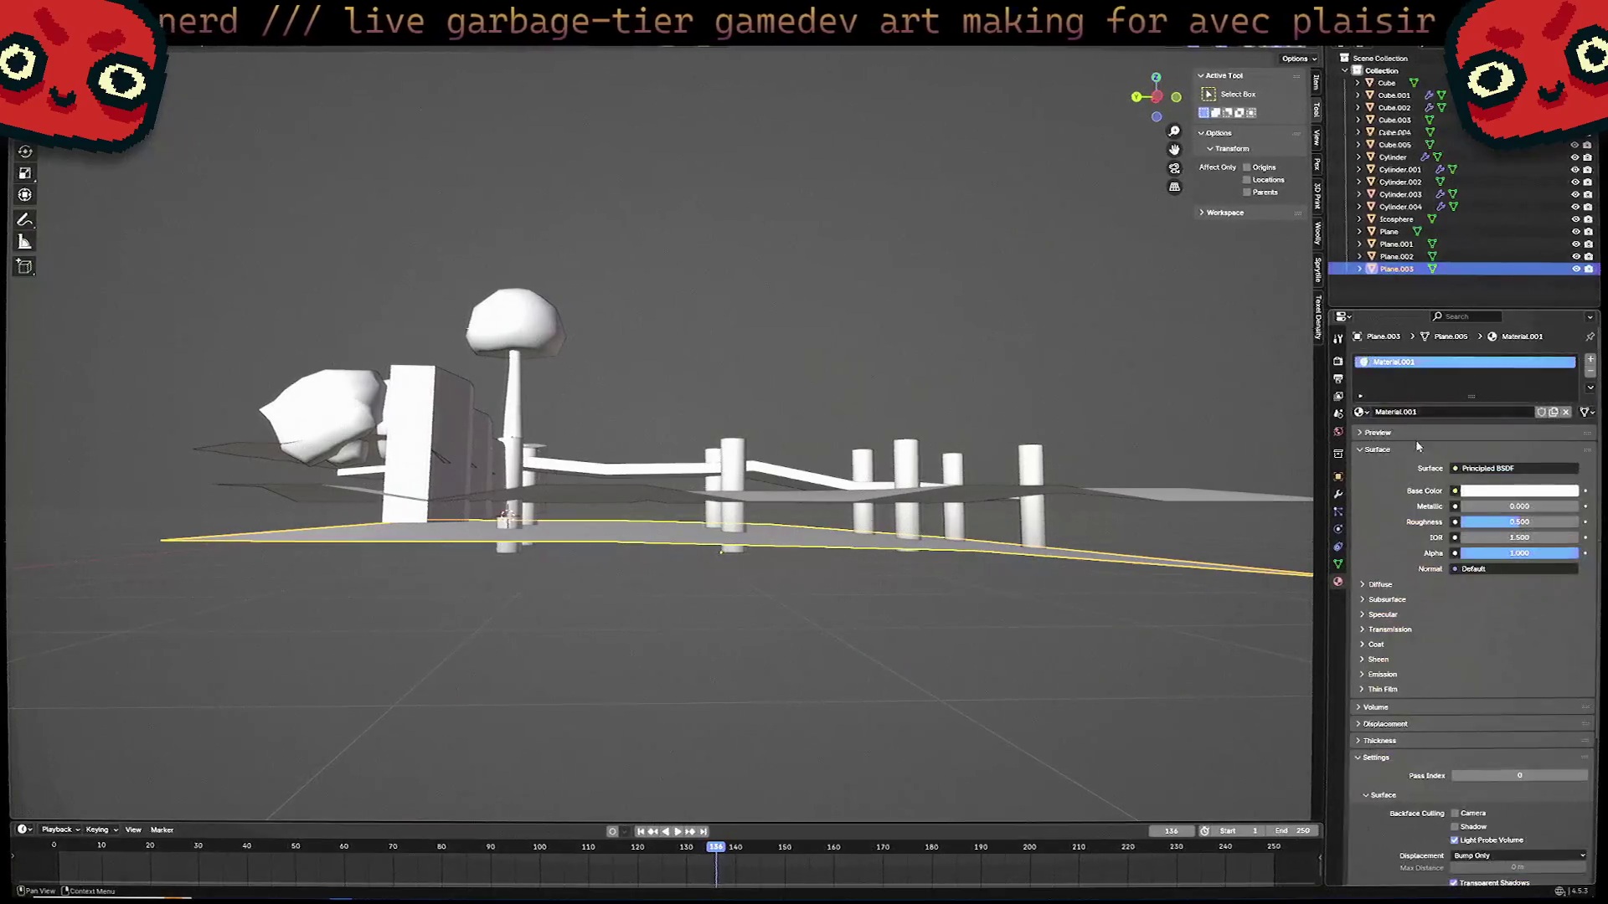
click(1505, 493)
click(1508, 472)
key(ctrl+v)
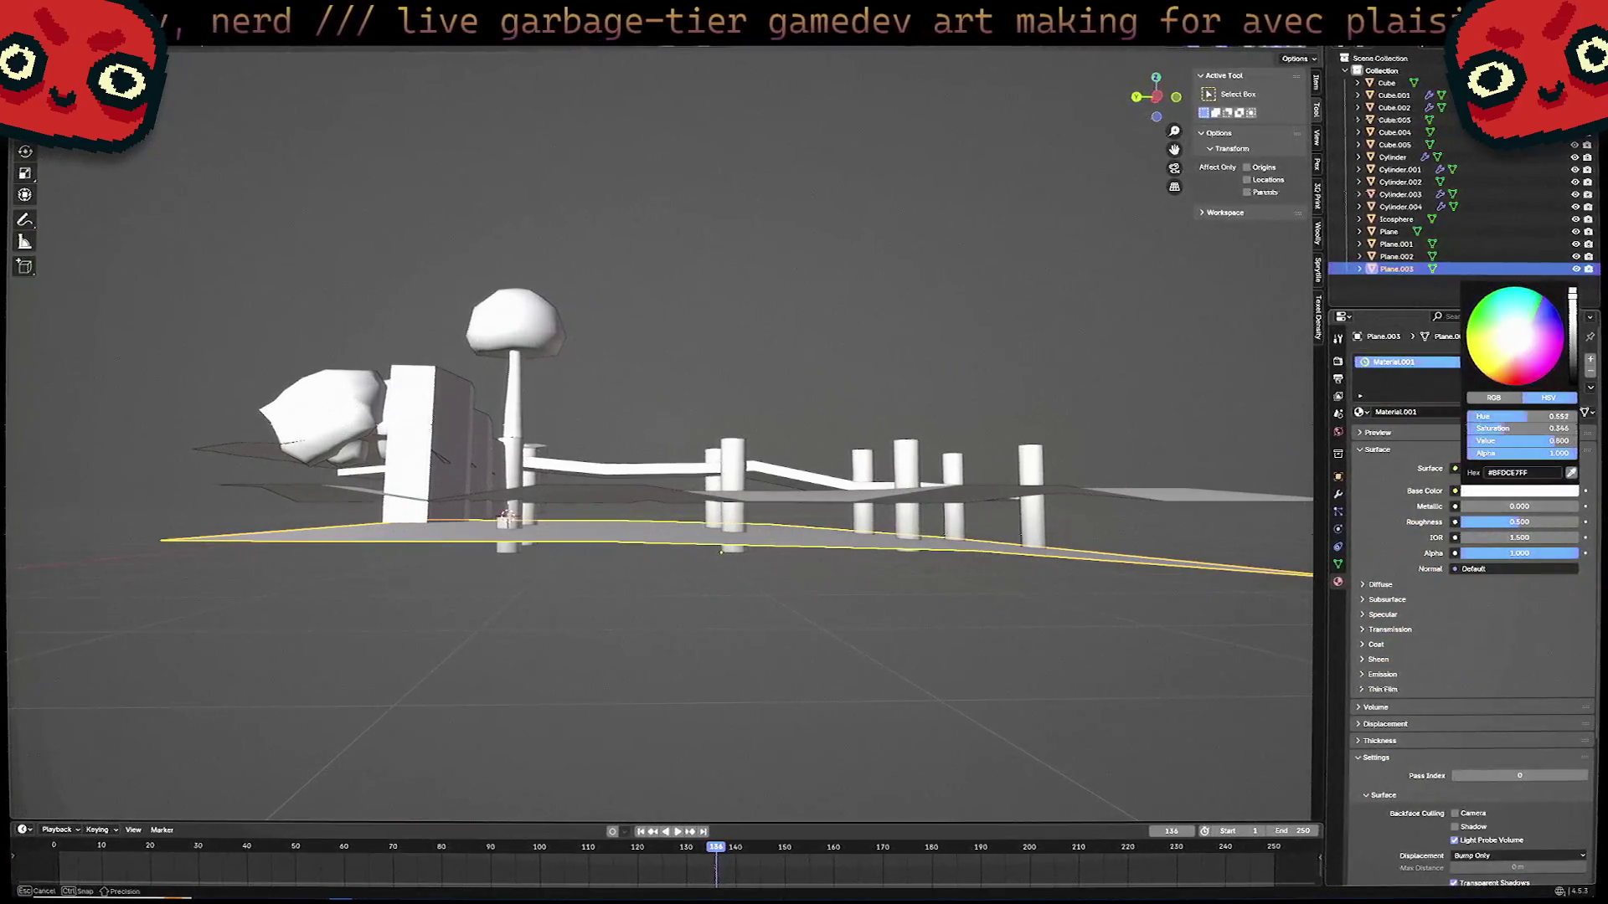
key(Return)
click(1164, 611)
mouse_move(1164, 611)
middle_down()
mouse_move(1256, 641)
mouse_move(1188, 645)
middle_up()
click(1256, 641)
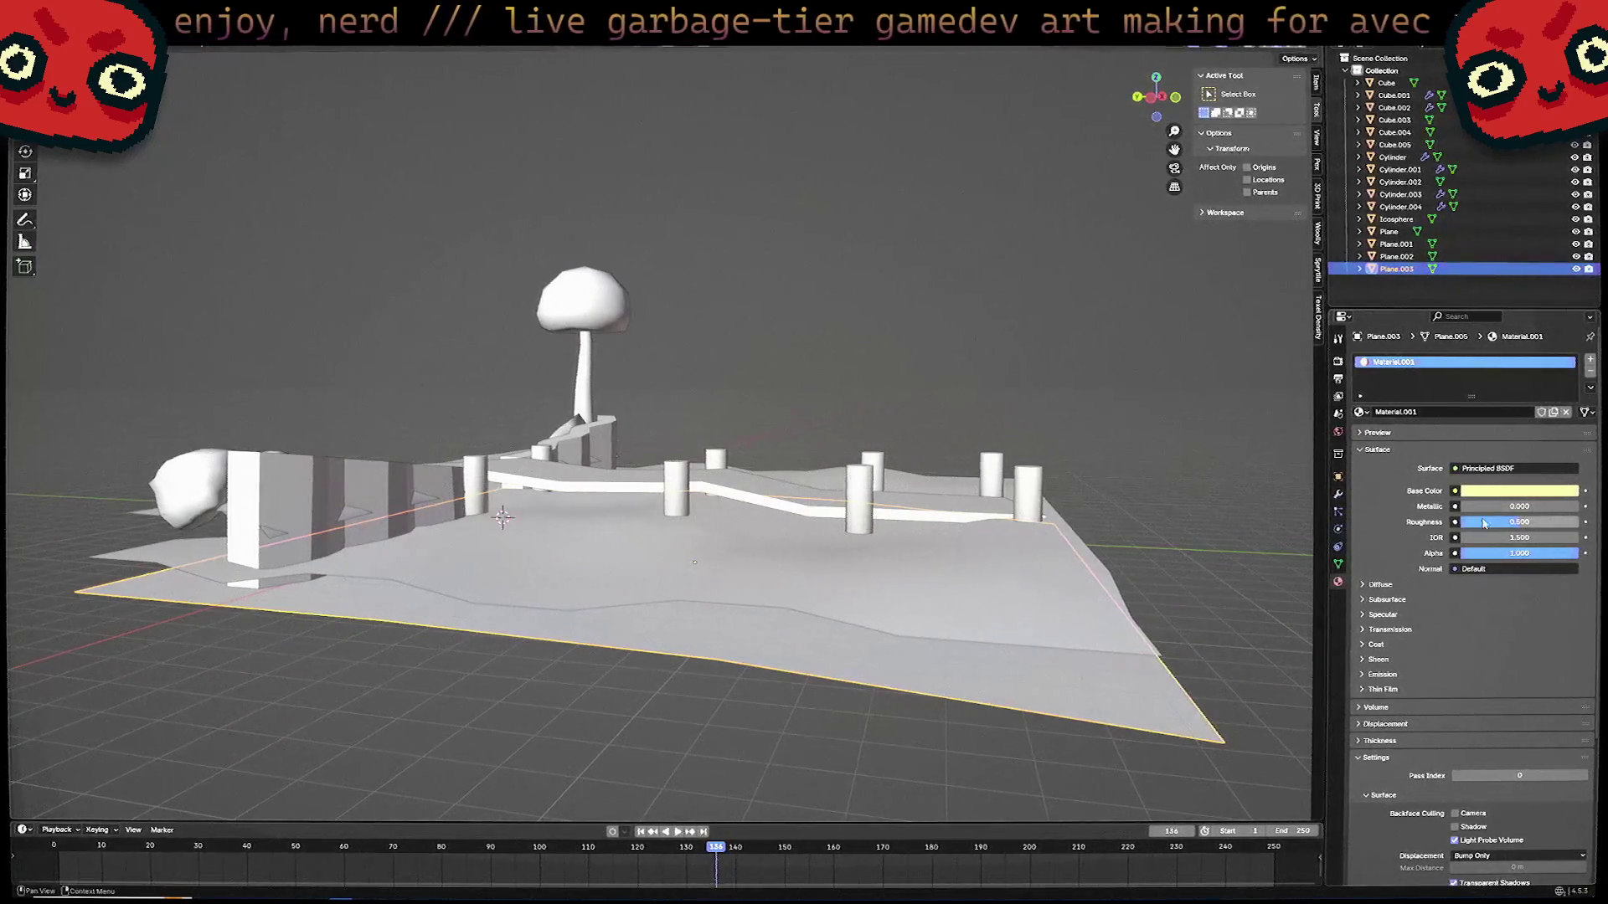
drag(1520, 522, 1548, 526)
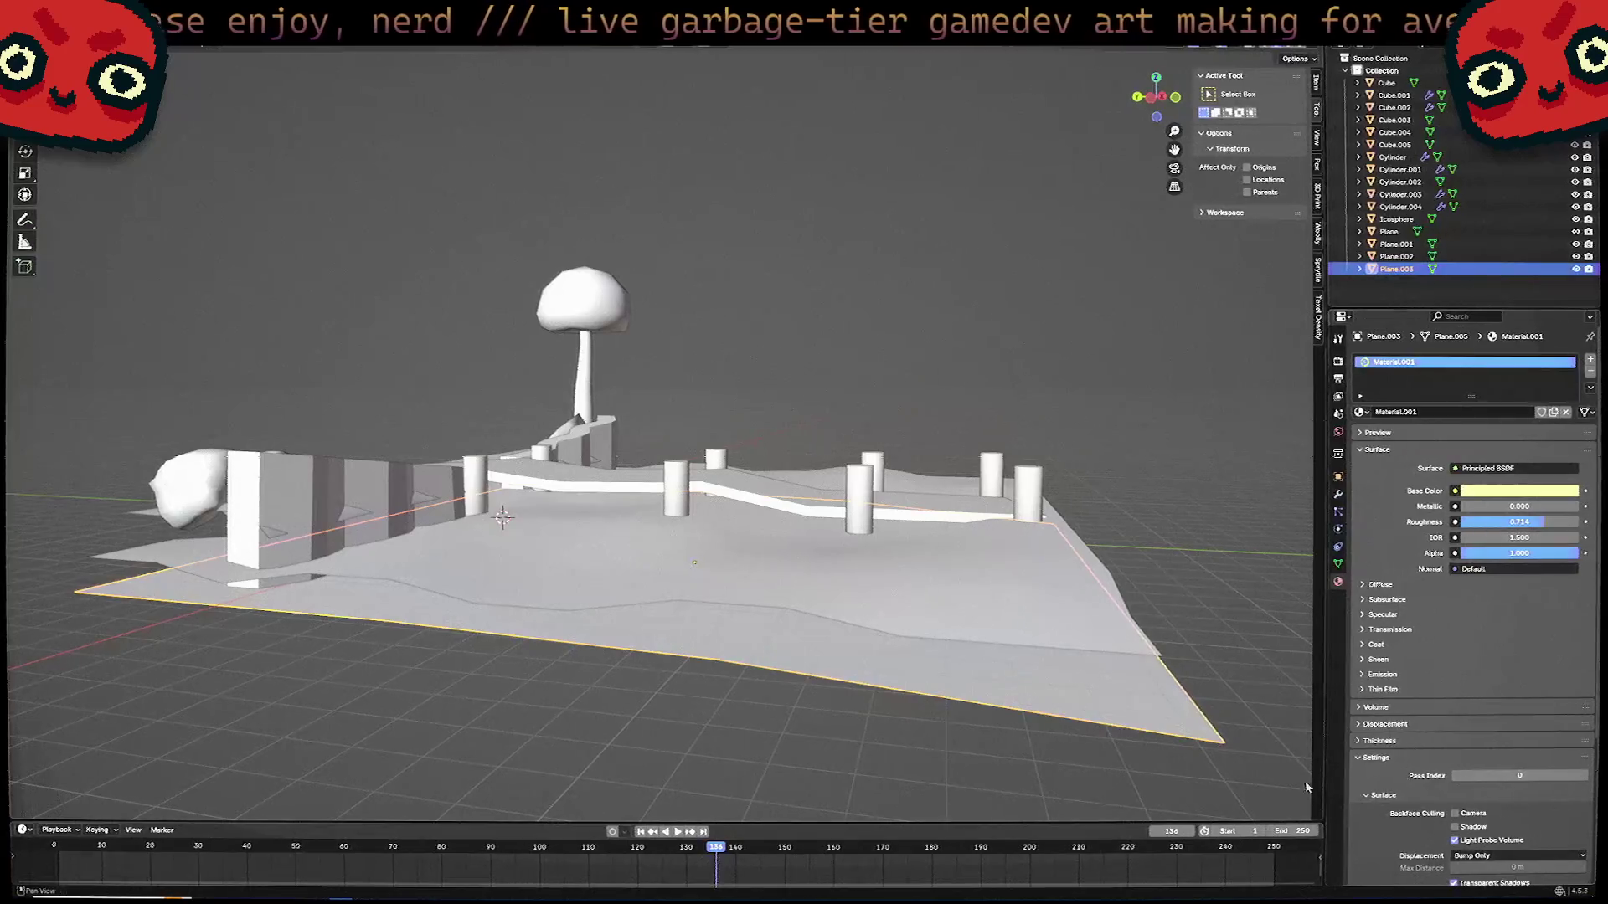
mouse_move(1088, 620)
middle_down()
mouse_move(930, 642)
mouse_move(931, 610)
mouse_move(855, 620)
middle_up()
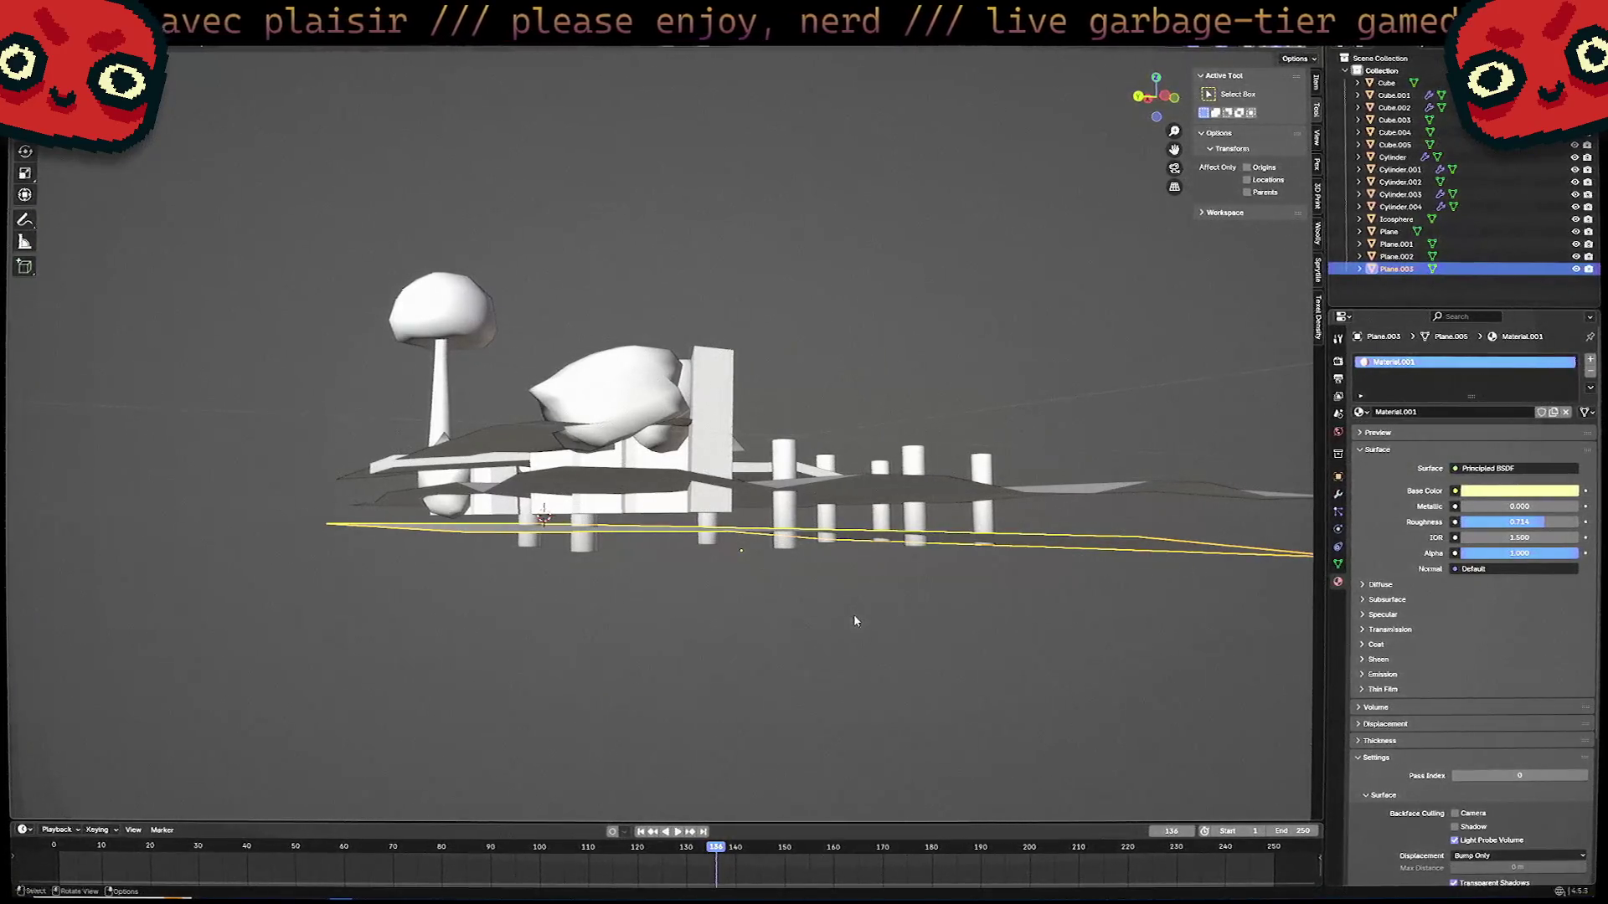
Rename Plane.002's material to 'Water'.
mouse_move(854, 621)
middle_down()
mouse_move(851, 545)
mouse_move(962, 626)
mouse_move(1077, 610)
middle_up()
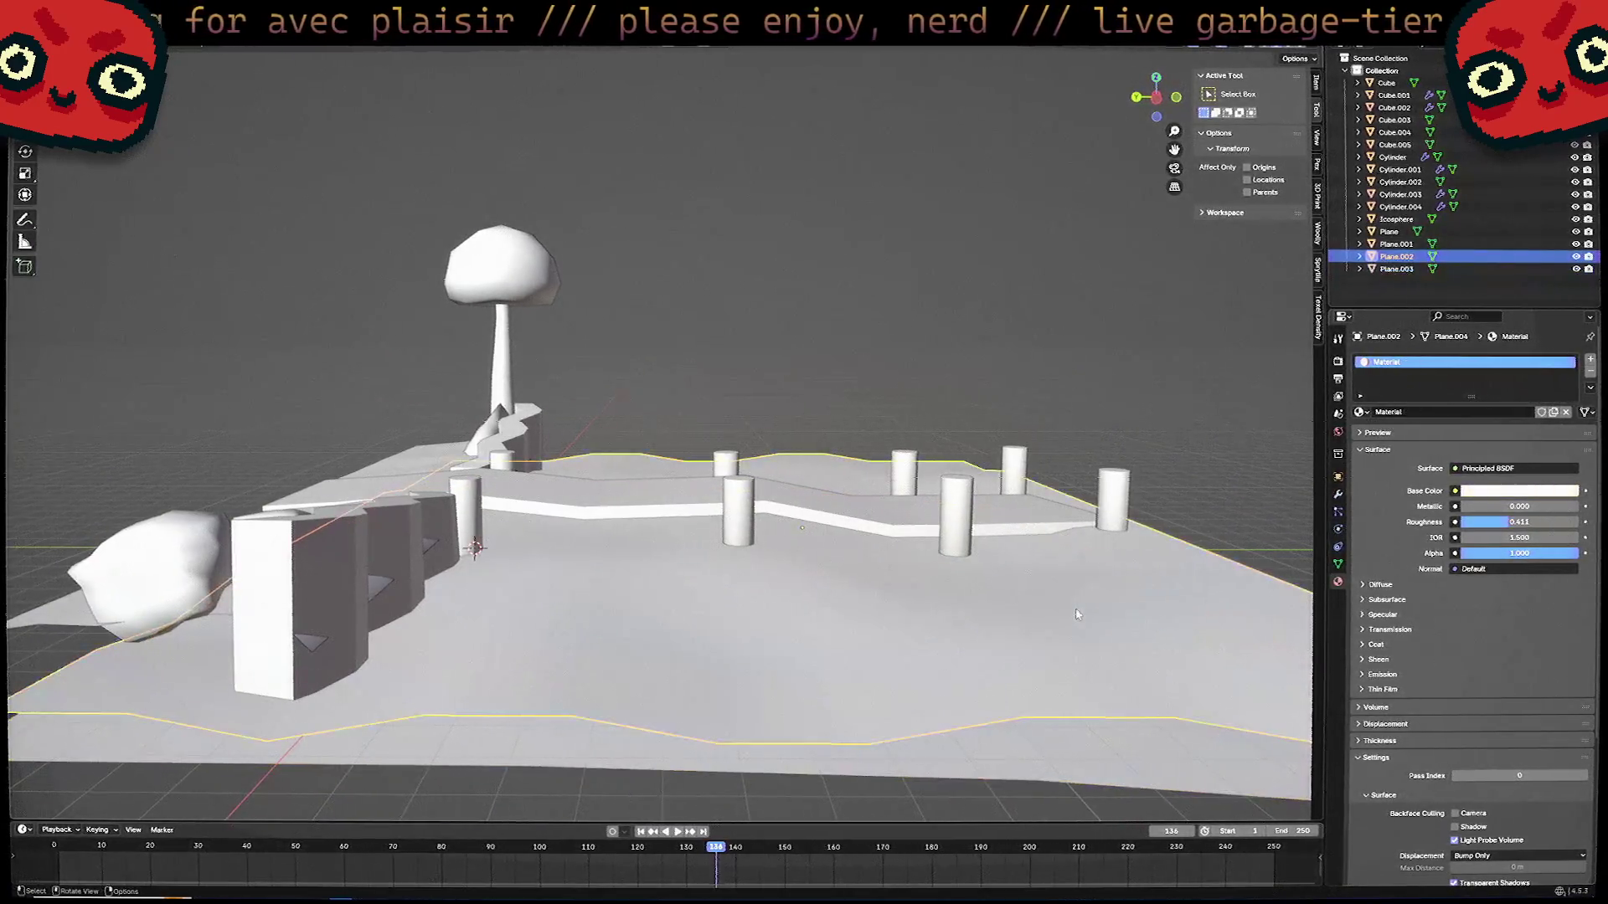
click(1078, 634)
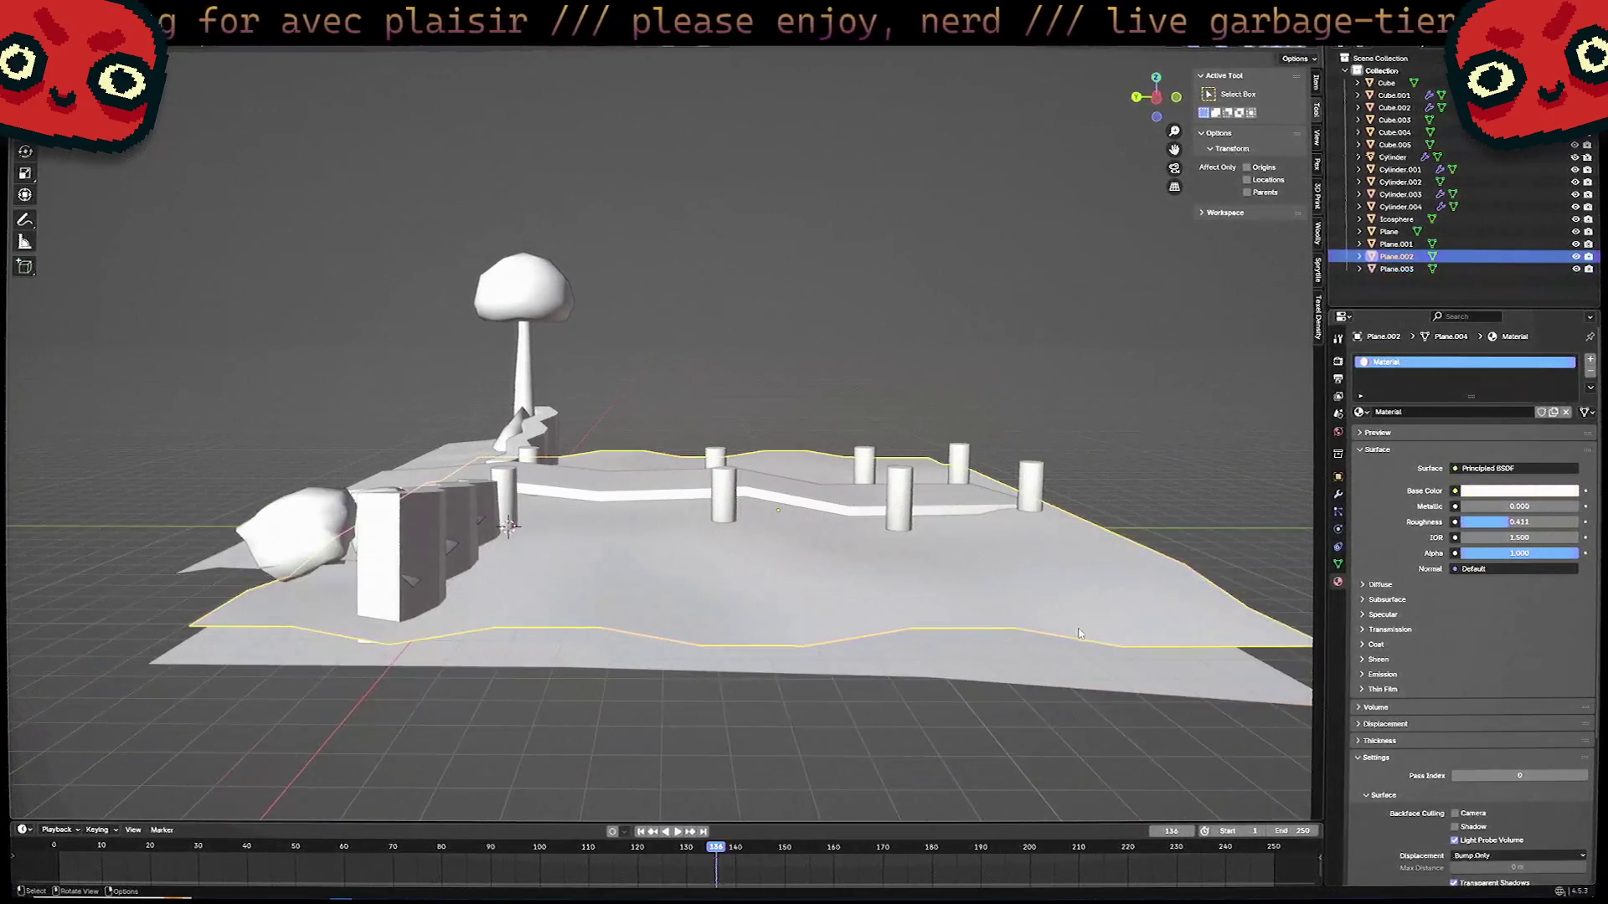
double_click(1421, 413)
text(Water)
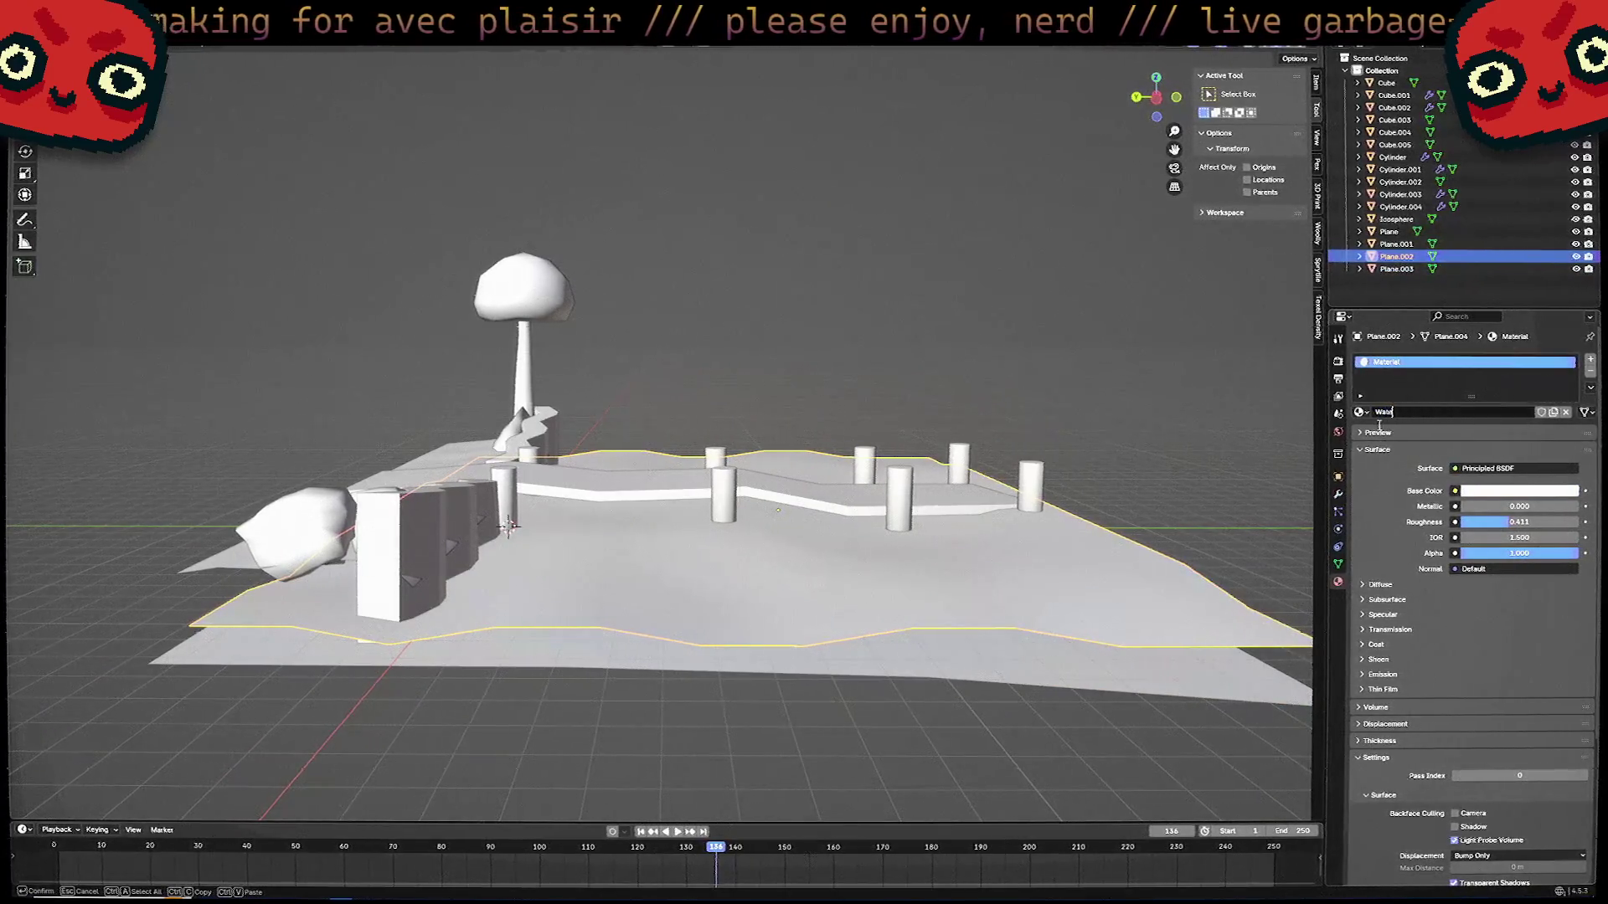
key(Return)
Rename Plane.003's pale yellow material to 'Sand'.
click(1396, 269)
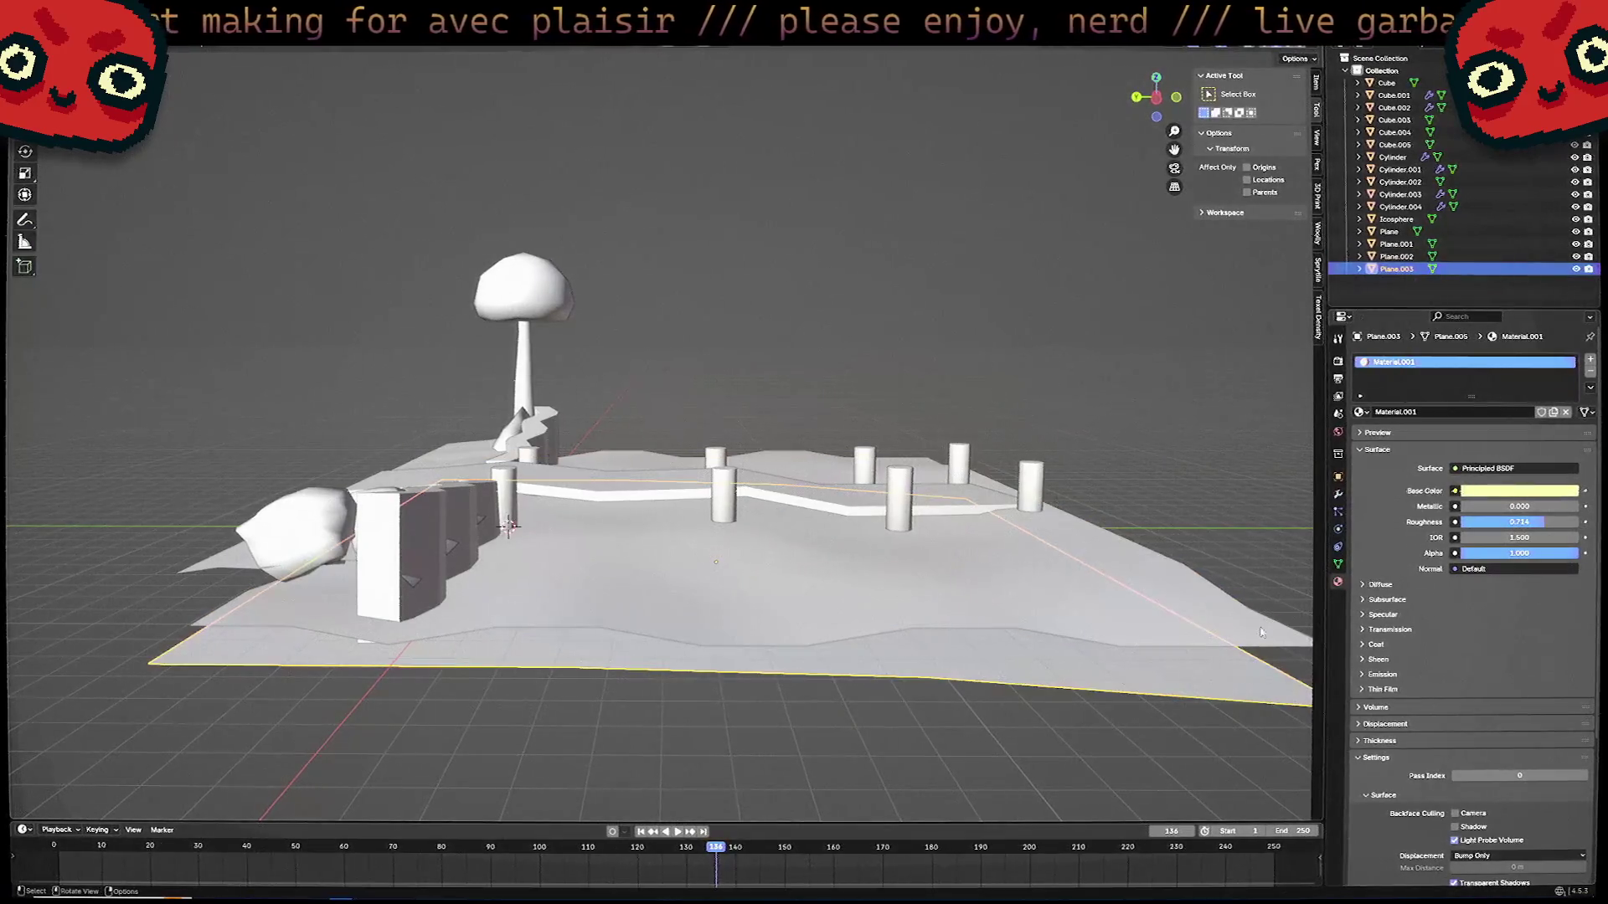
double_click(1470, 412)
text(Sand)
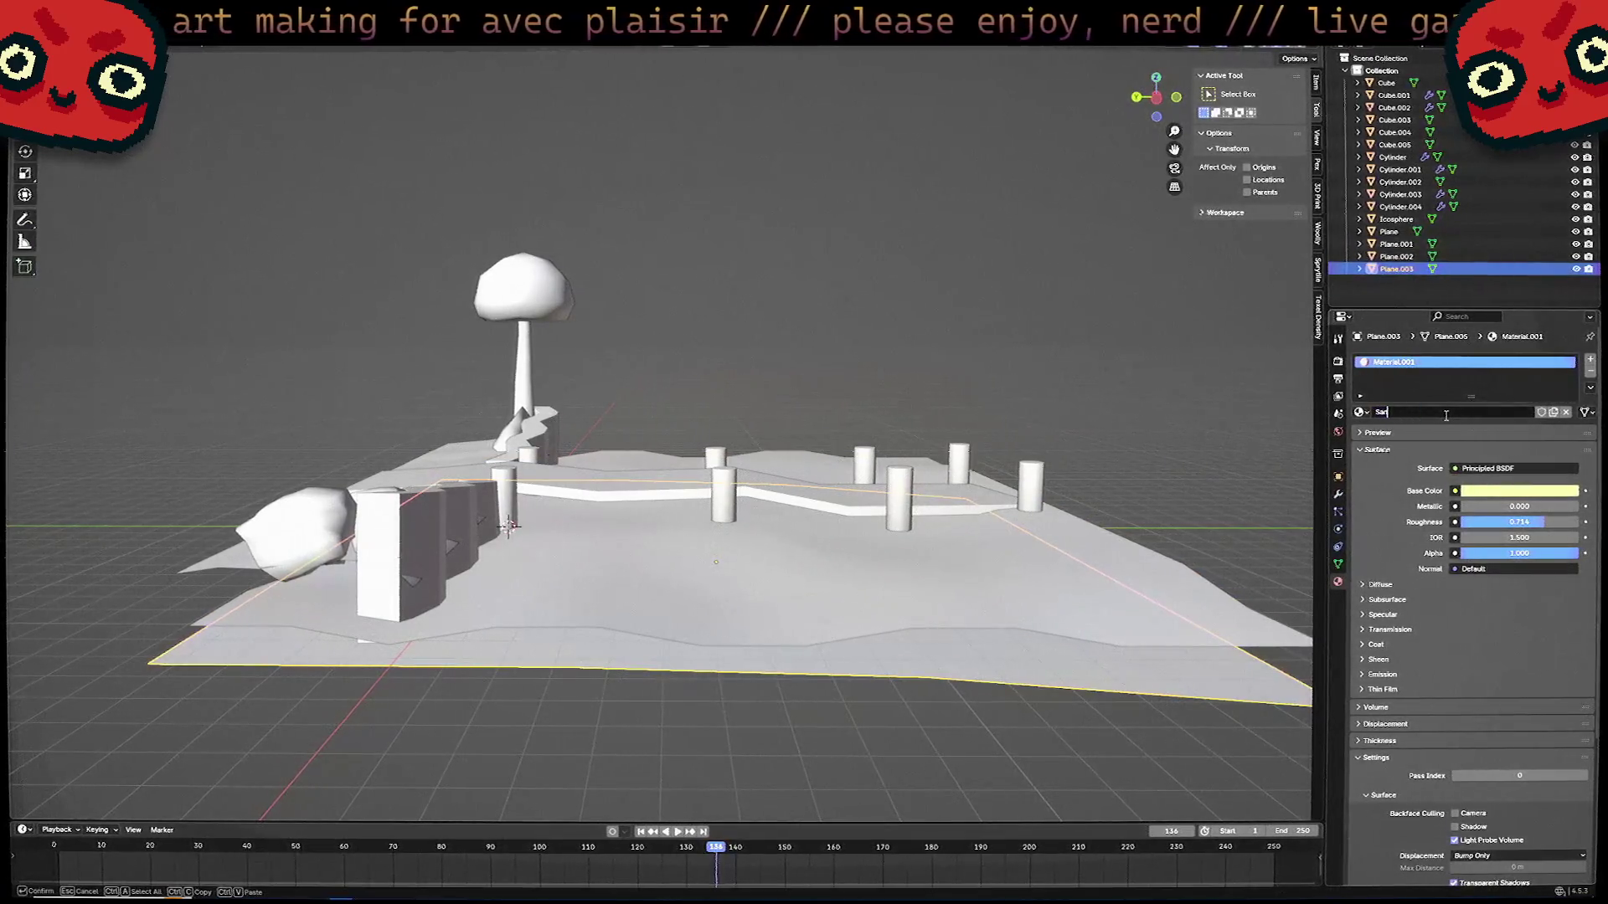
key(Return)
mouse_move(1080, 503)
middle_down()
mouse_move(1099, 507)
mouse_move(778, 721)
middle_up()
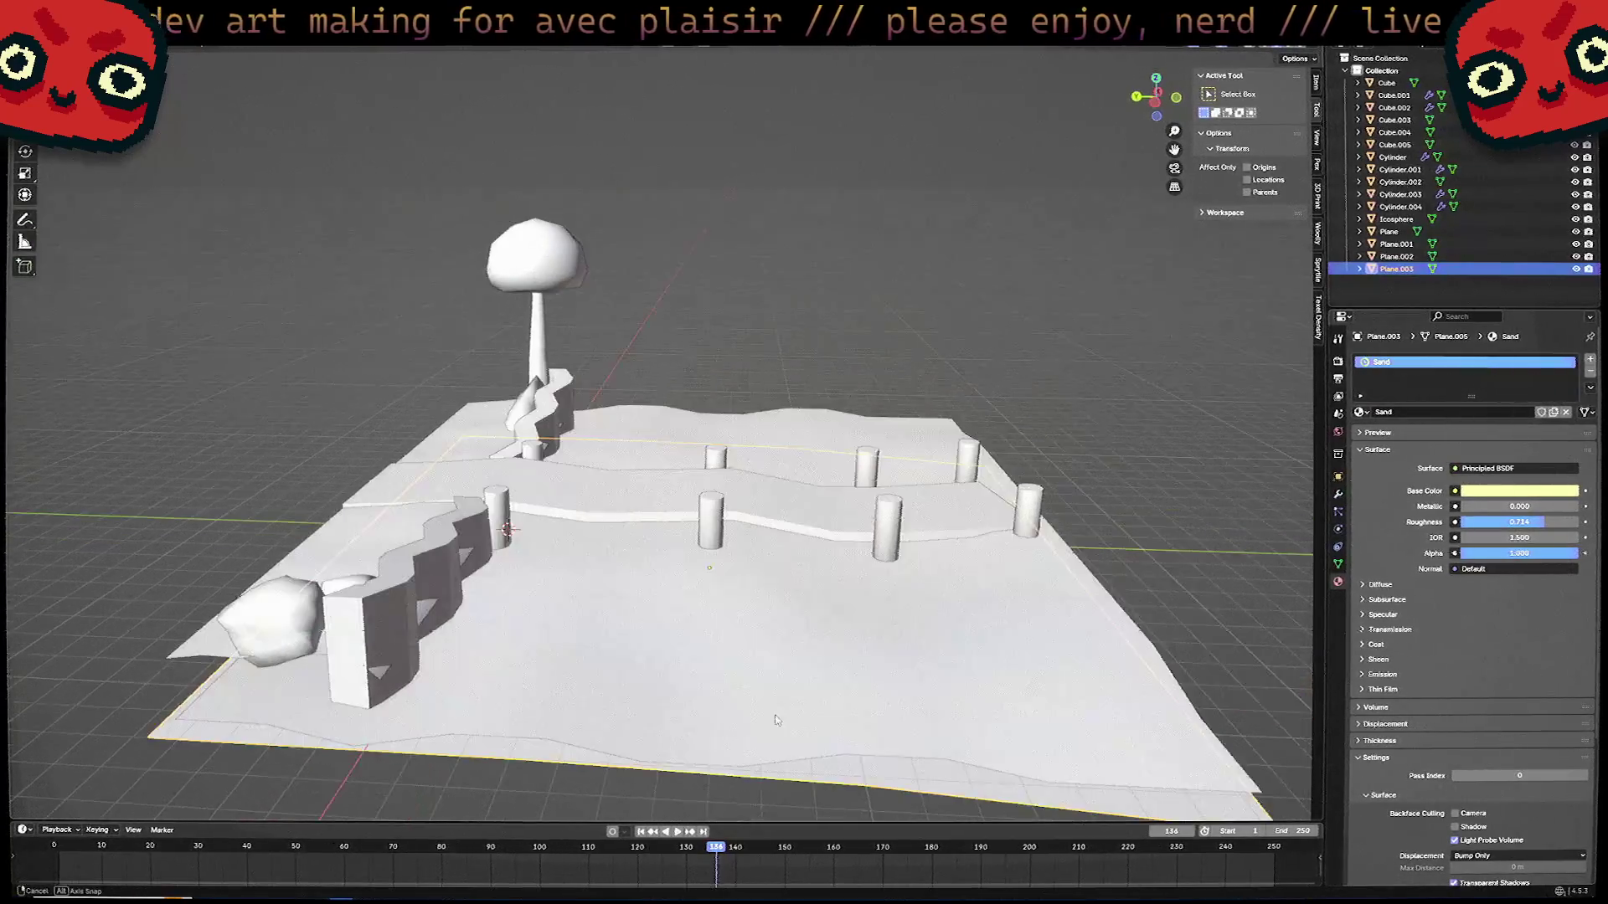
Add a new material to Cube.001 and paste a pale blue hex value as its base colour.
click(424, 572)
middle_drag(967, 521, 1038, 502)
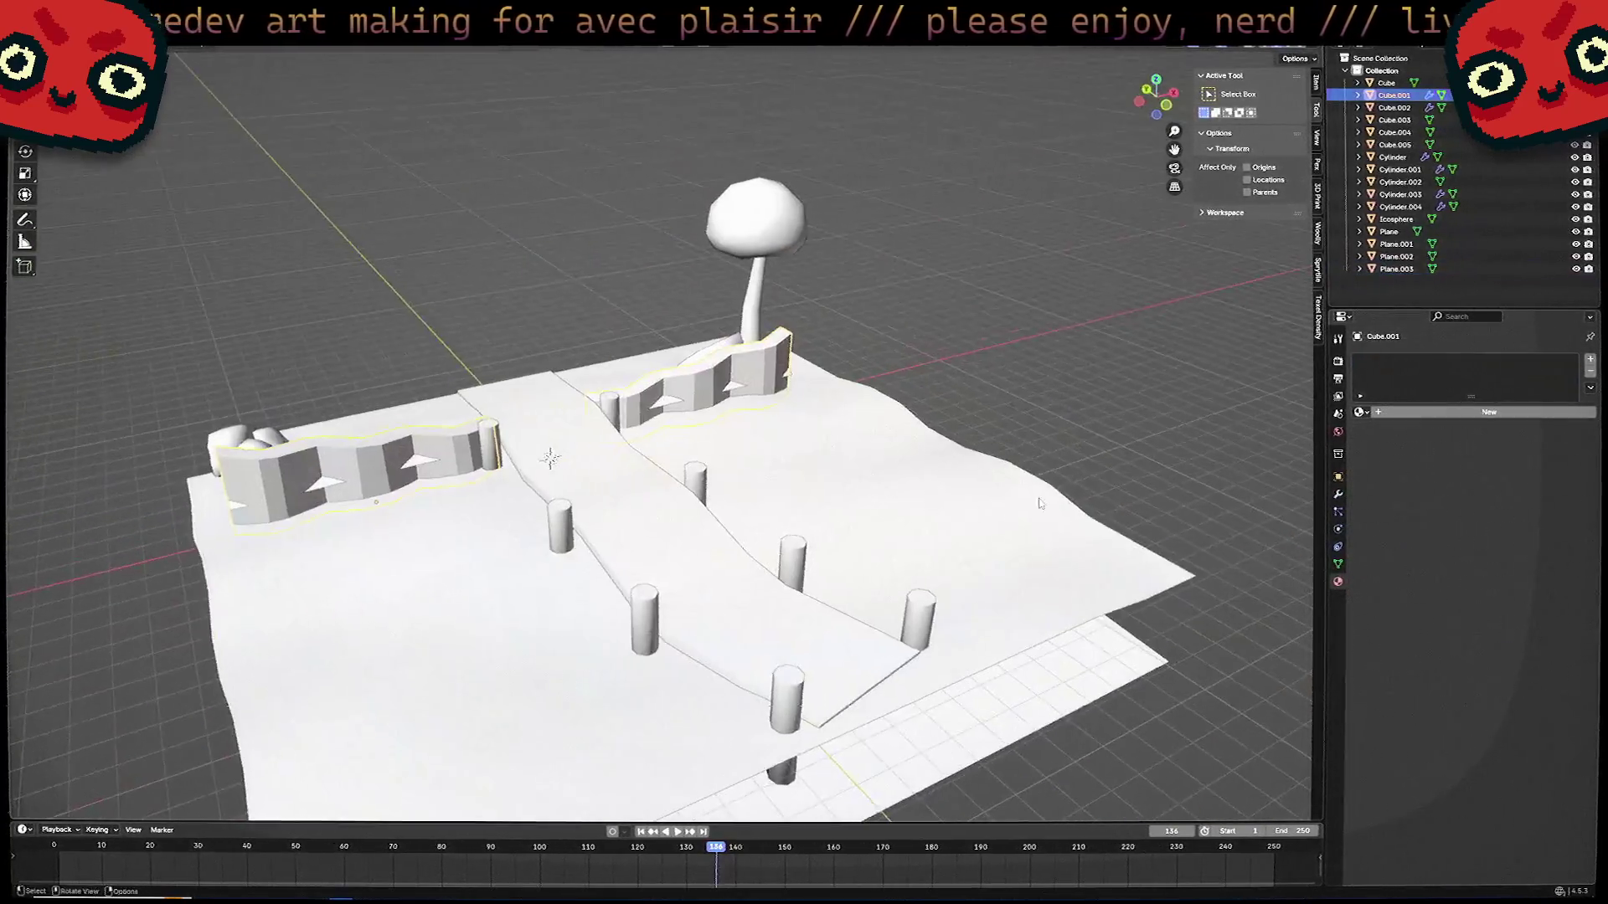
click(1427, 412)
click(1495, 490)
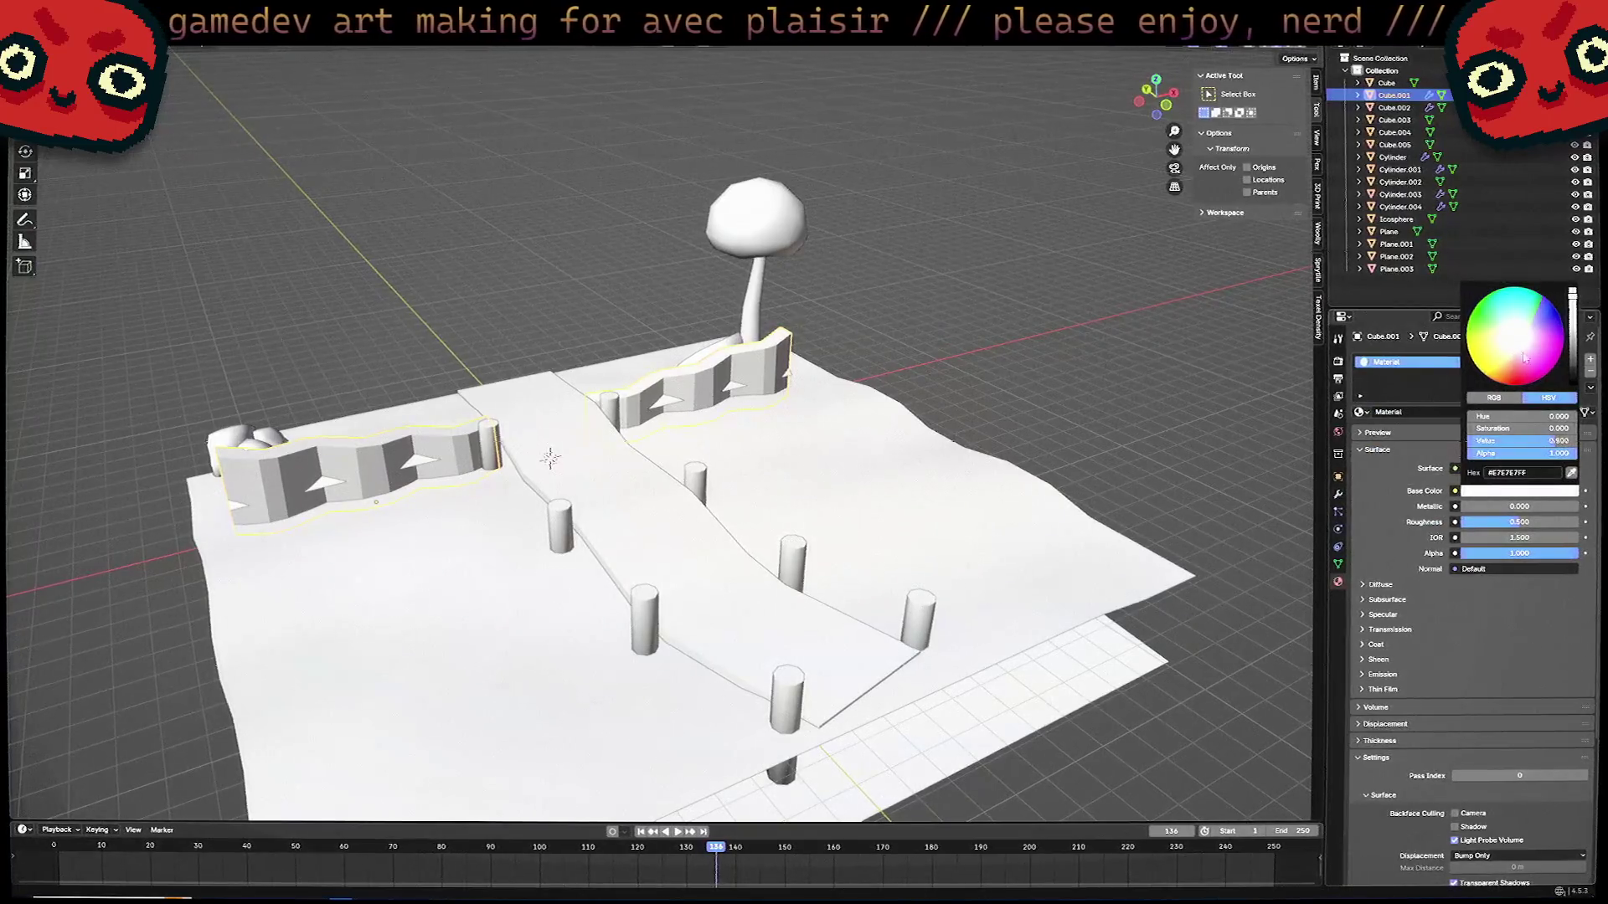
key(ctrl+v)
click(1378, 659)
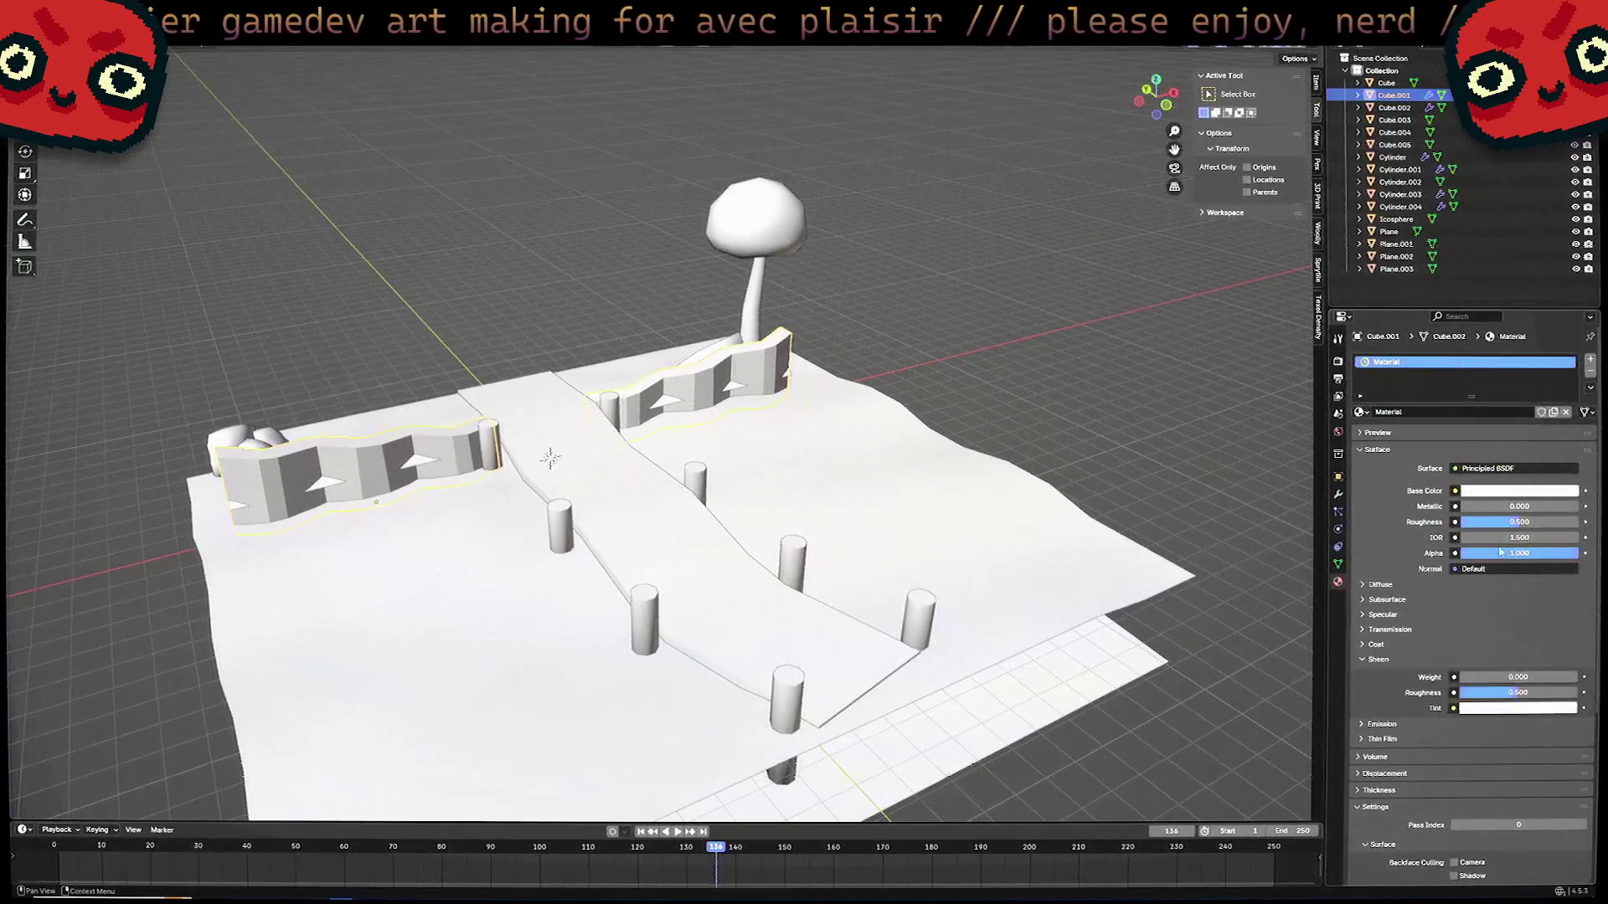
click(1494, 491)
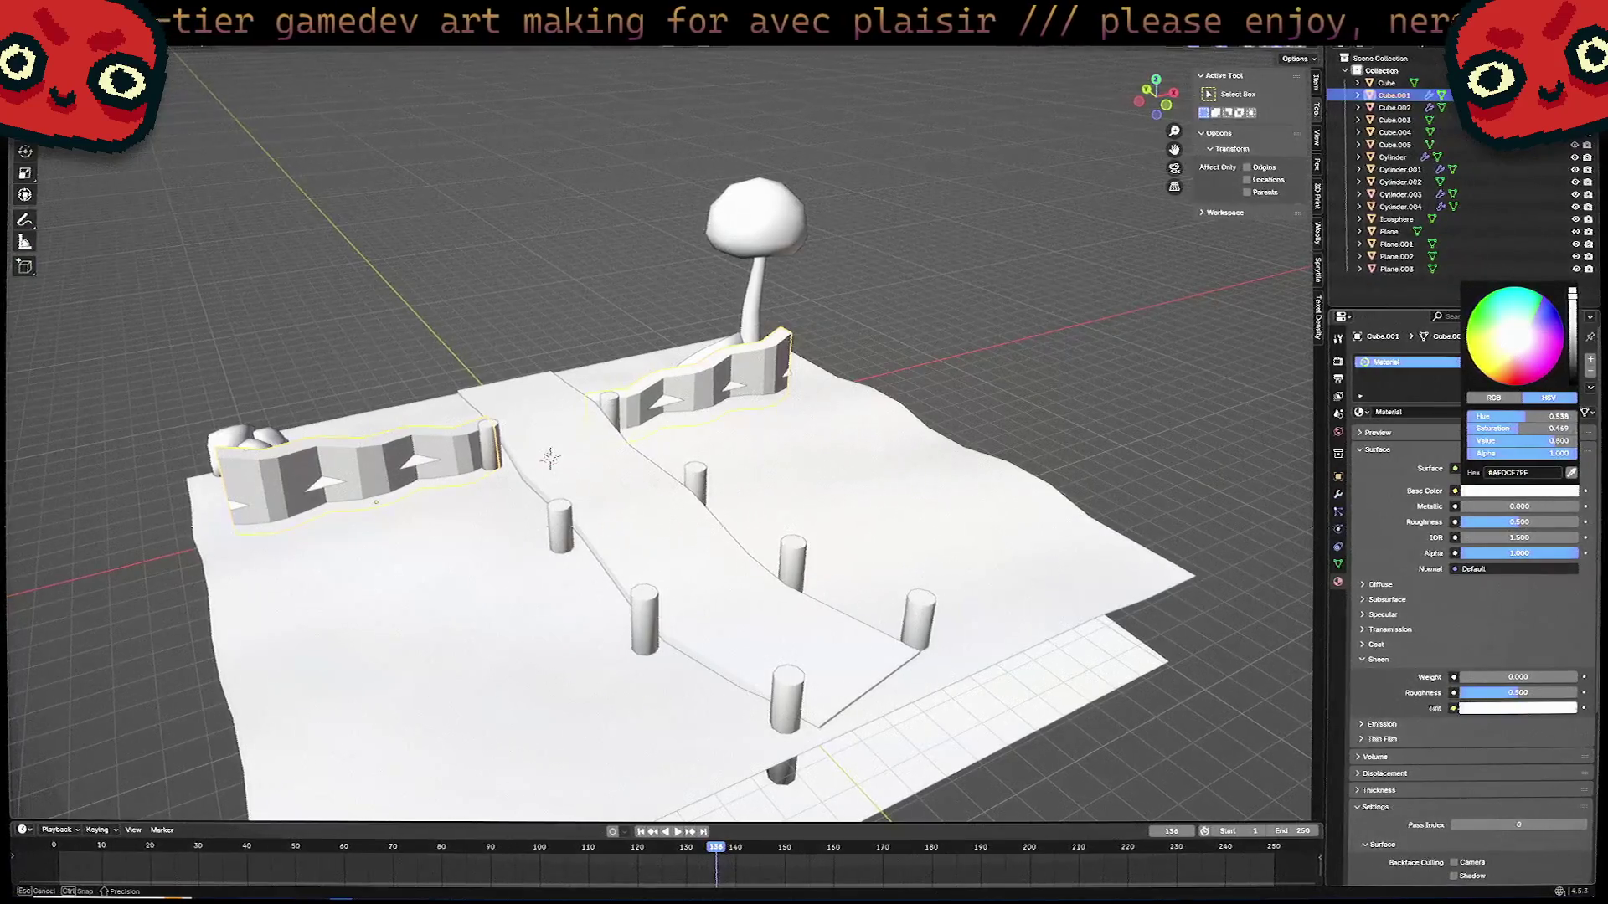
click(1472, 494)
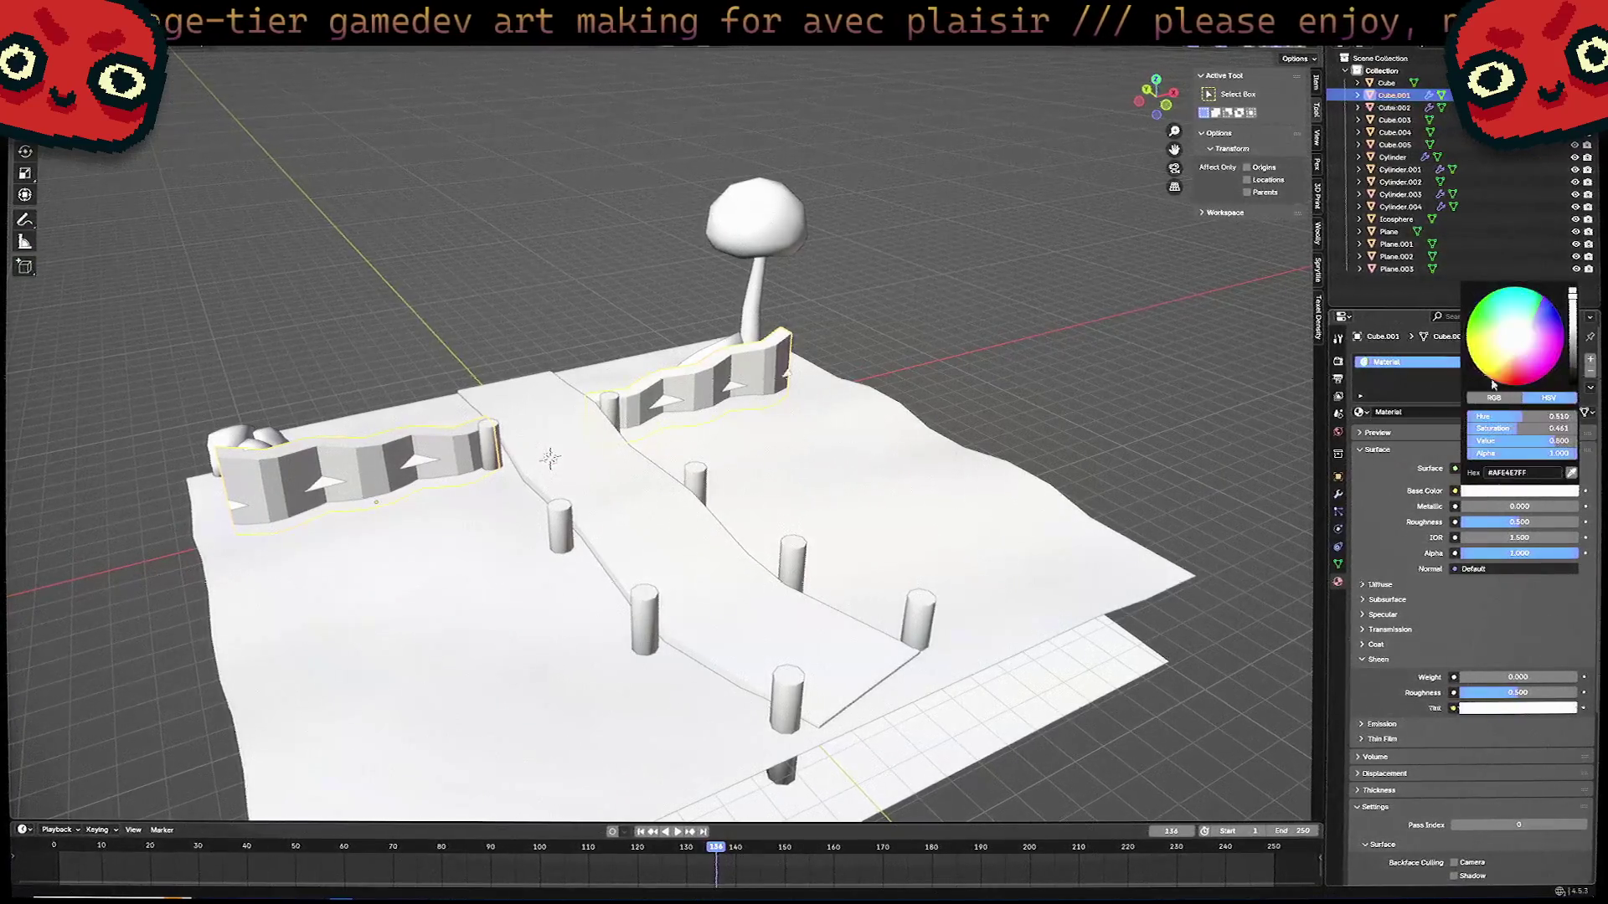
key(ctrl+v)
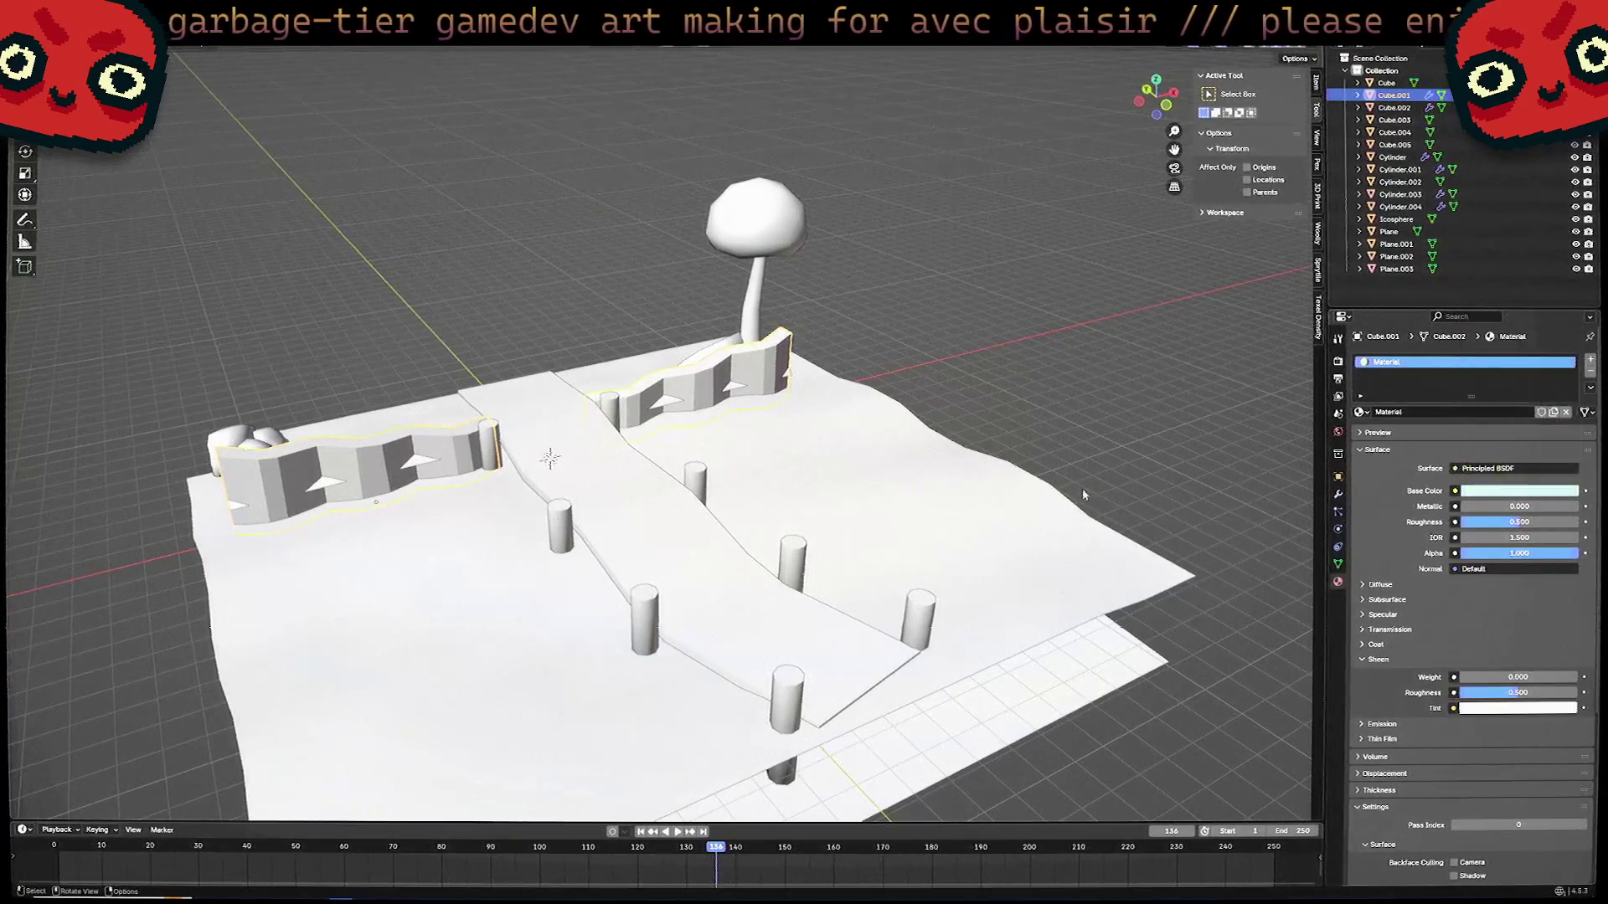
click(1072, 452)
mouse_move(1071, 452)
middle_down()
mouse_move(1034, 366)
mouse_move(846, 616)
middle_up()
Add a new material to Plane.001 and tint its base colour a muted tan brown.
click(846, 616)
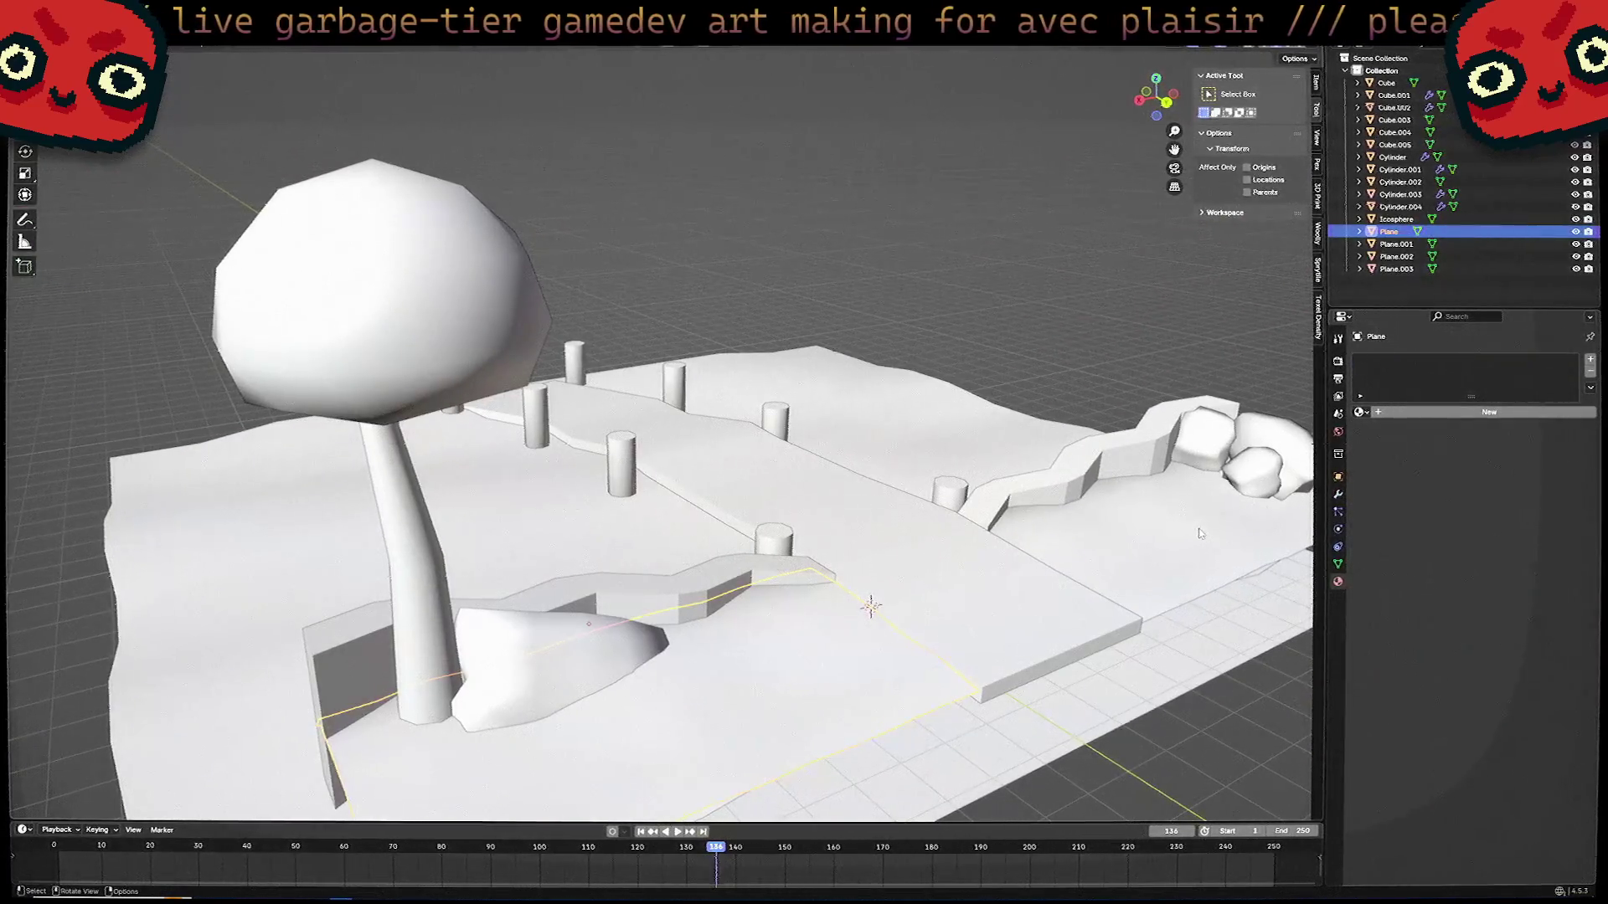
click(1439, 412)
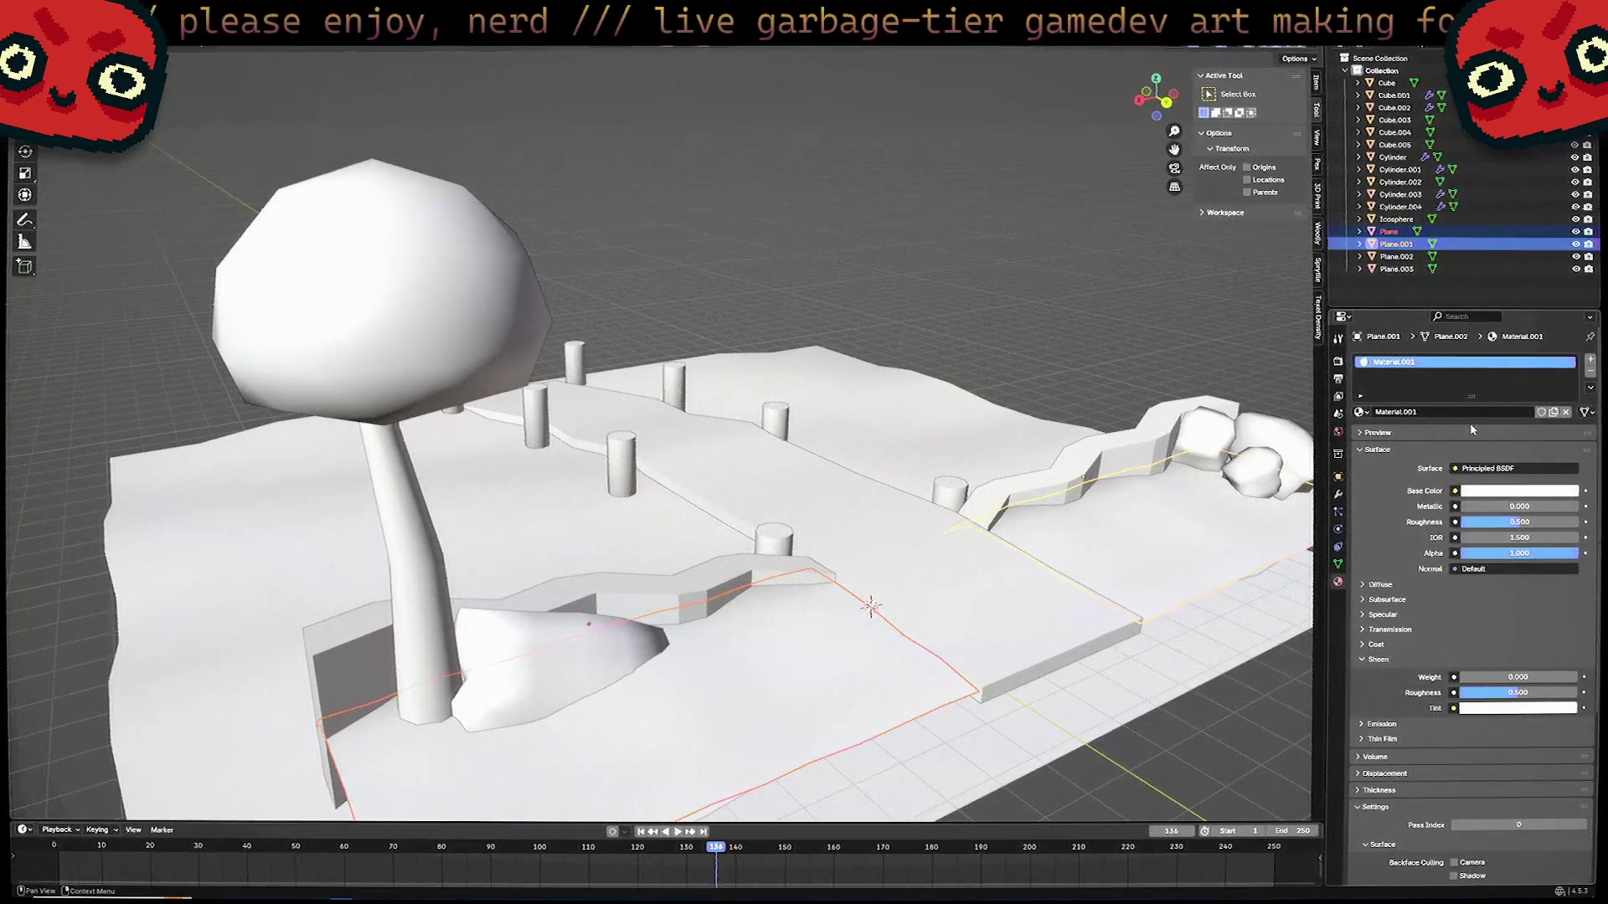
click(1540, 491)
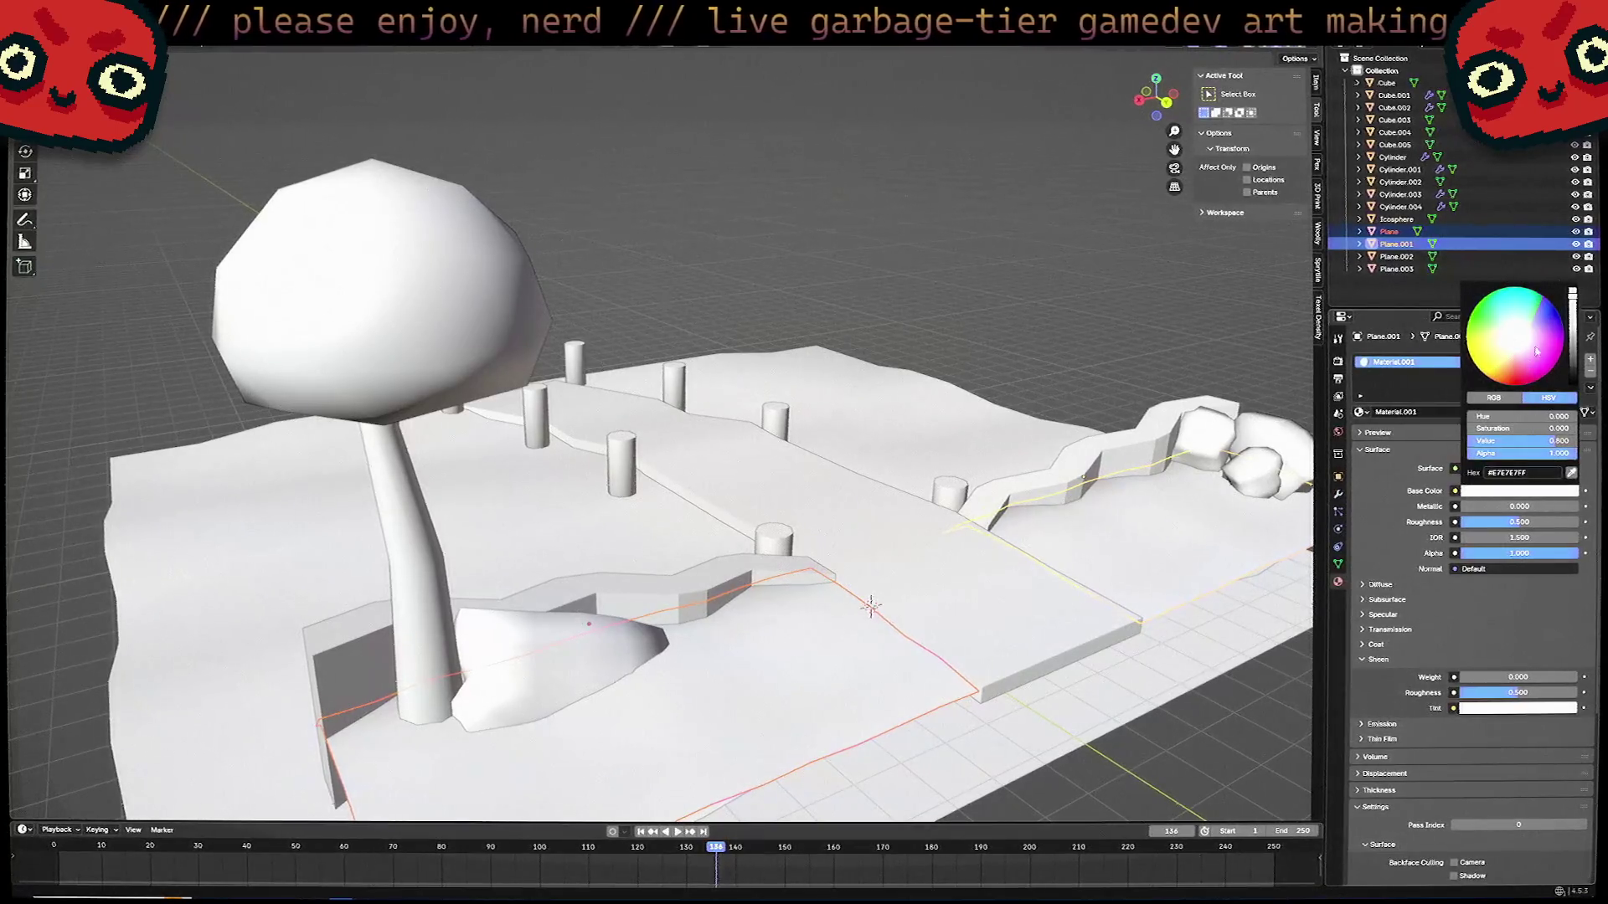
click(1556, 495)
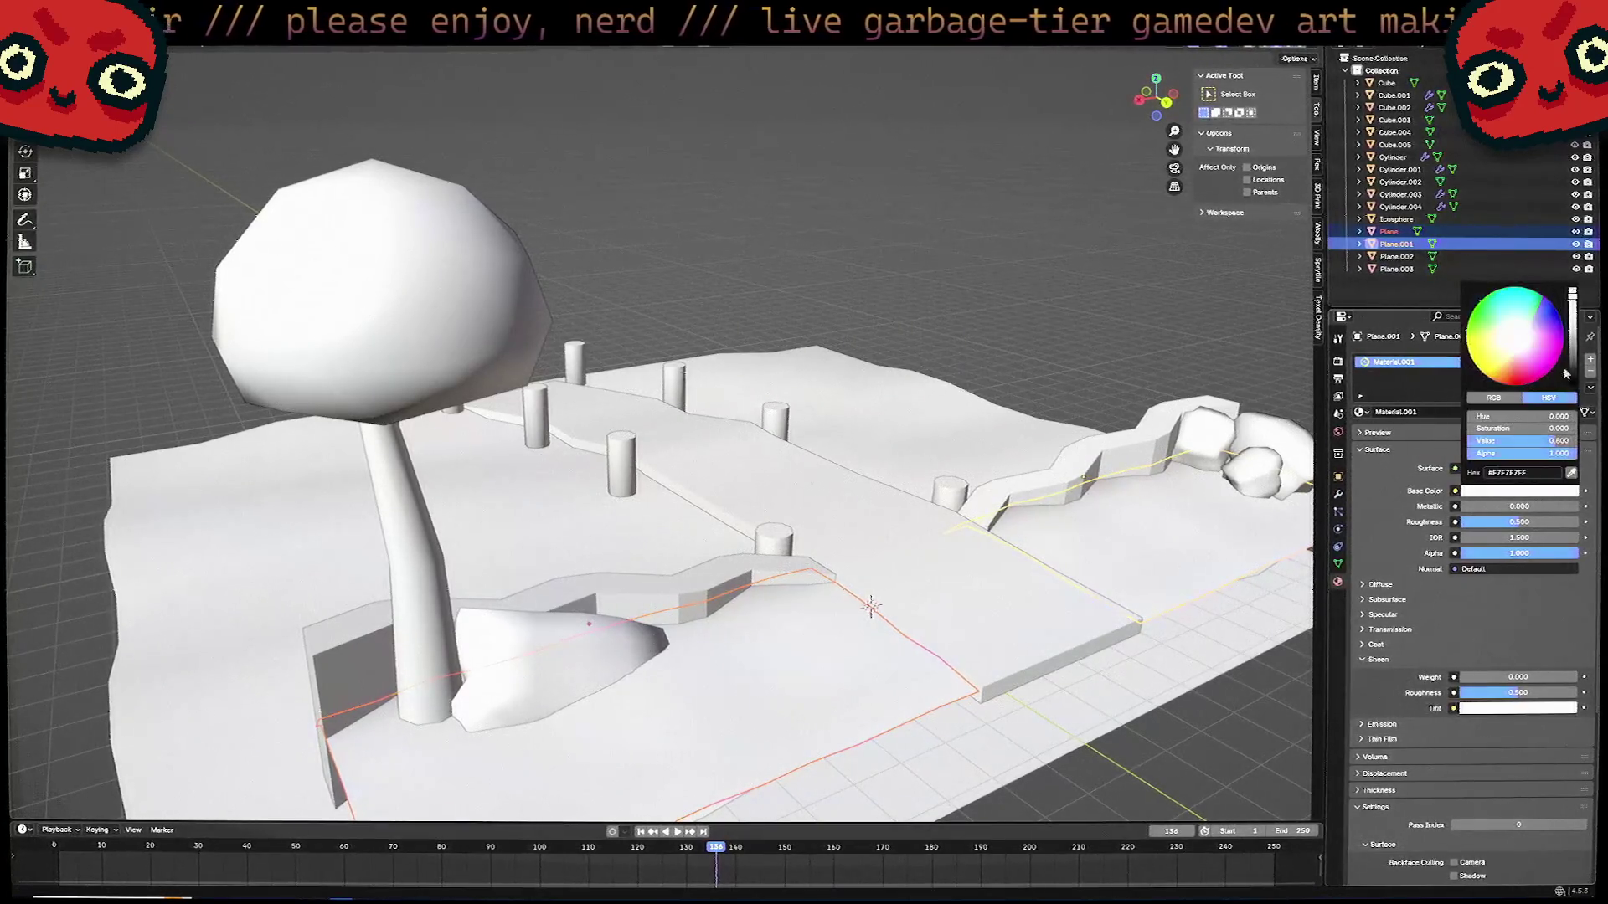
scroll(1530, 351, down, 10)
drag(1532, 352, 1504, 349)
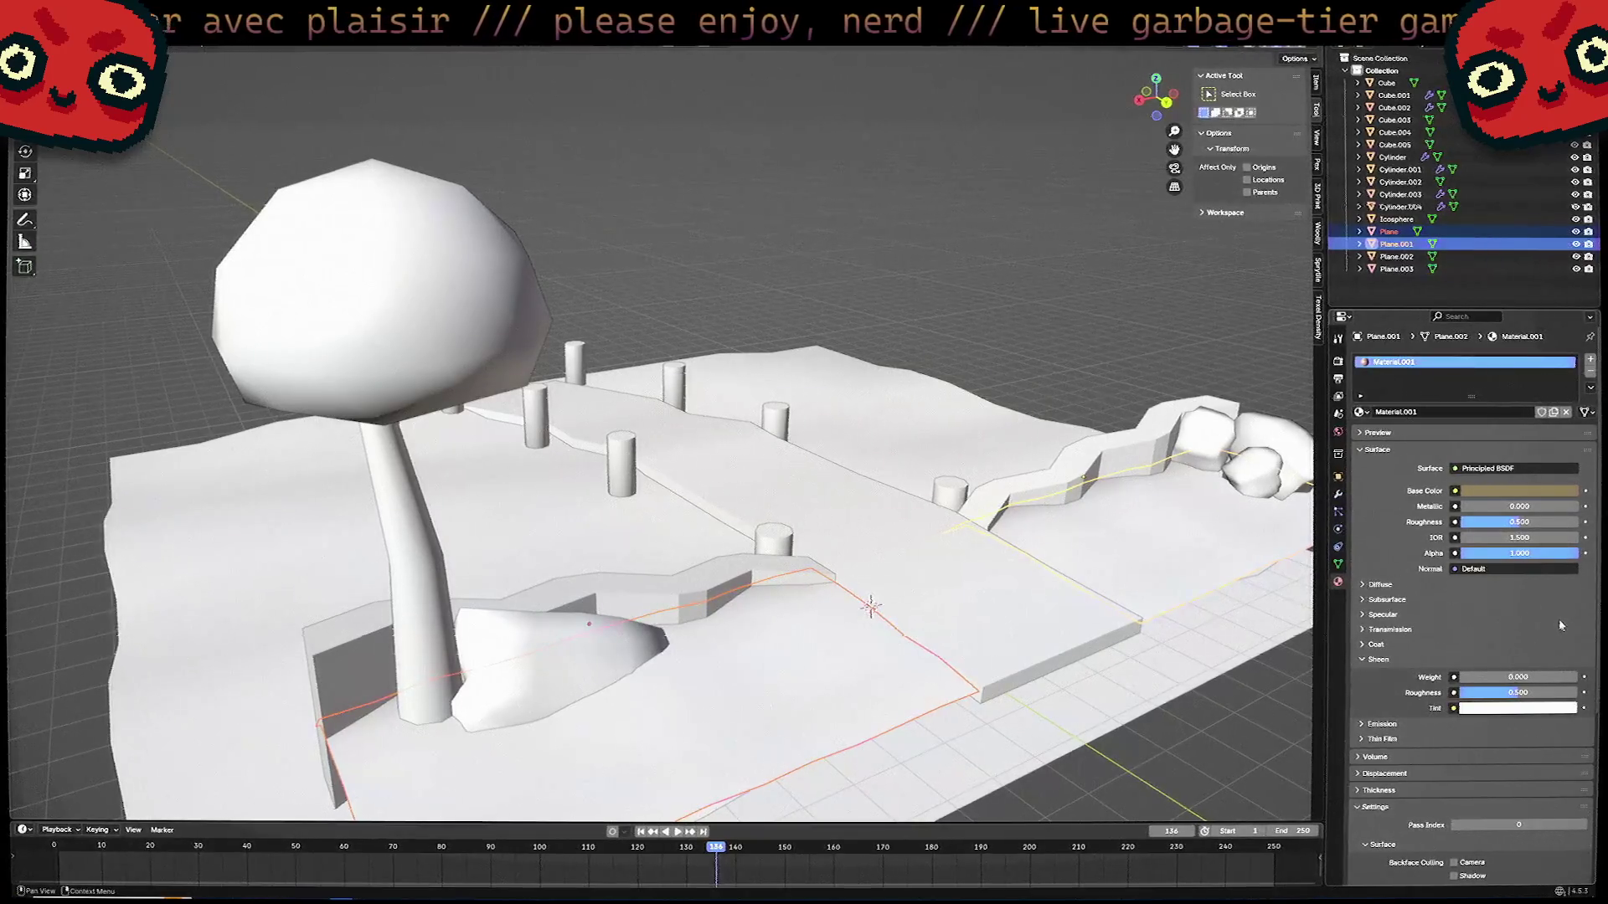
Select Plane.001 and rename its tan material Material.001 to 'Dirt'.
middle_drag(1077, 569, 938, 545)
click(1005, 578)
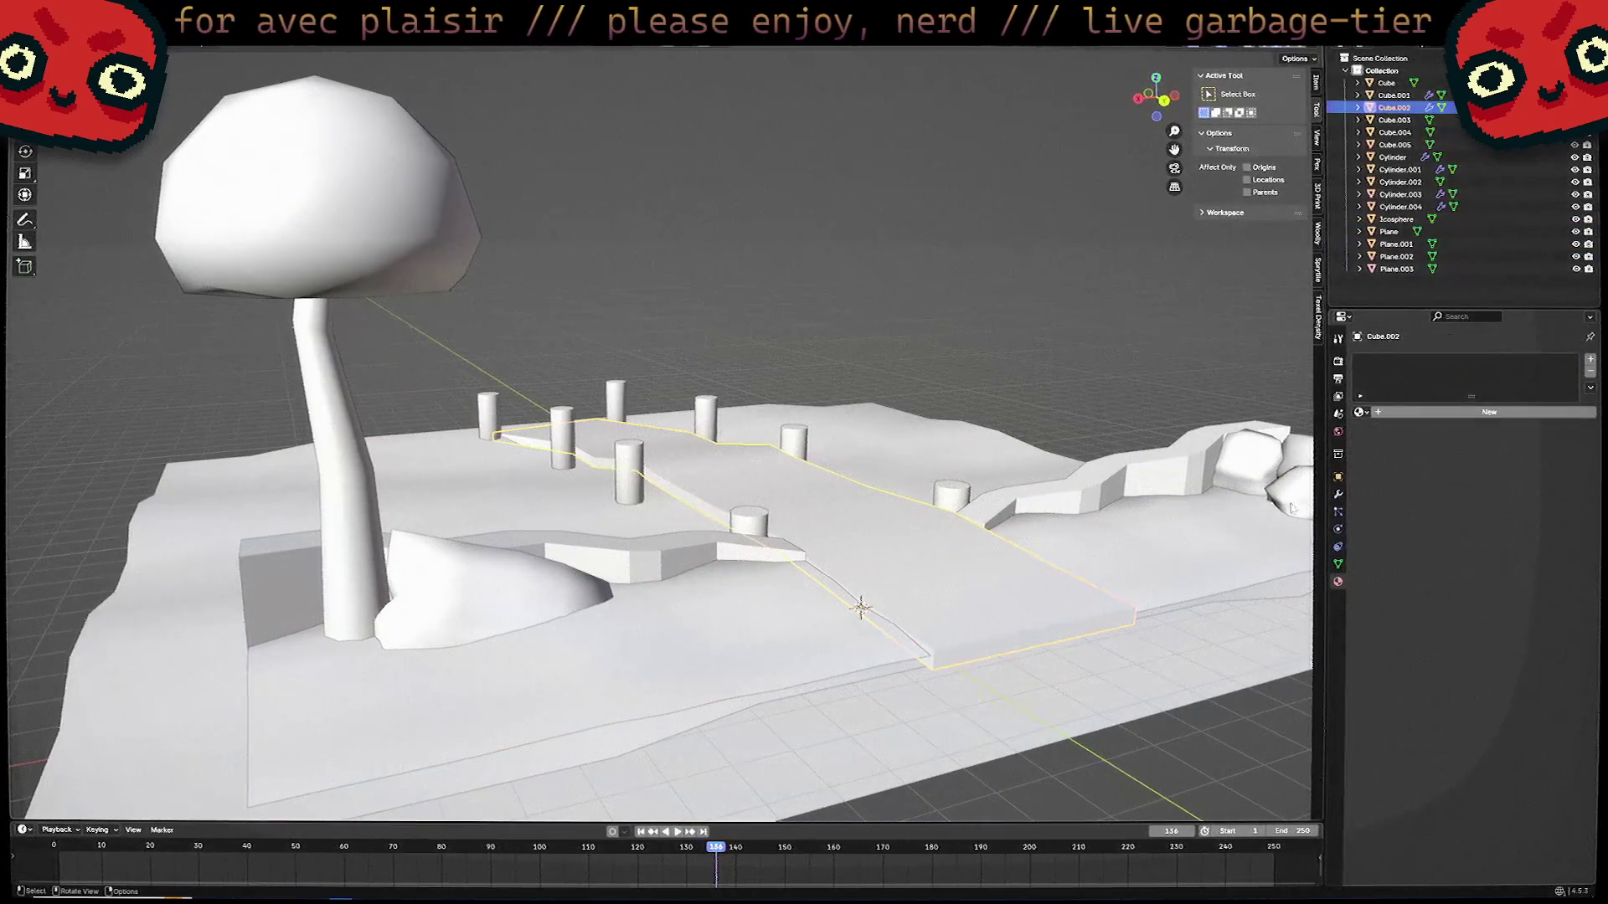
click(1388, 231)
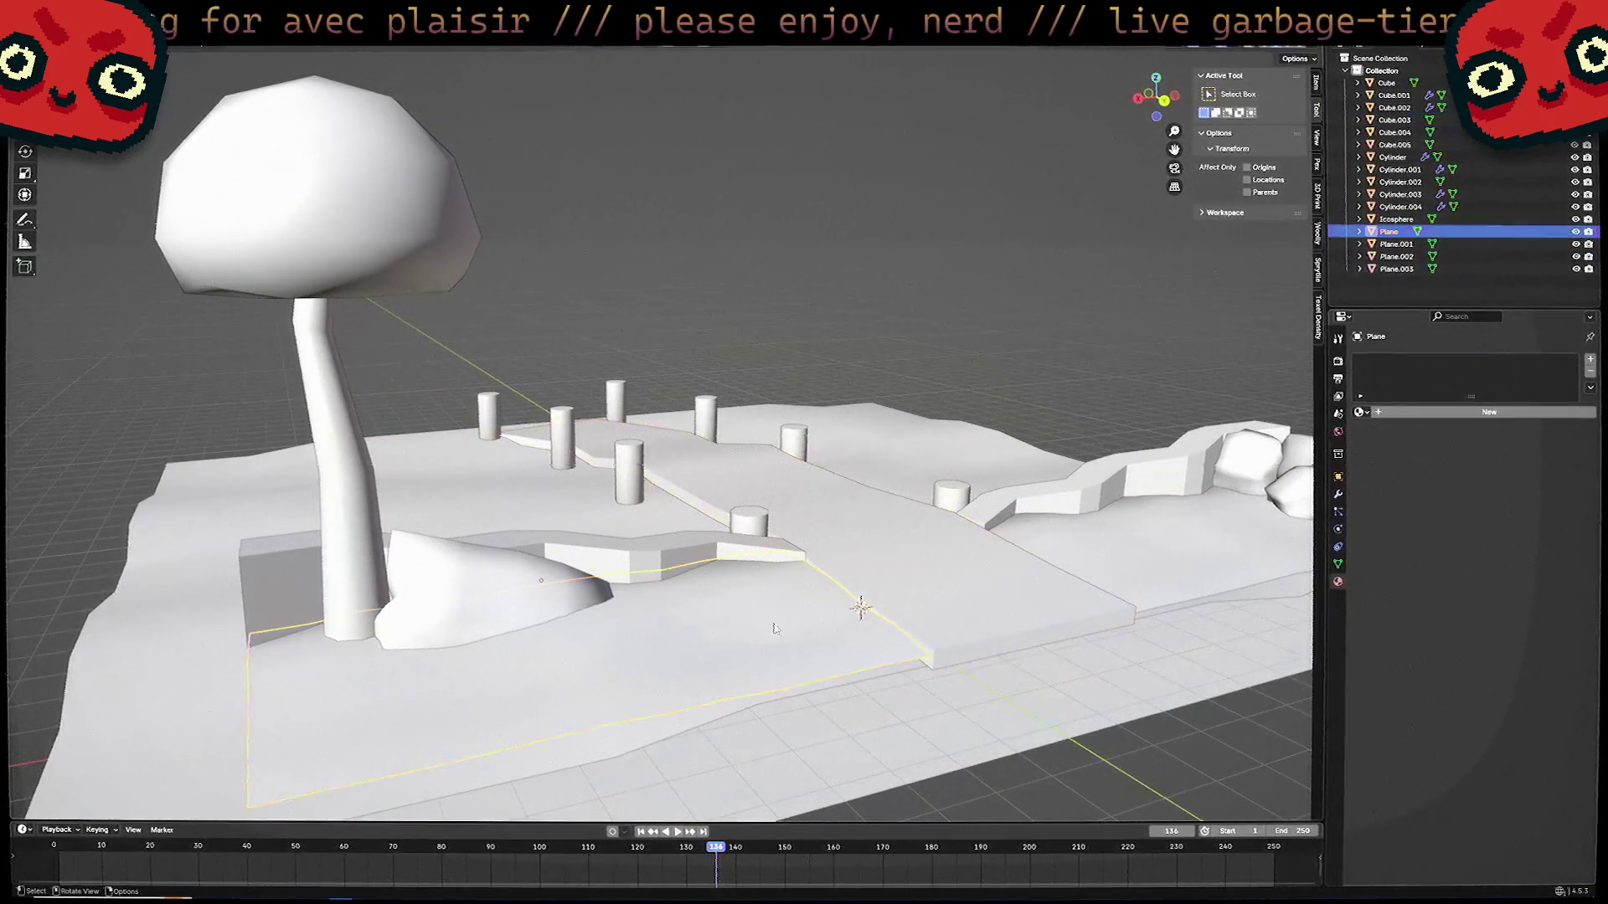
click(1131, 532)
shift+click(760, 664)
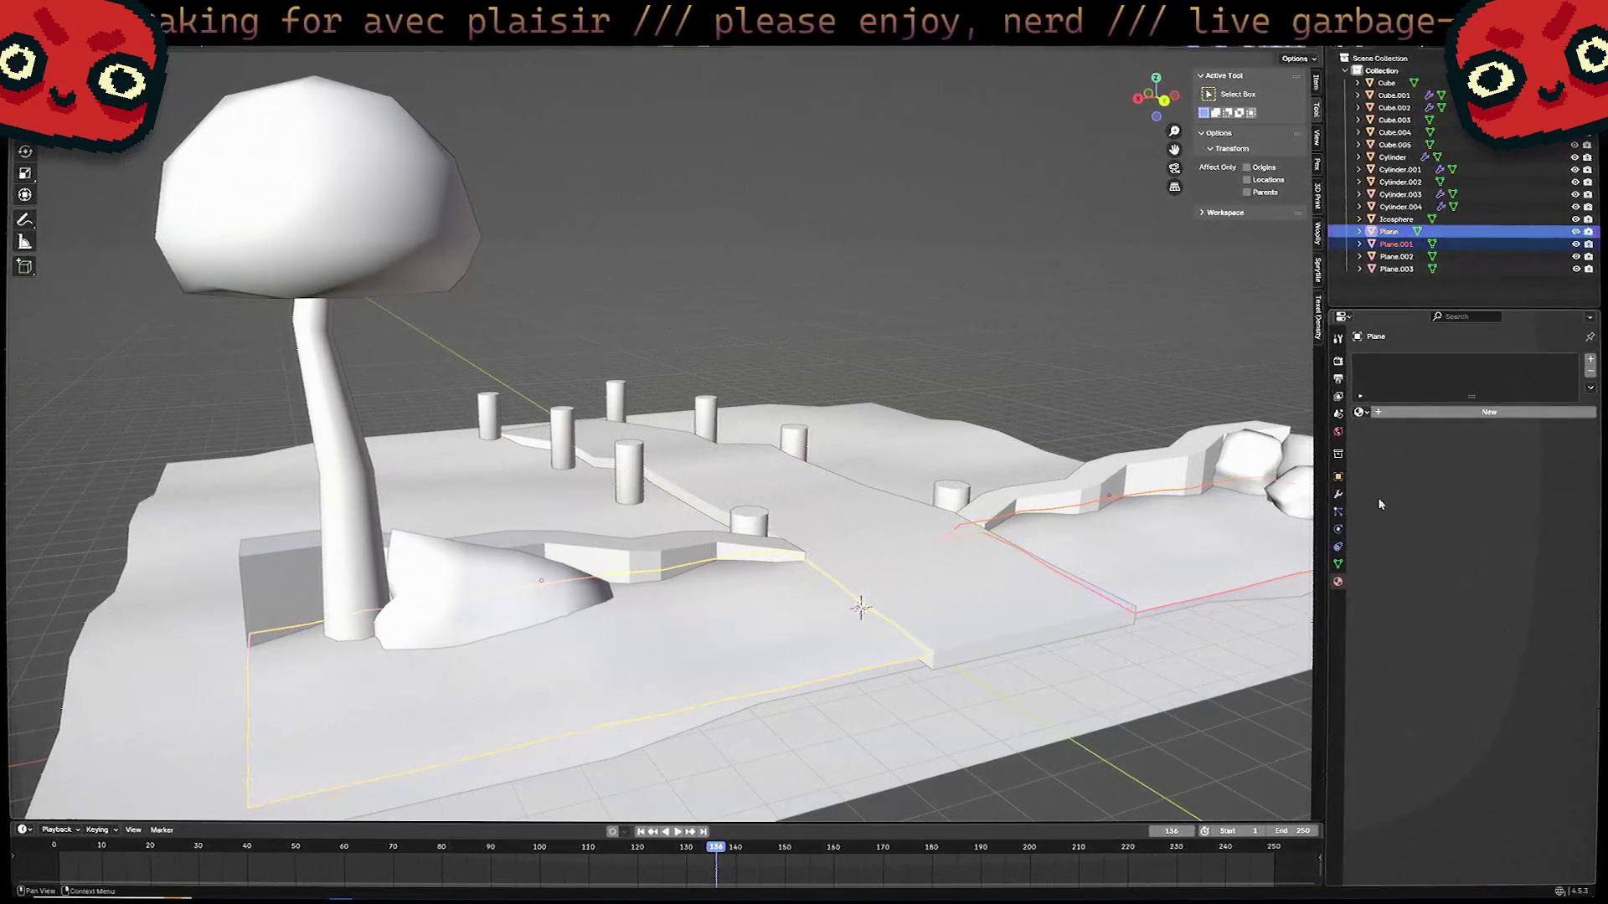
click(1164, 532)
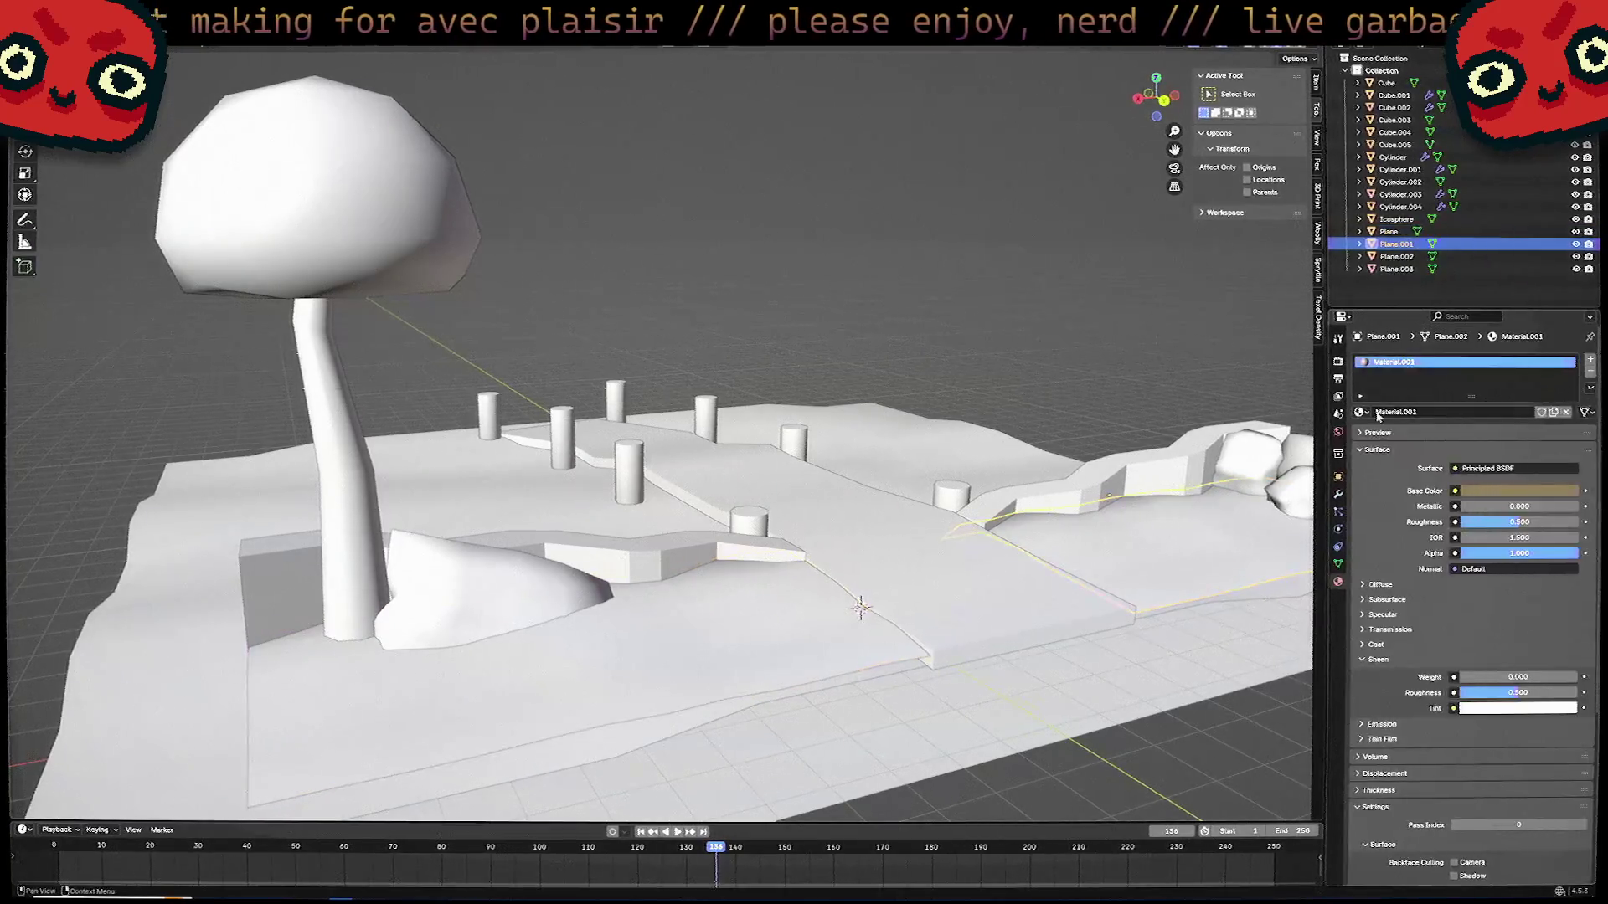
click(1403, 412)
text(Dirt)
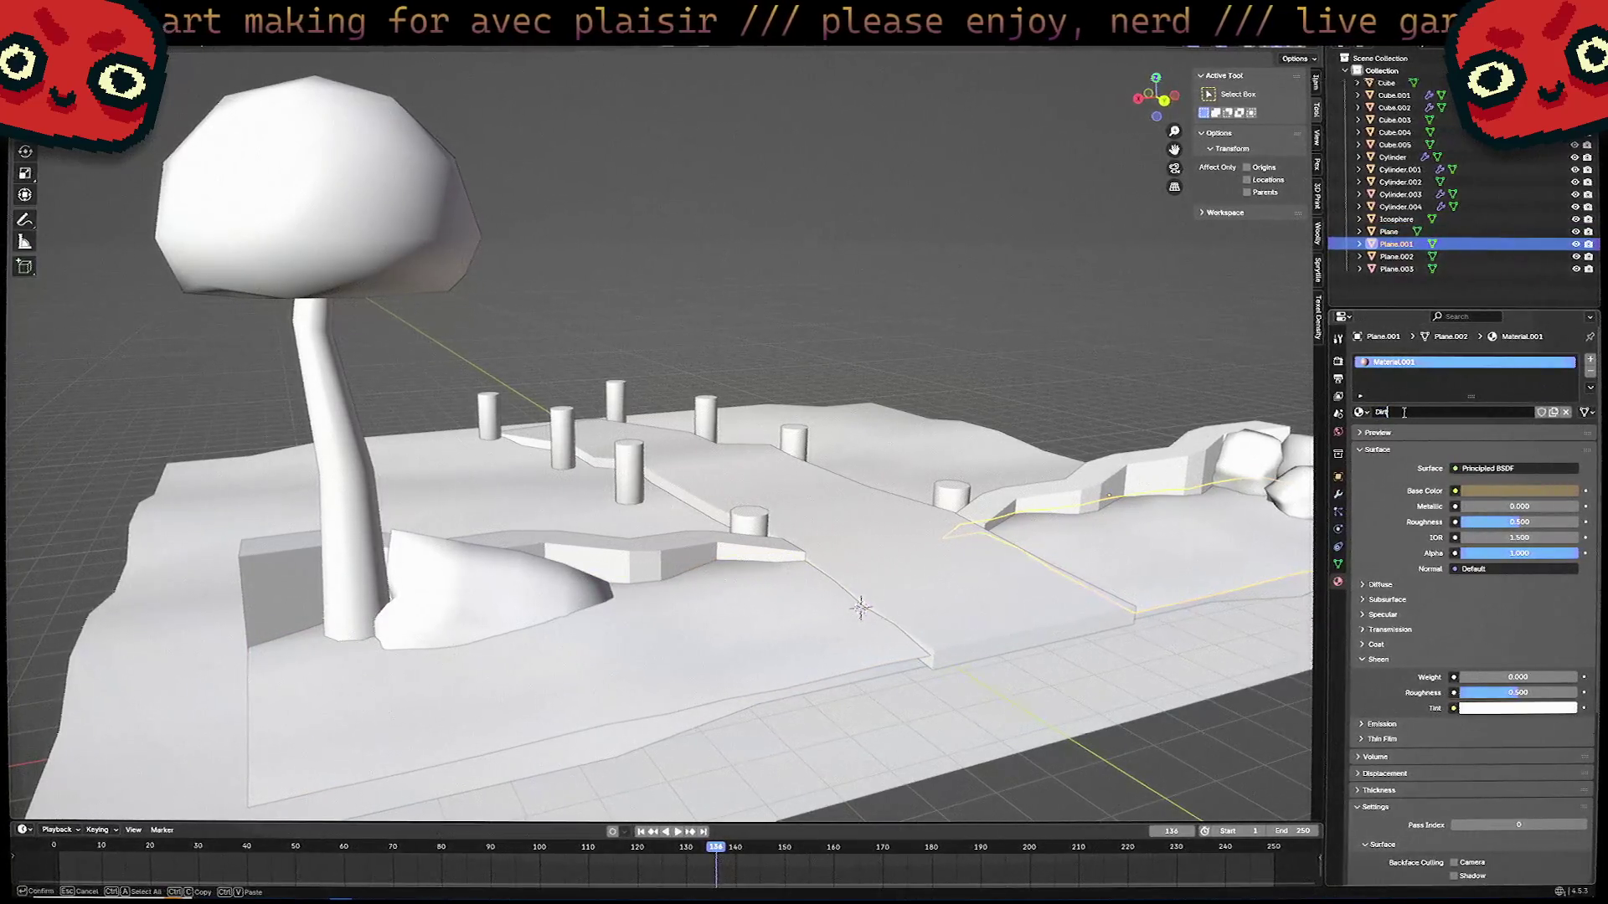
key(Return)
key(ctrl+z)
key(ctrl+z)
key(ctrl+z)
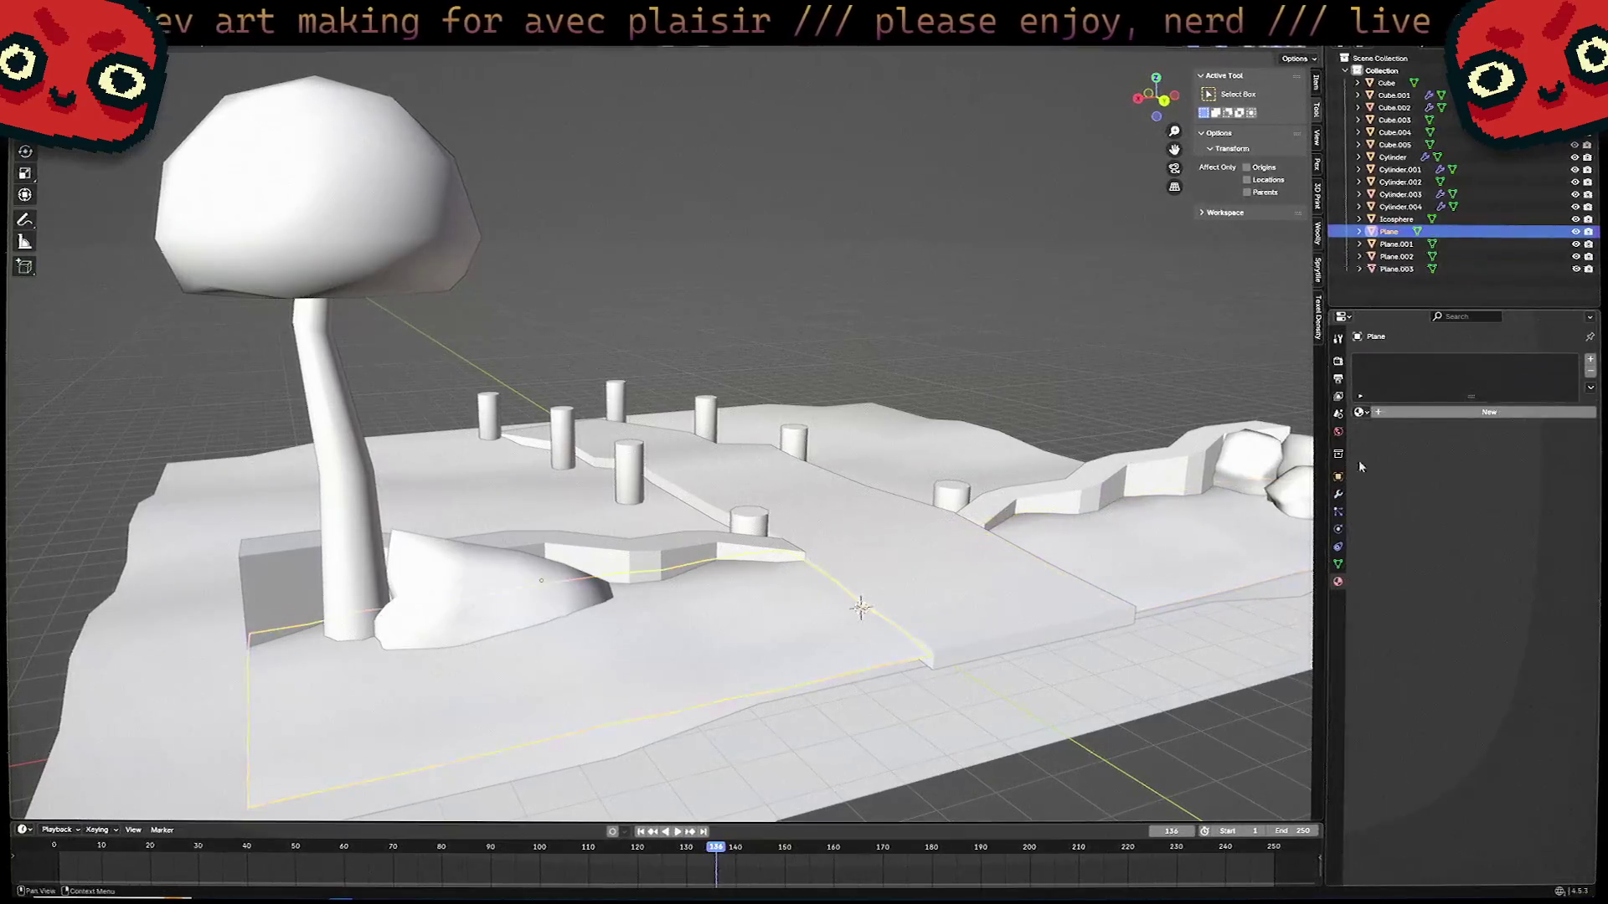
Assign the existing Dirt material to Plane from the material browser.
click(1445, 412)
click(1445, 415)
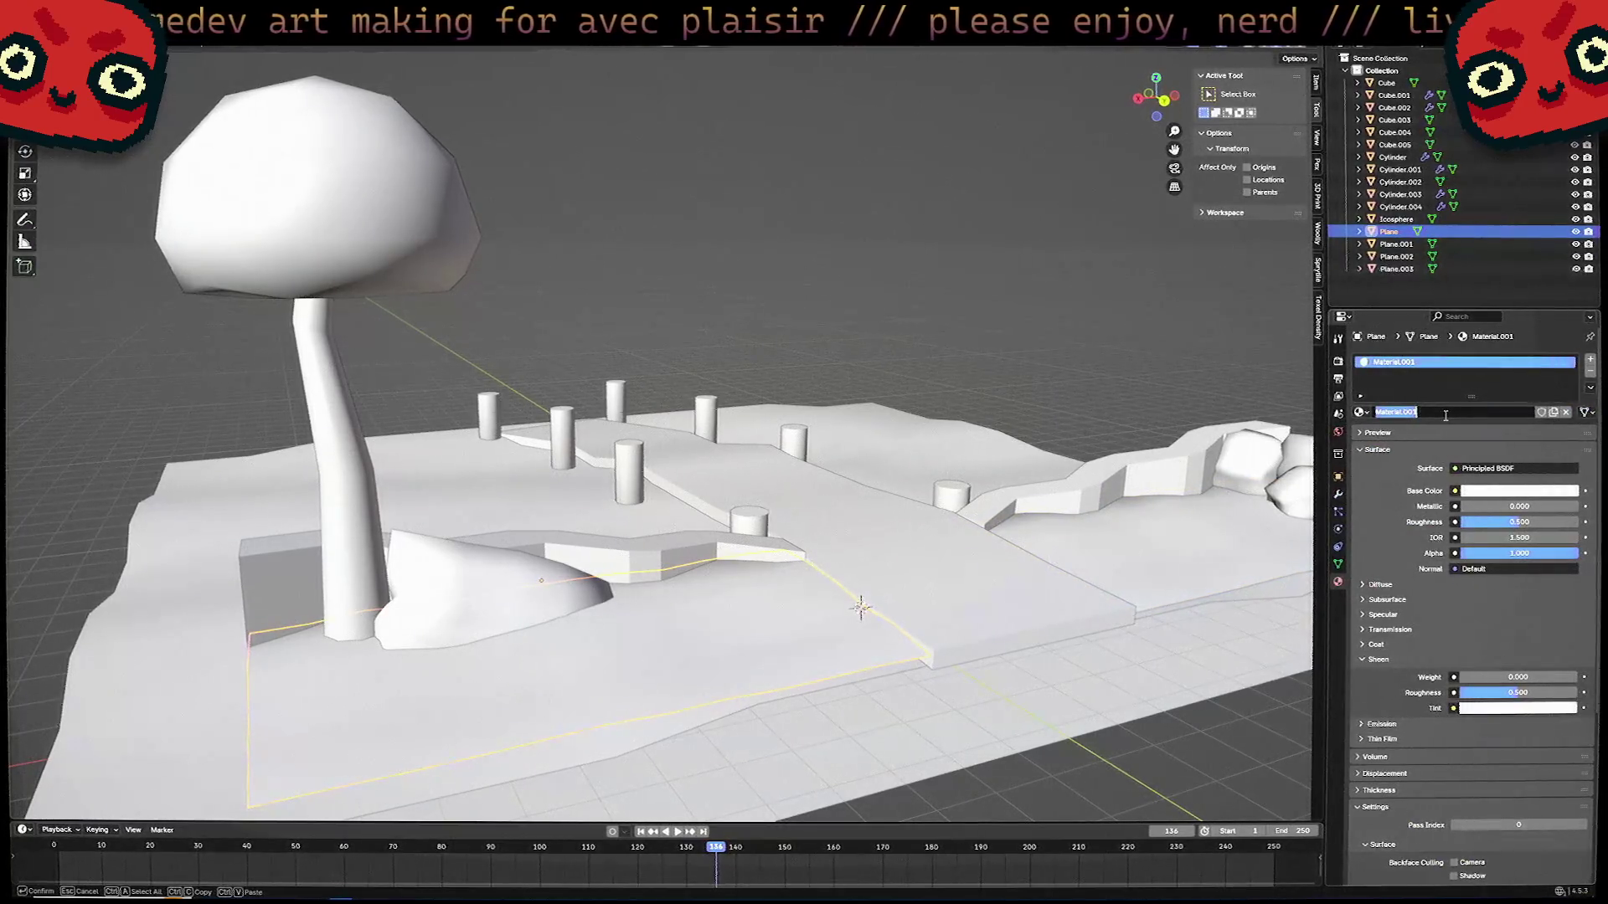
text(Dirt)
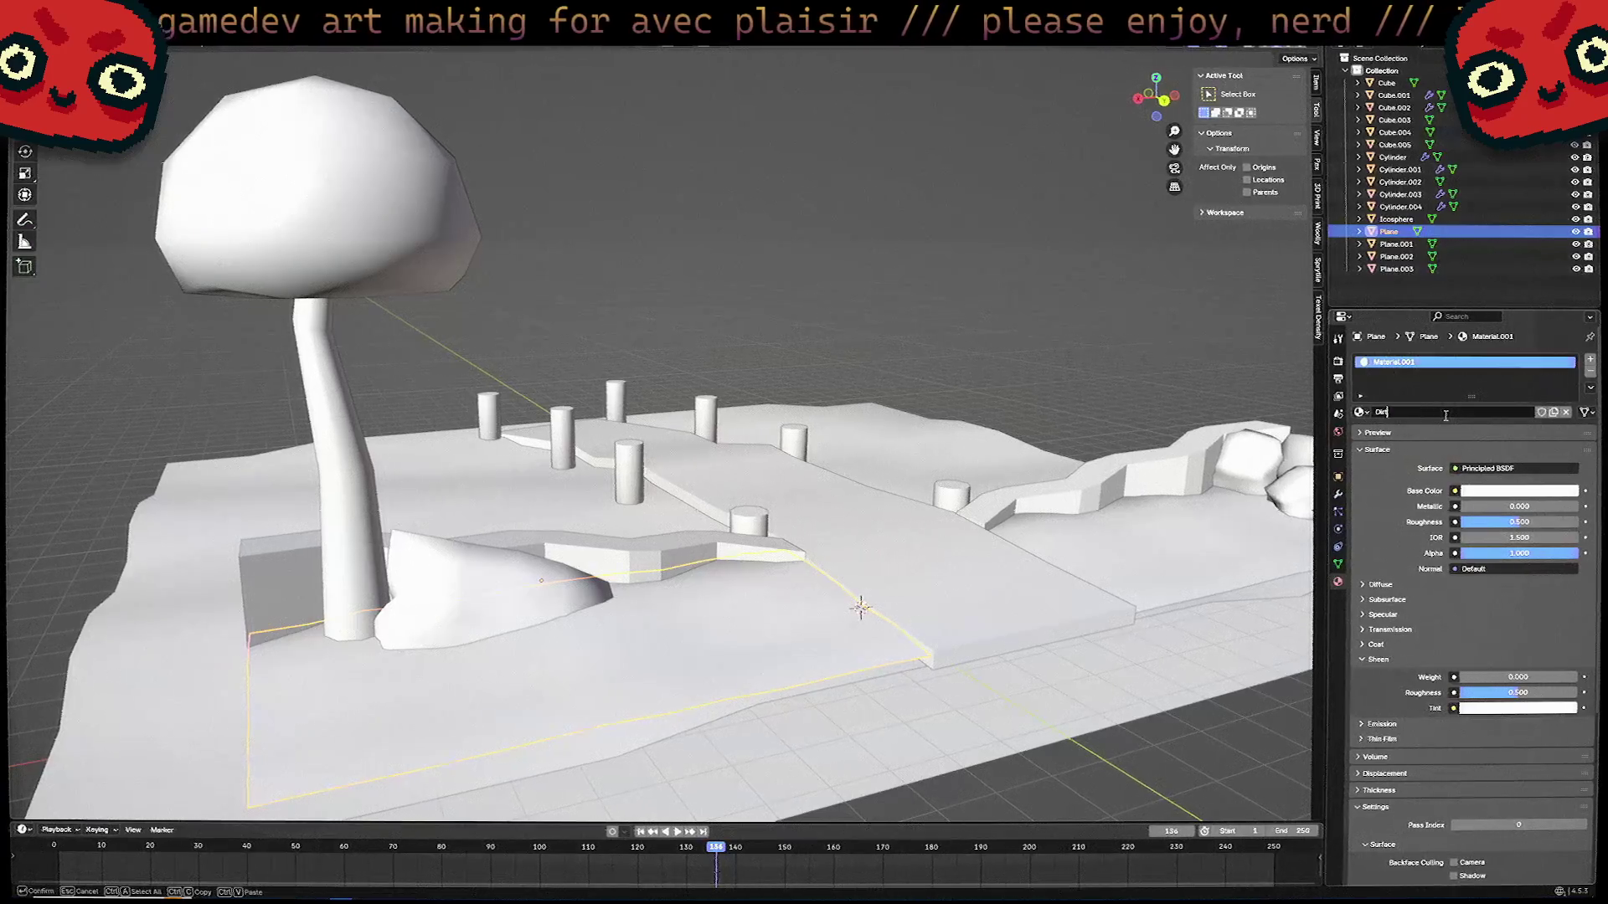
key(Escape)
click(1361, 412)
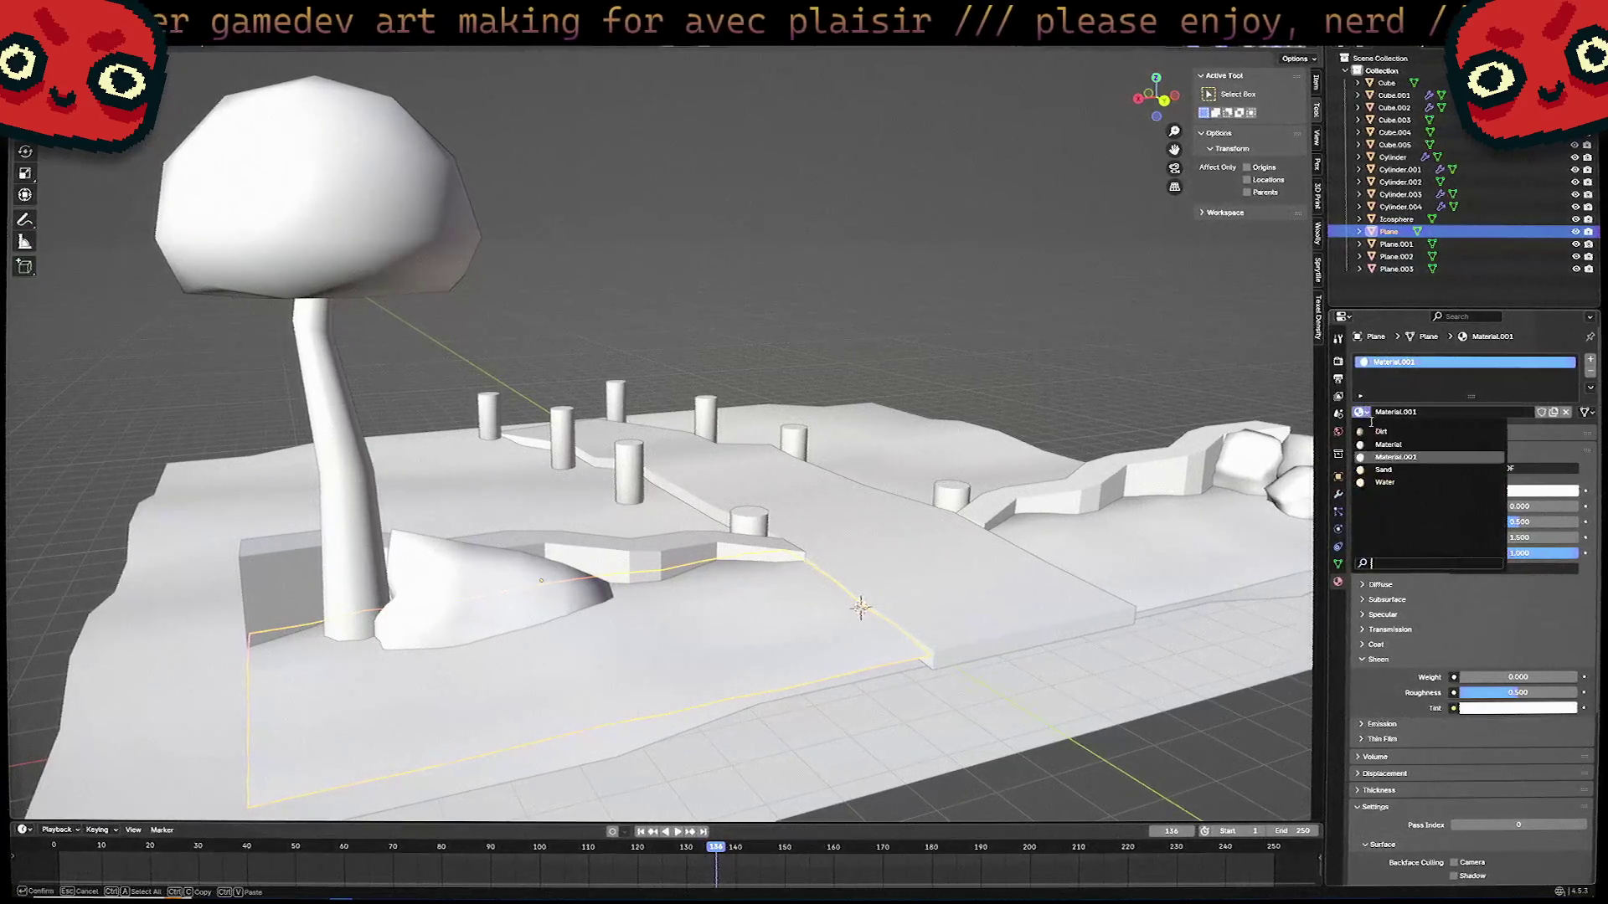
click(1382, 432)
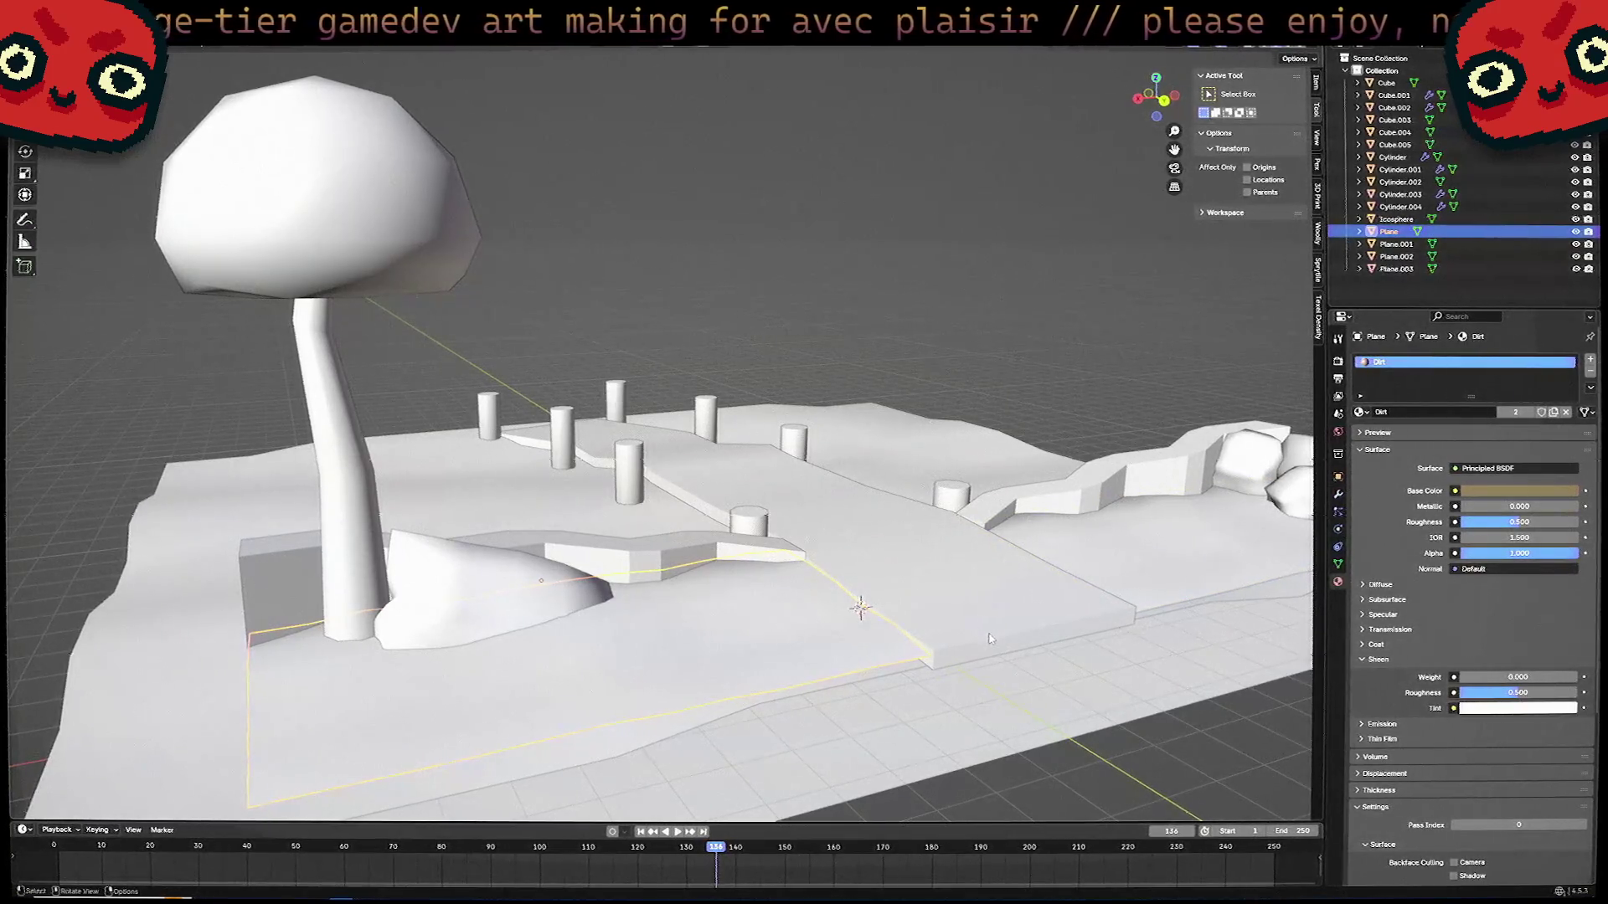
mouse_move(920, 566)
middle_down()
mouse_move(883, 595)
mouse_move(847, 549)
mouse_move(915, 586)
mouse_move(925, 613)
mouse_move(986, 582)
middle_up()
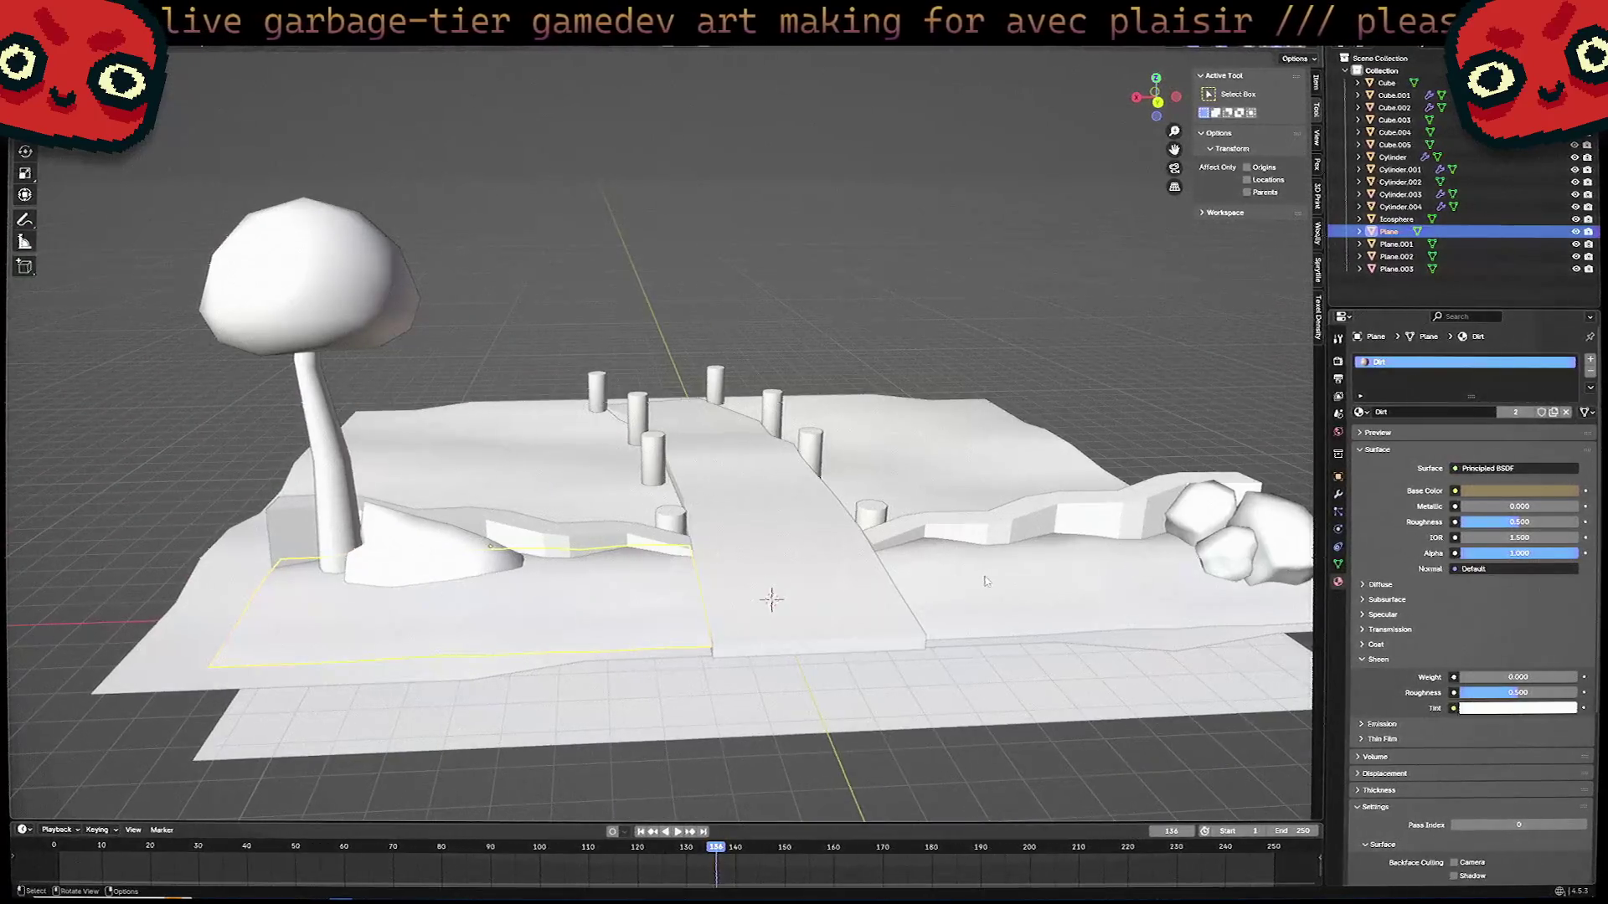
Select the walkway strip Cube.002 and create a fresh material for it, Material.002.
click(985, 580)
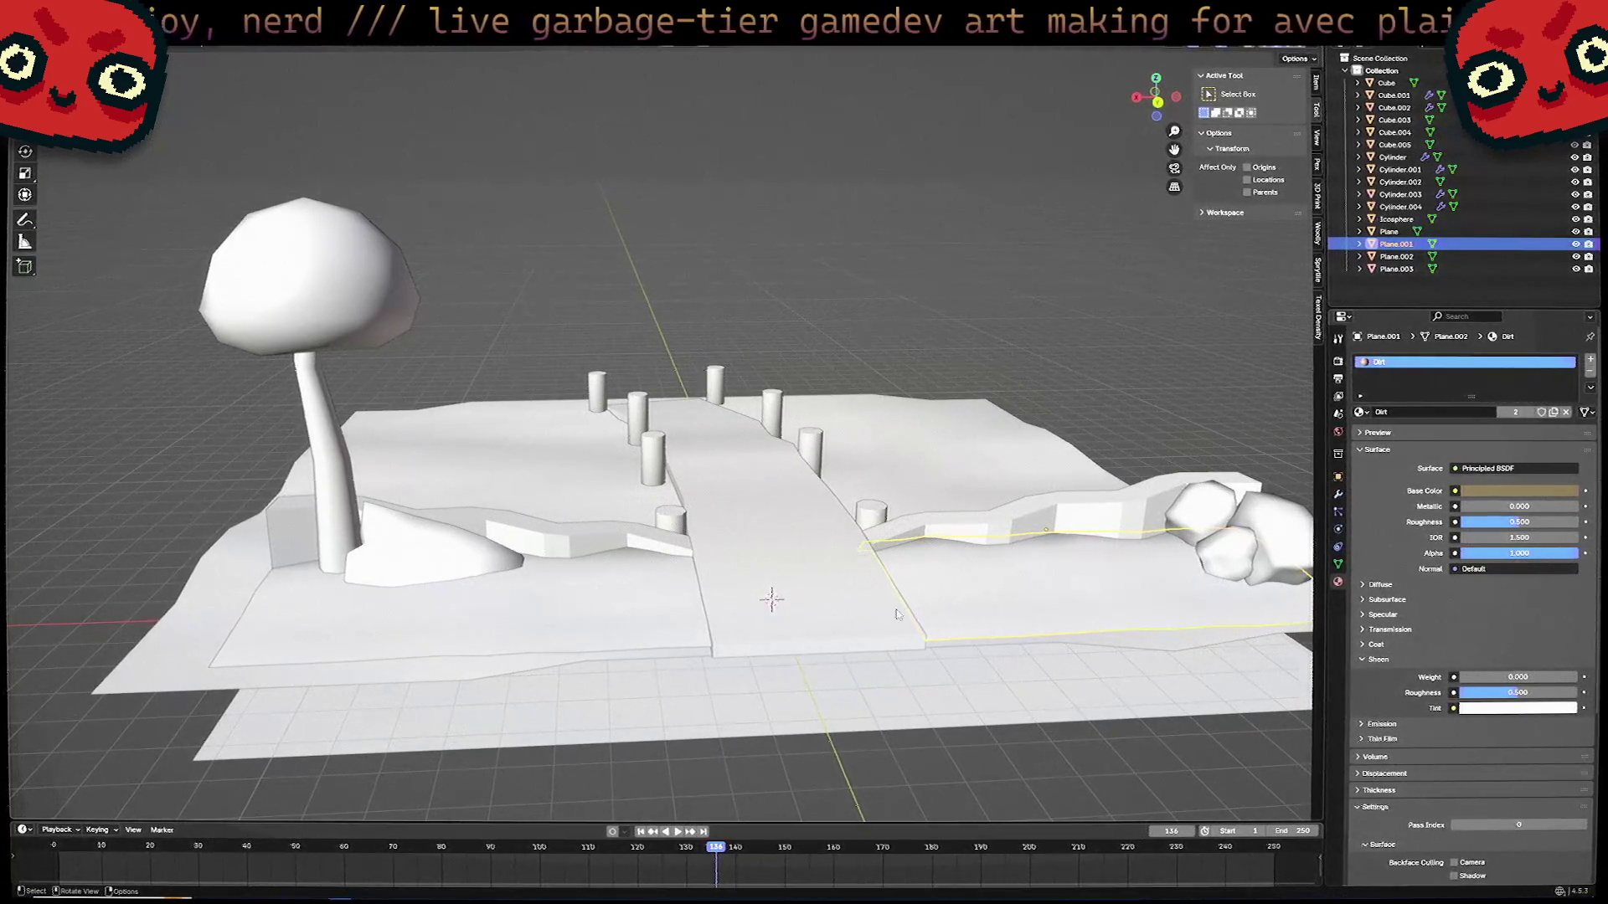
mouse_move(896, 615)
middle_down()
mouse_move(844, 513)
mouse_move(702, 432)
mouse_move(431, 516)
mouse_move(1349, 475)
middle_up()
click(703, 432)
click(1361, 413)
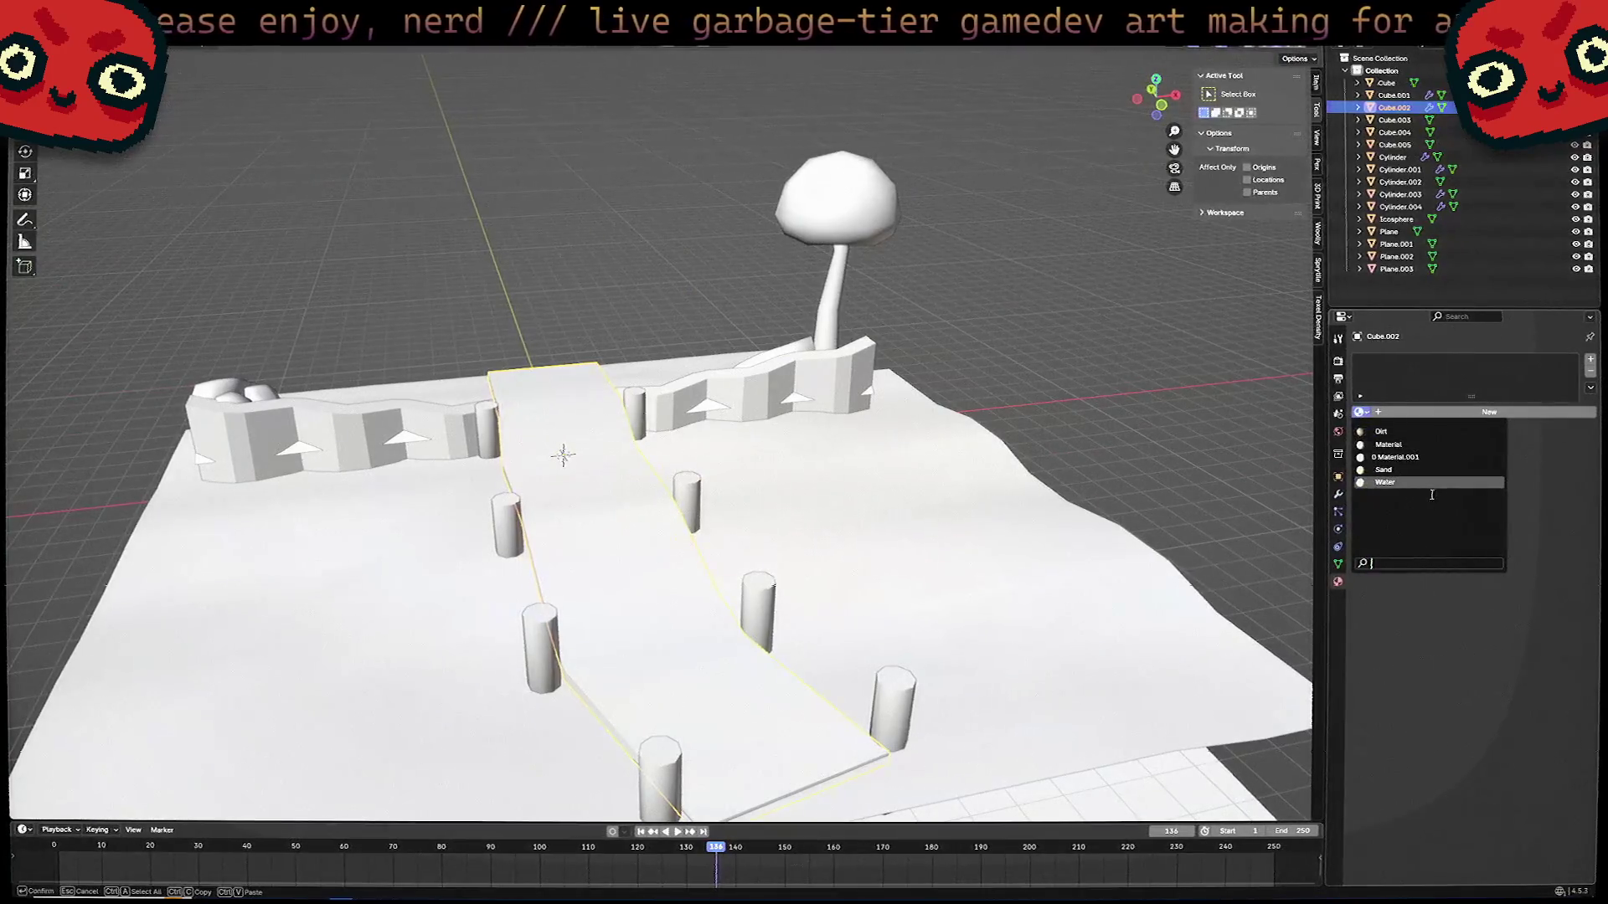
click(1519, 416)
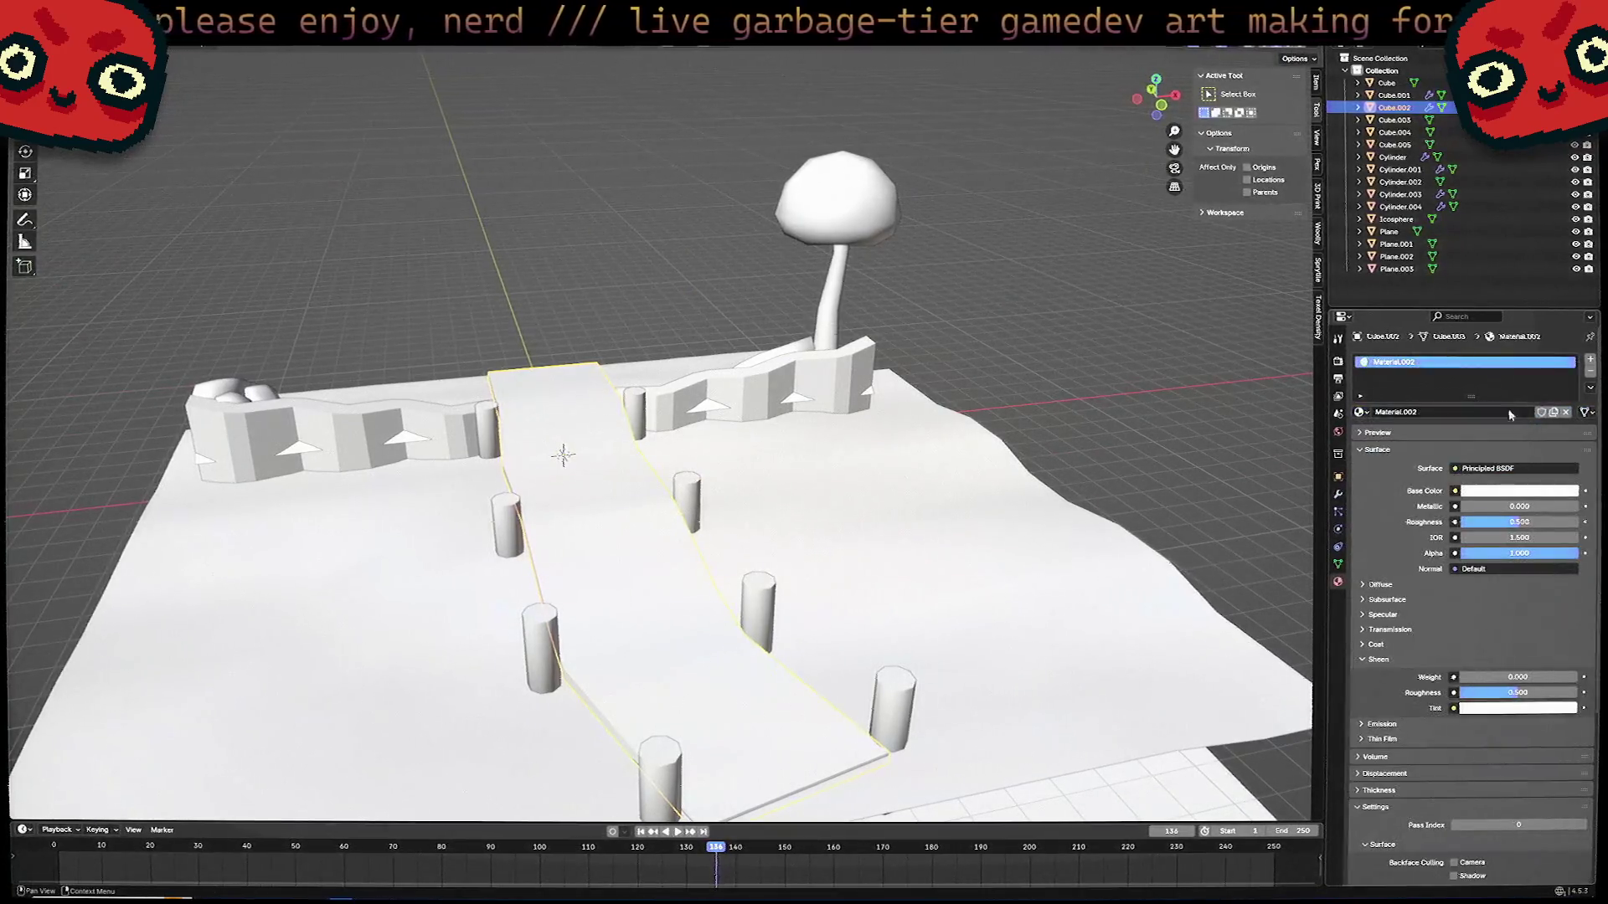
Rename the walkway's new material to 'Material'.
double_click(1444, 412)
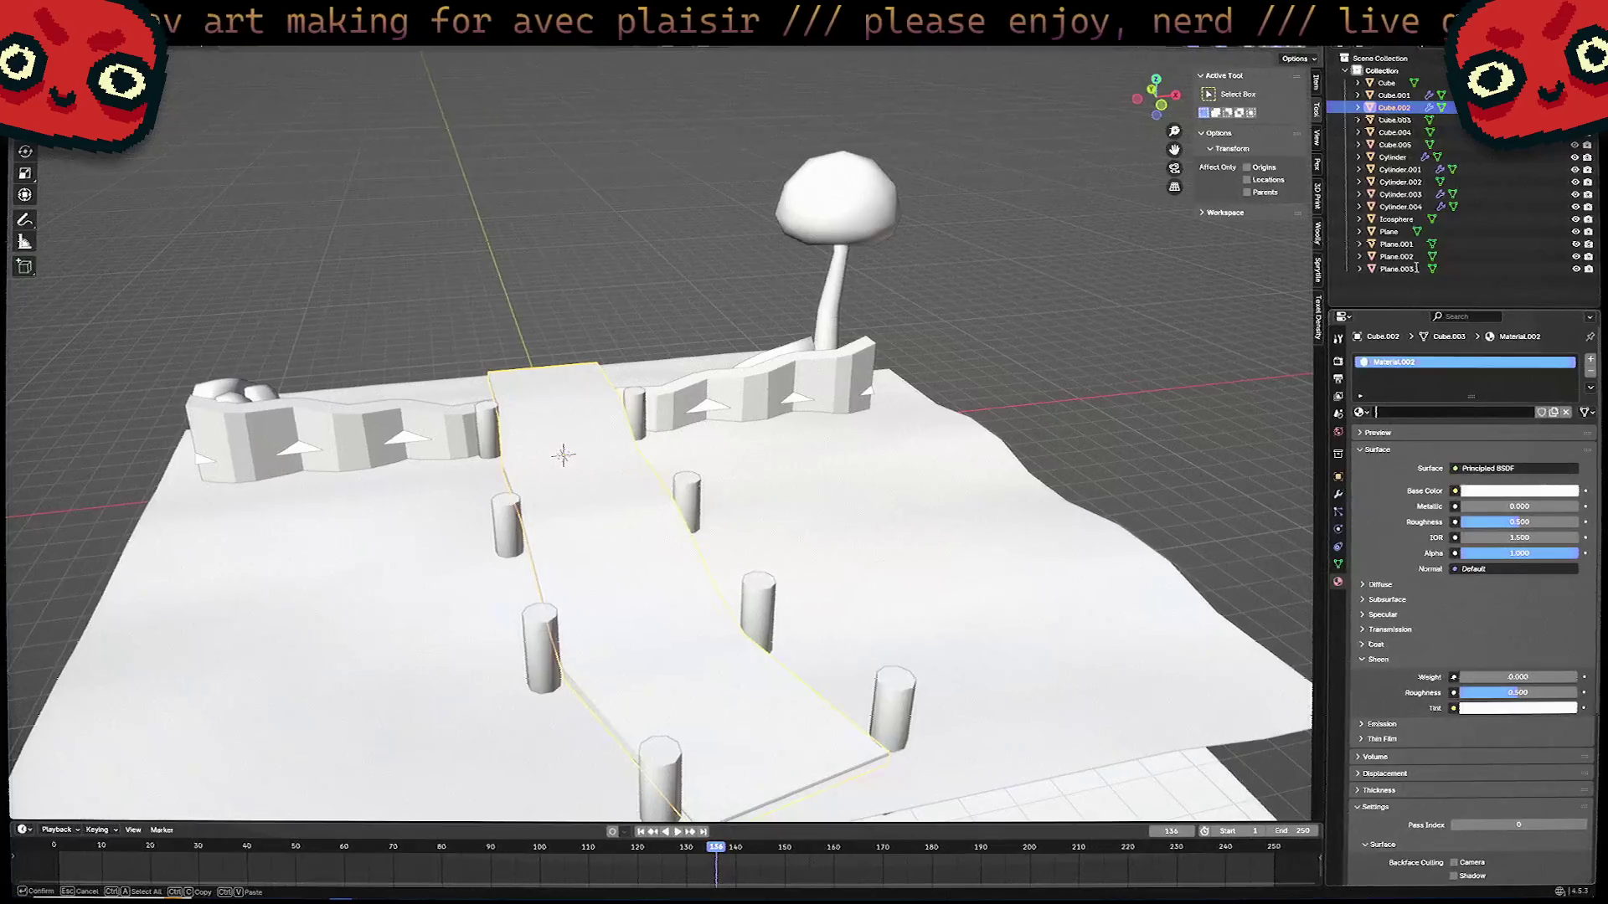
text(Material)
key(Return)
Tint the Water material on Plane.002 a light blue base colour.
mouse_move(564, 455)
middle_down()
mouse_move(603, 502)
mouse_move(721, 554)
mouse_move(704, 511)
mouse_move(674, 544)
mouse_move(643, 539)
mouse_move(738, 549)
mouse_move(714, 624)
mouse_move(769, 548)
mouse_move(746, 614)
mouse_move(758, 557)
middle_up()
click(714, 624)
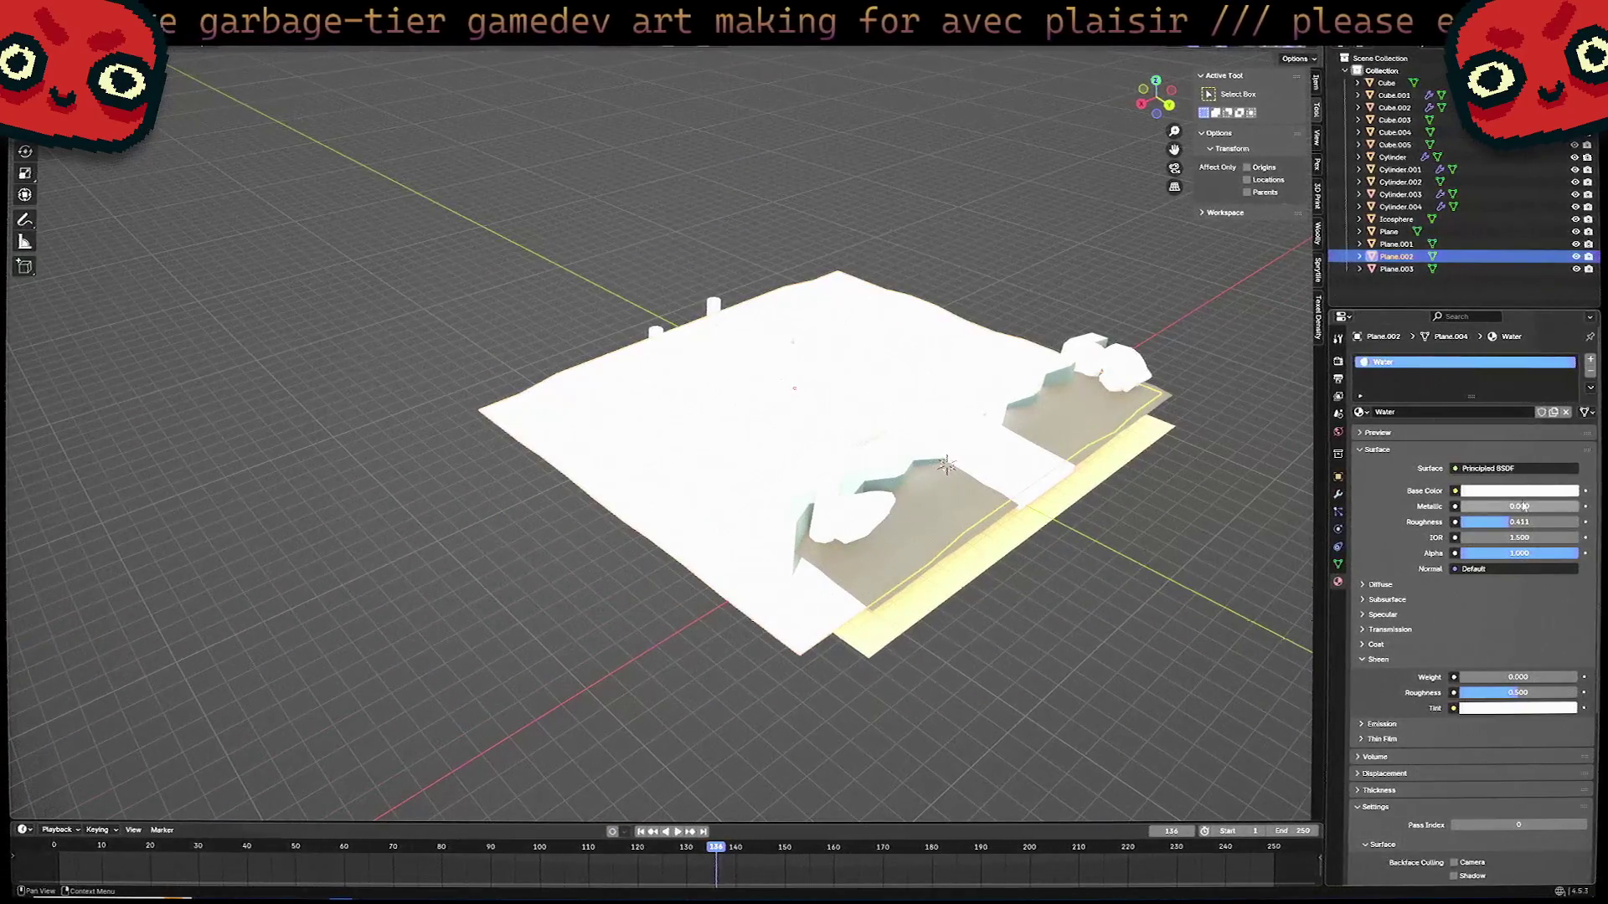
click(1524, 496)
drag(1514, 335, 1532, 317)
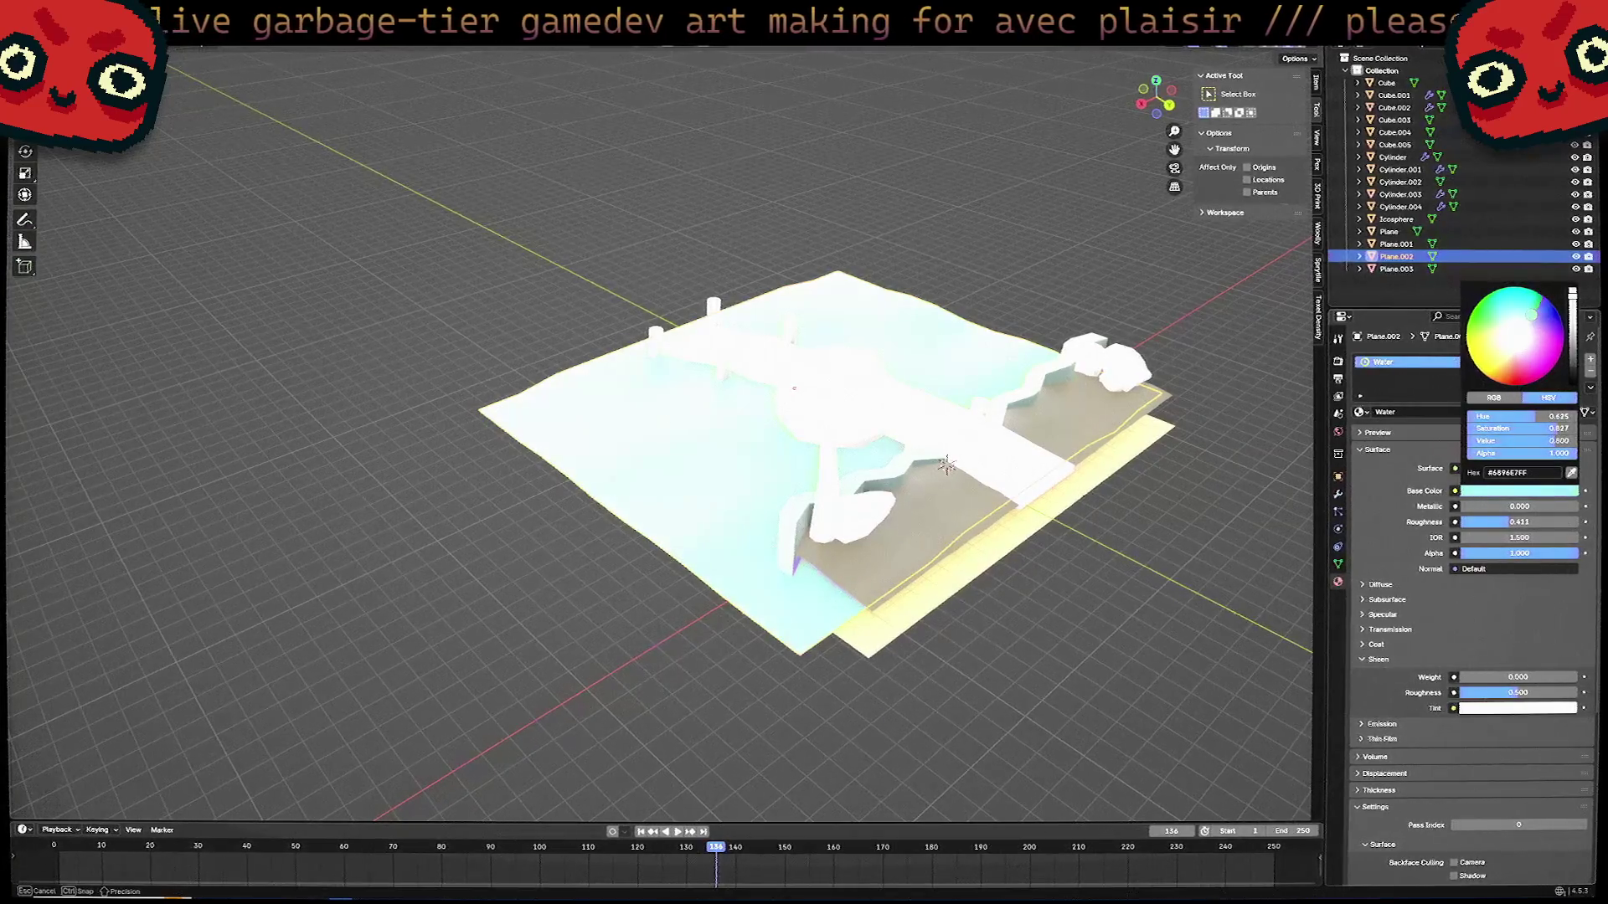
middle_drag(976, 585, 930, 644)
Create a new material named Bark for trunk Cylinder.002 with an orange base colour.
click(1005, 377)
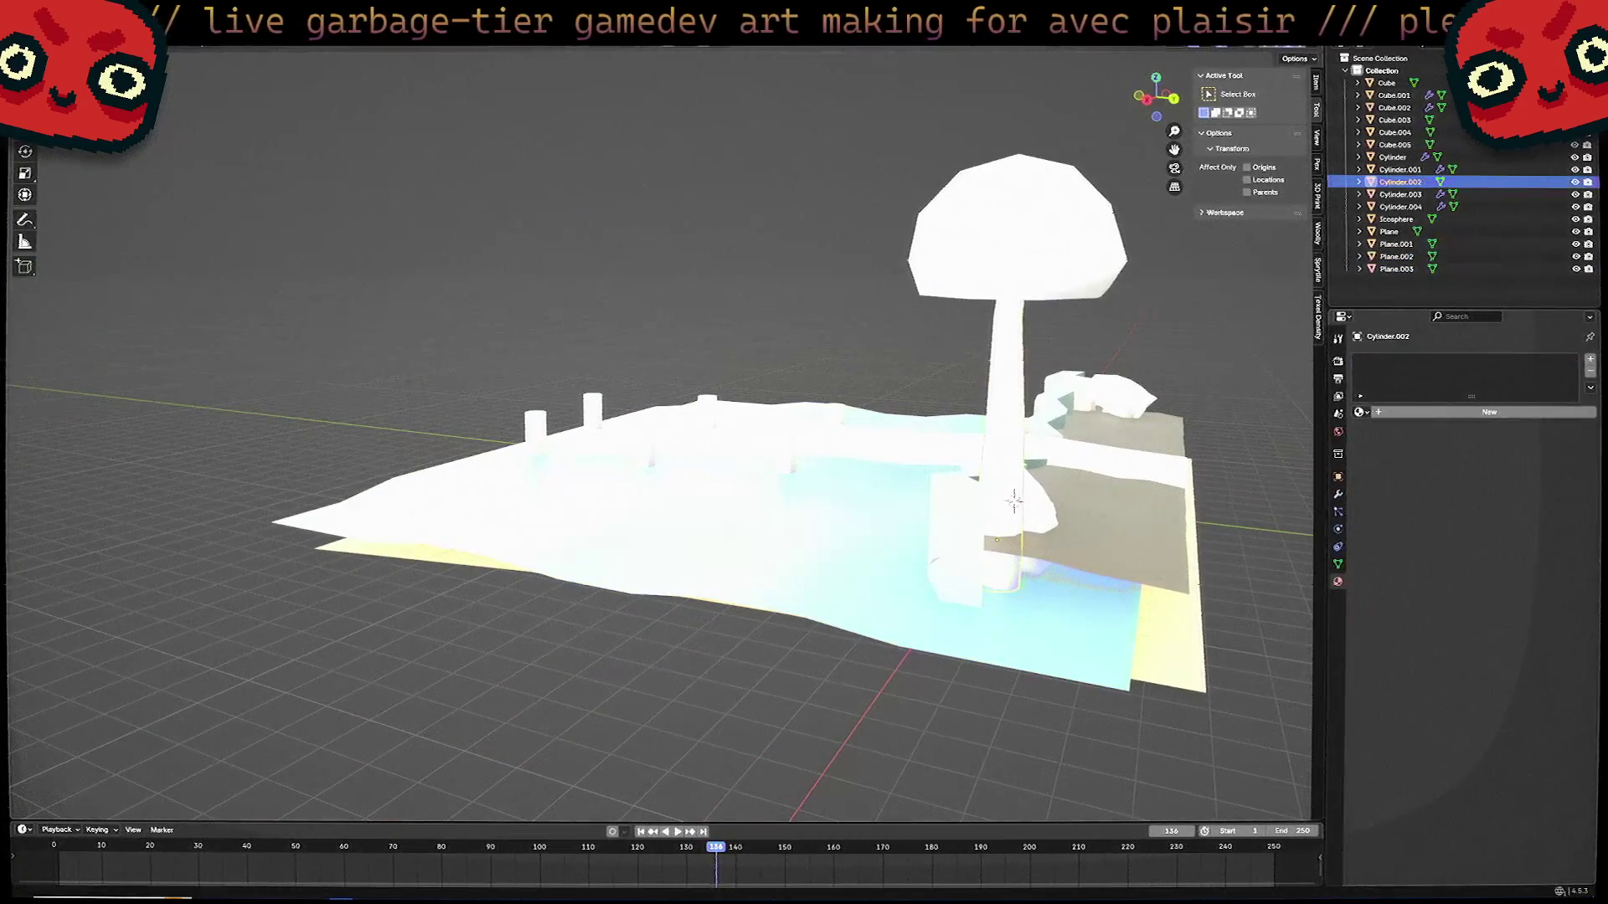
click(1360, 412)
click(1433, 414)
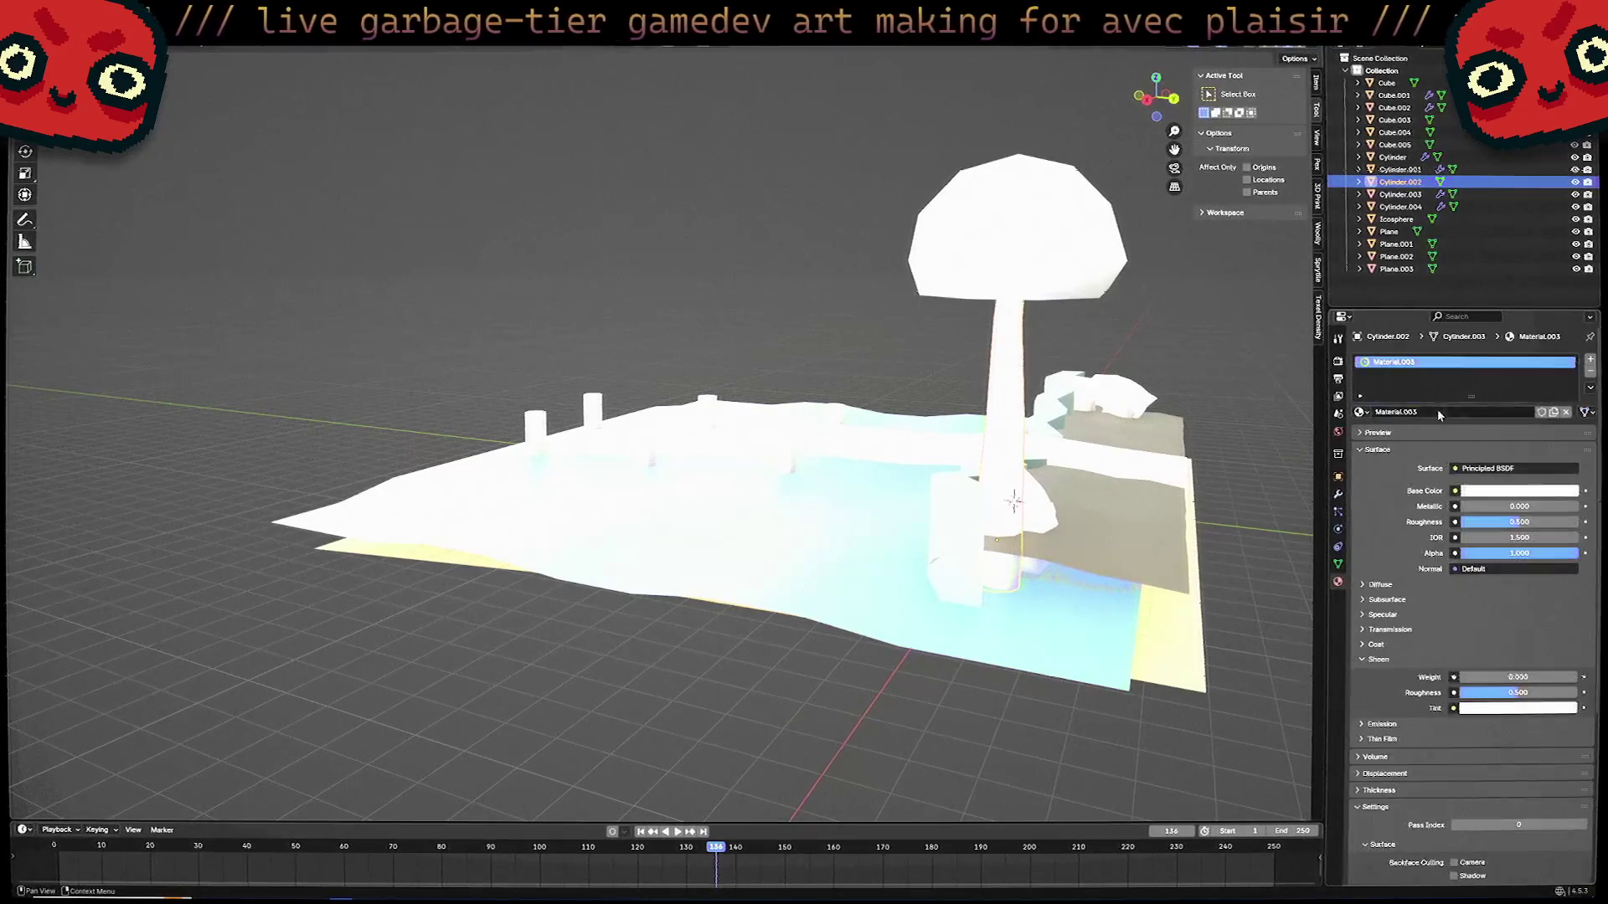
click(1432, 412)
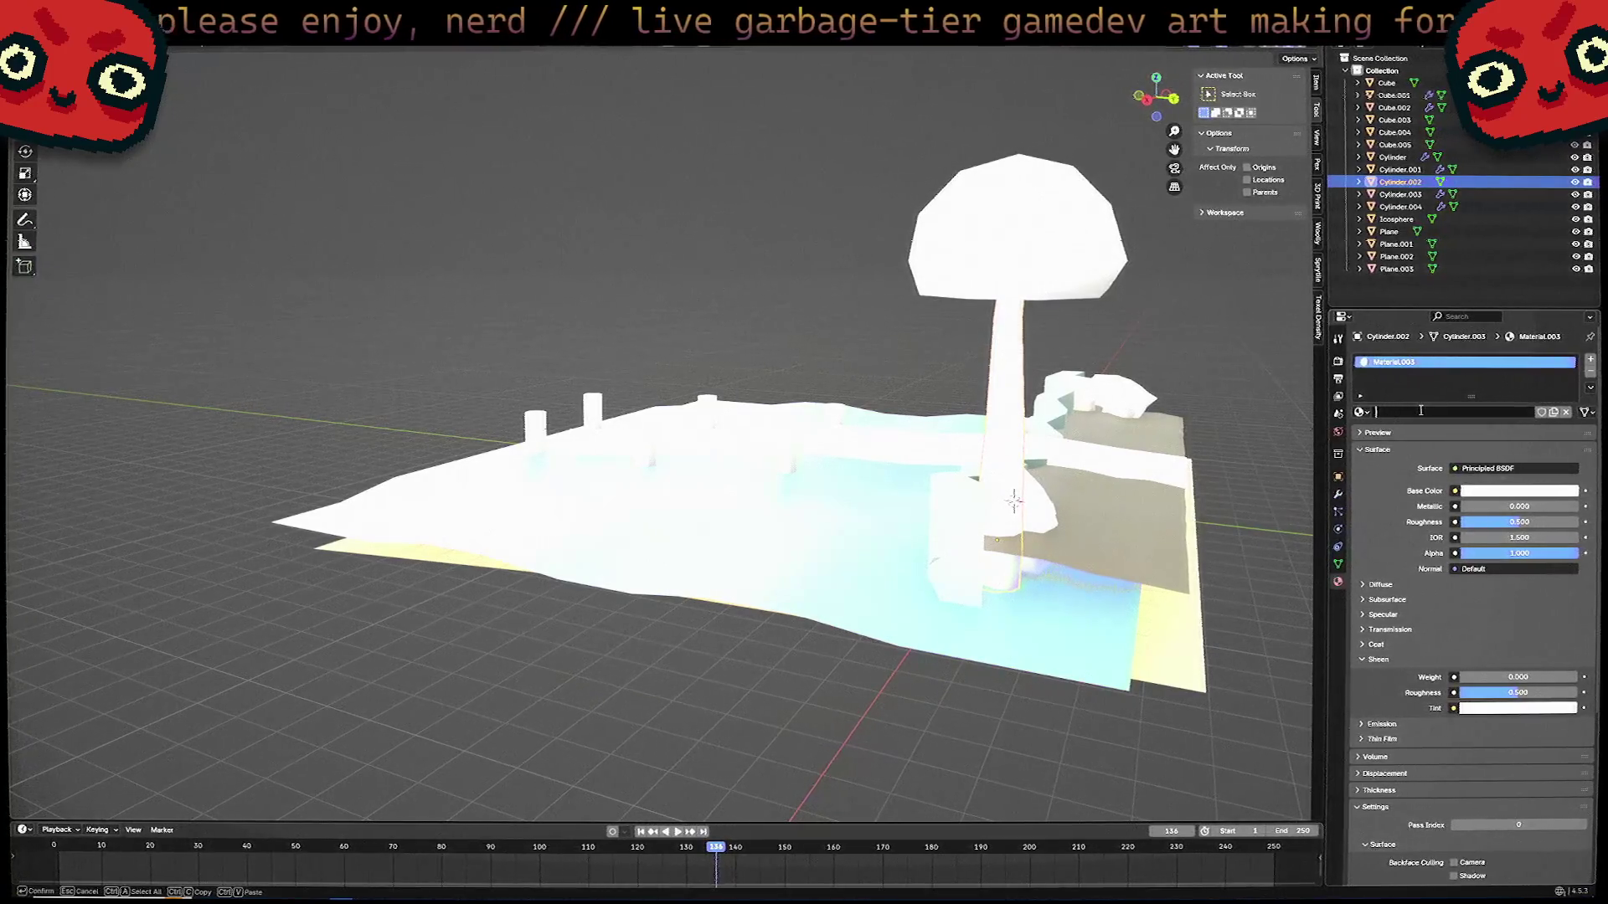
text(Bark)
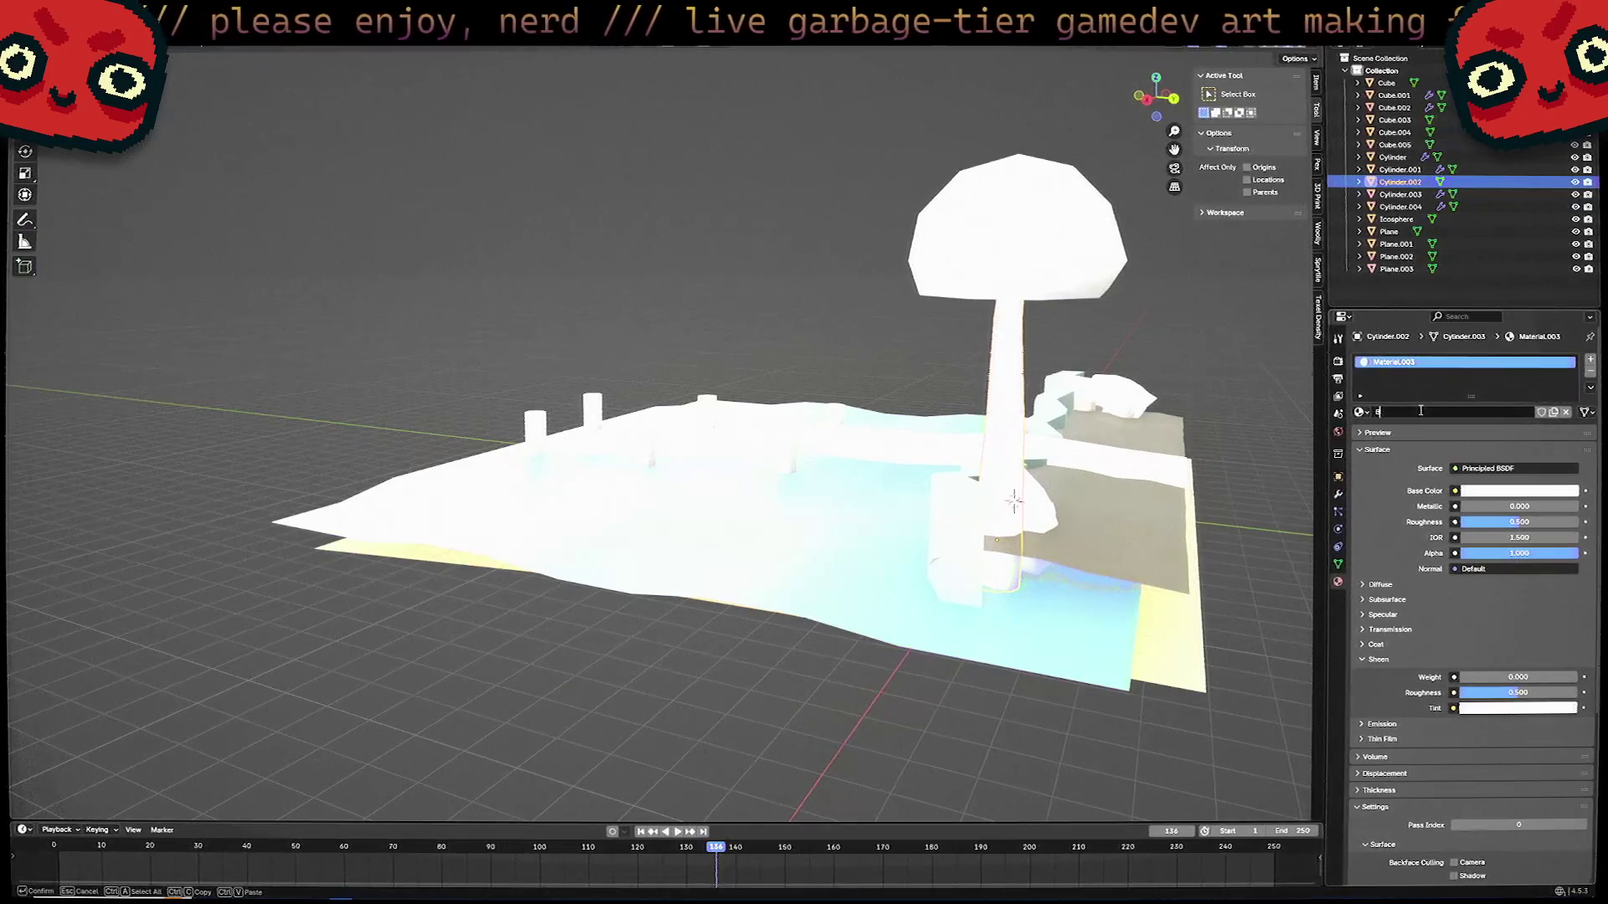
key(Return)
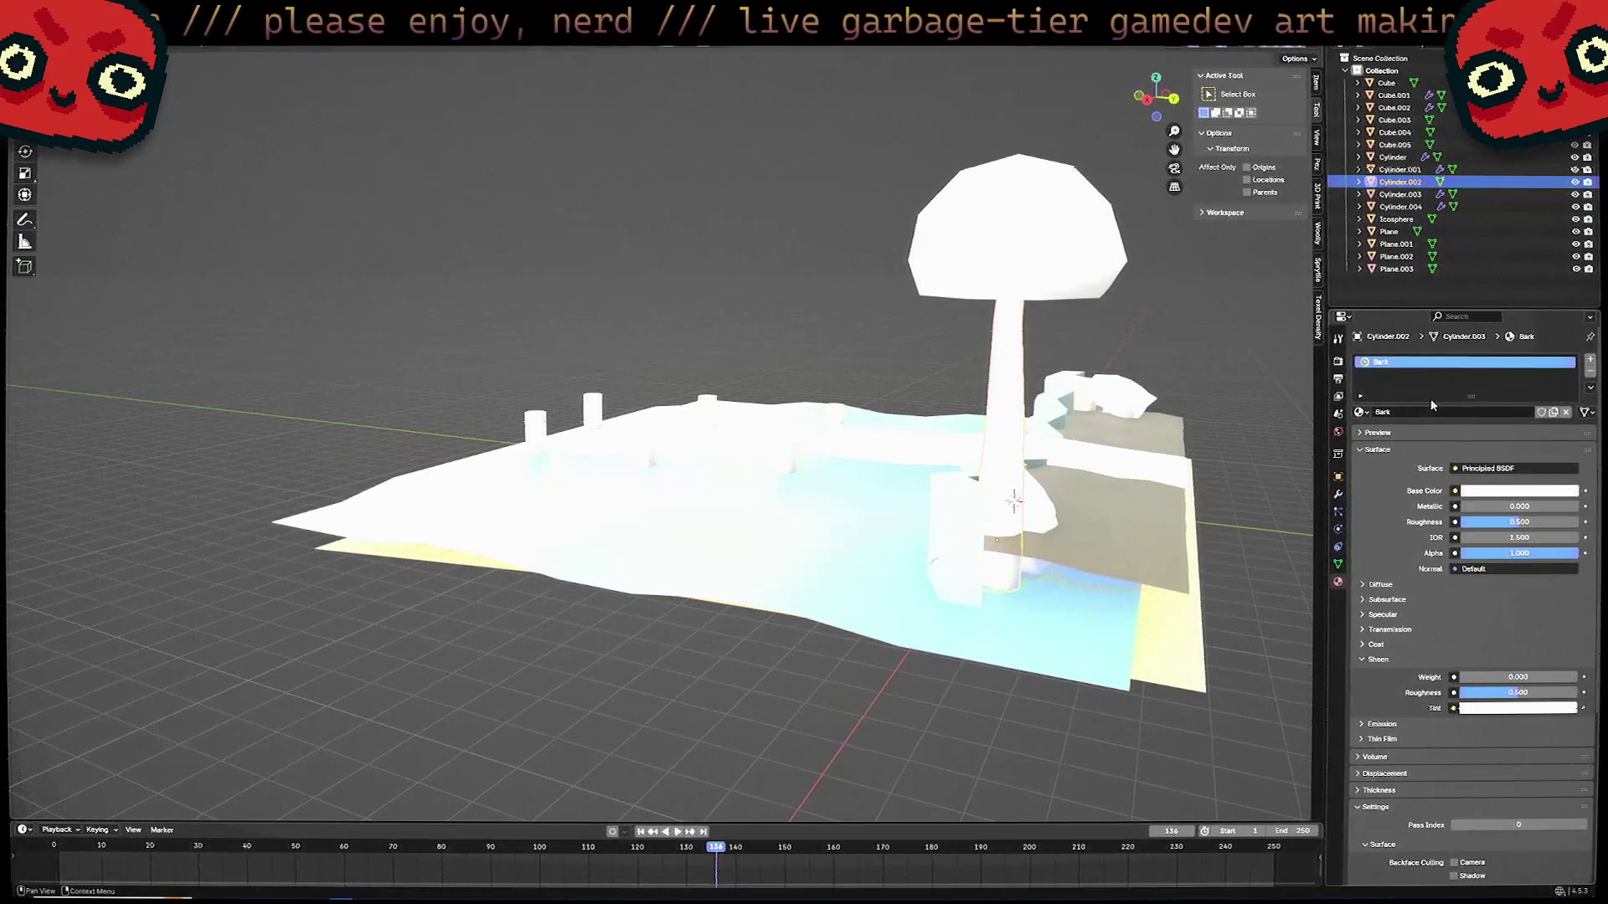
click(1513, 491)
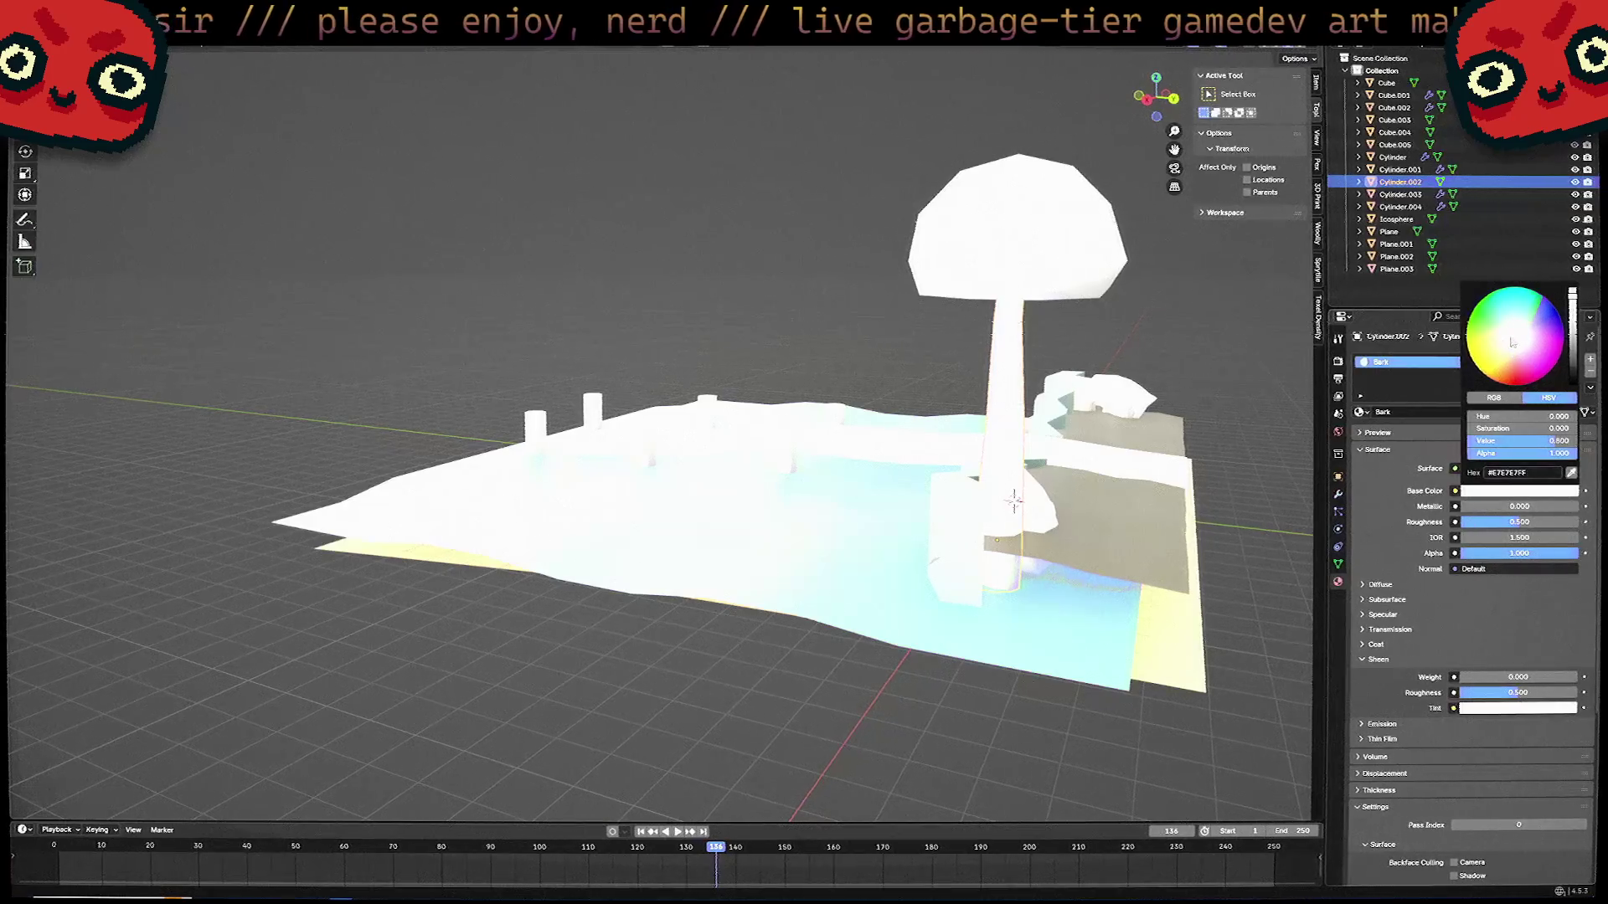
click(1533, 349)
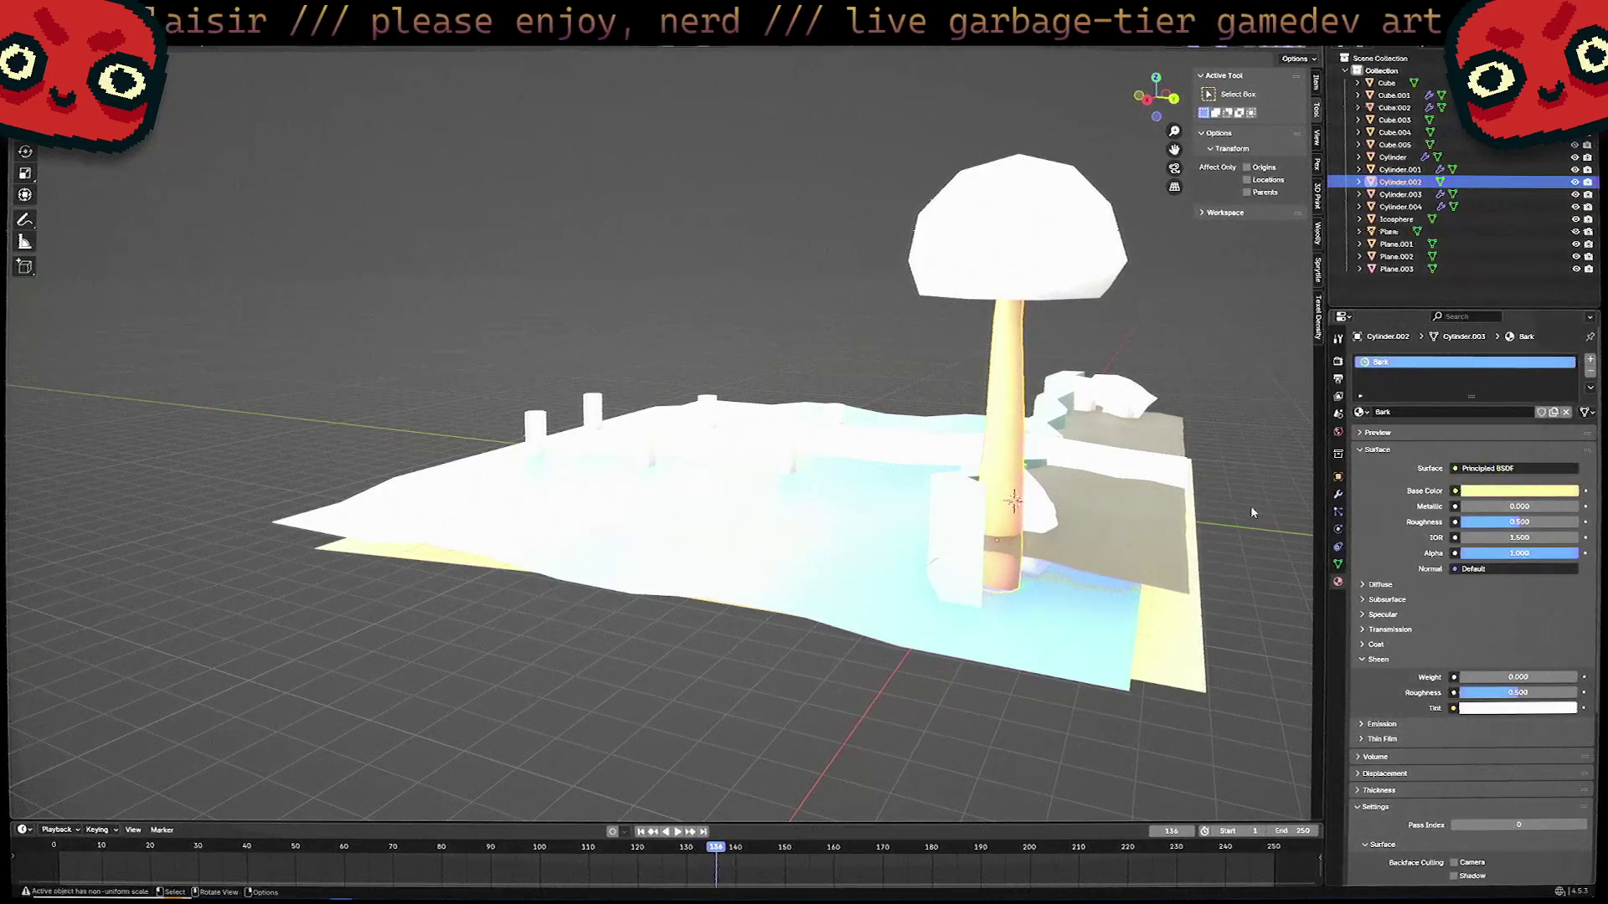
mouse_move(1250, 505)
middle_down()
mouse_move(1158, 563)
mouse_move(1005, 519)
mouse_move(862, 431)
middle_up()
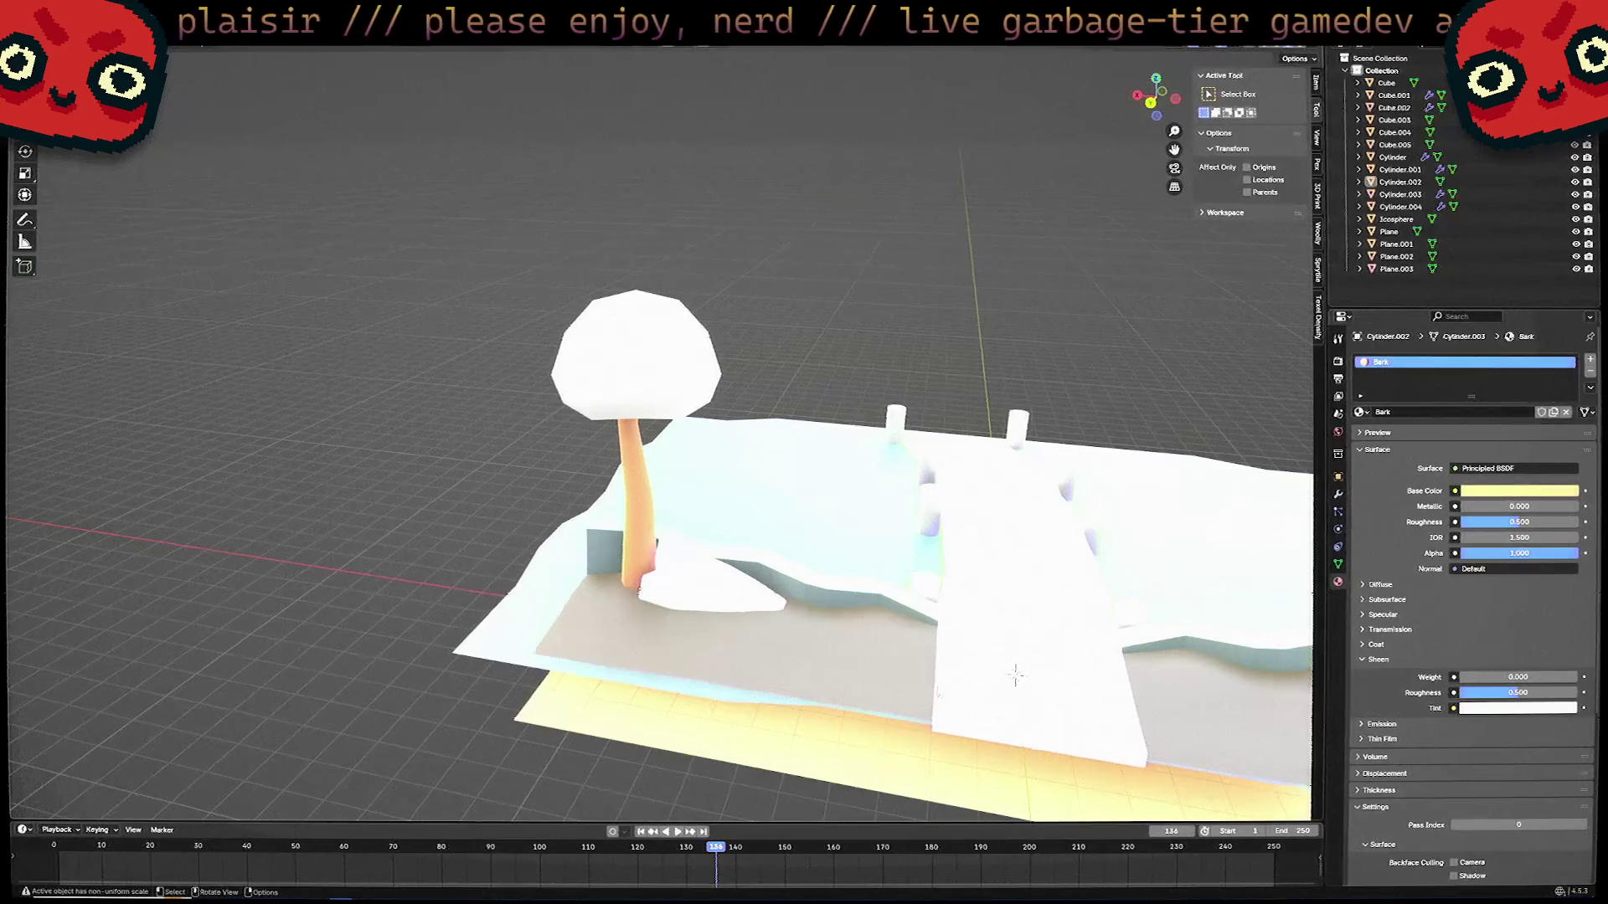
scroll(863, 431, up, 5)
middle_drag(1018, 753, 921, 404)
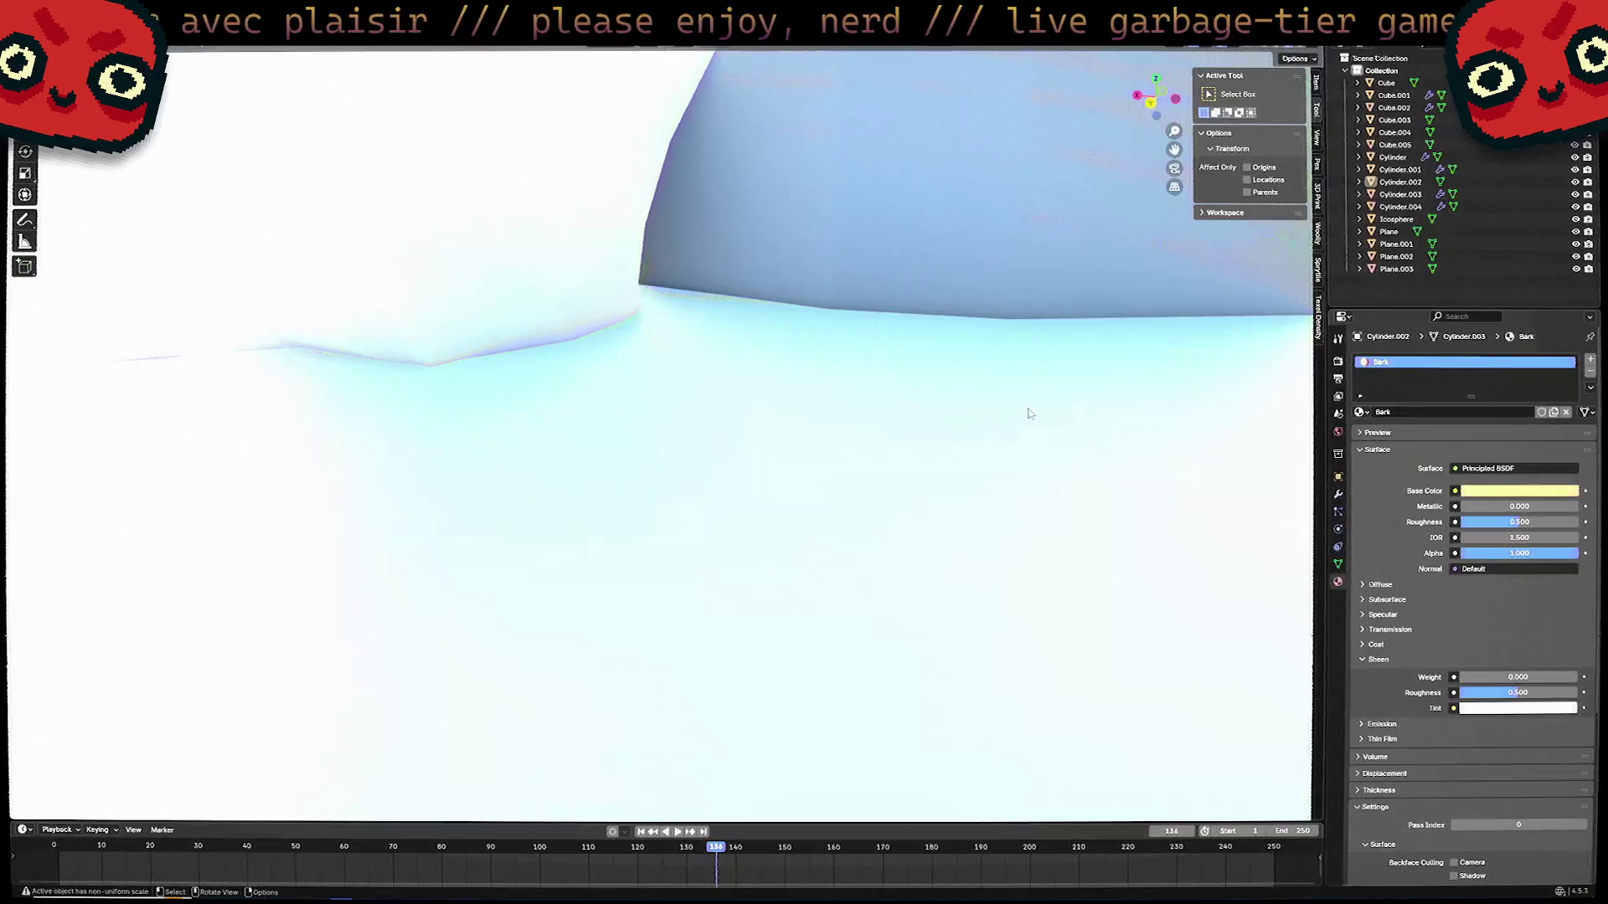
mouse_move(1030, 416)
middle_down()
mouse_move(786, 438)
mouse_move(846, 427)
mouse_move(955, 460)
middle_up()
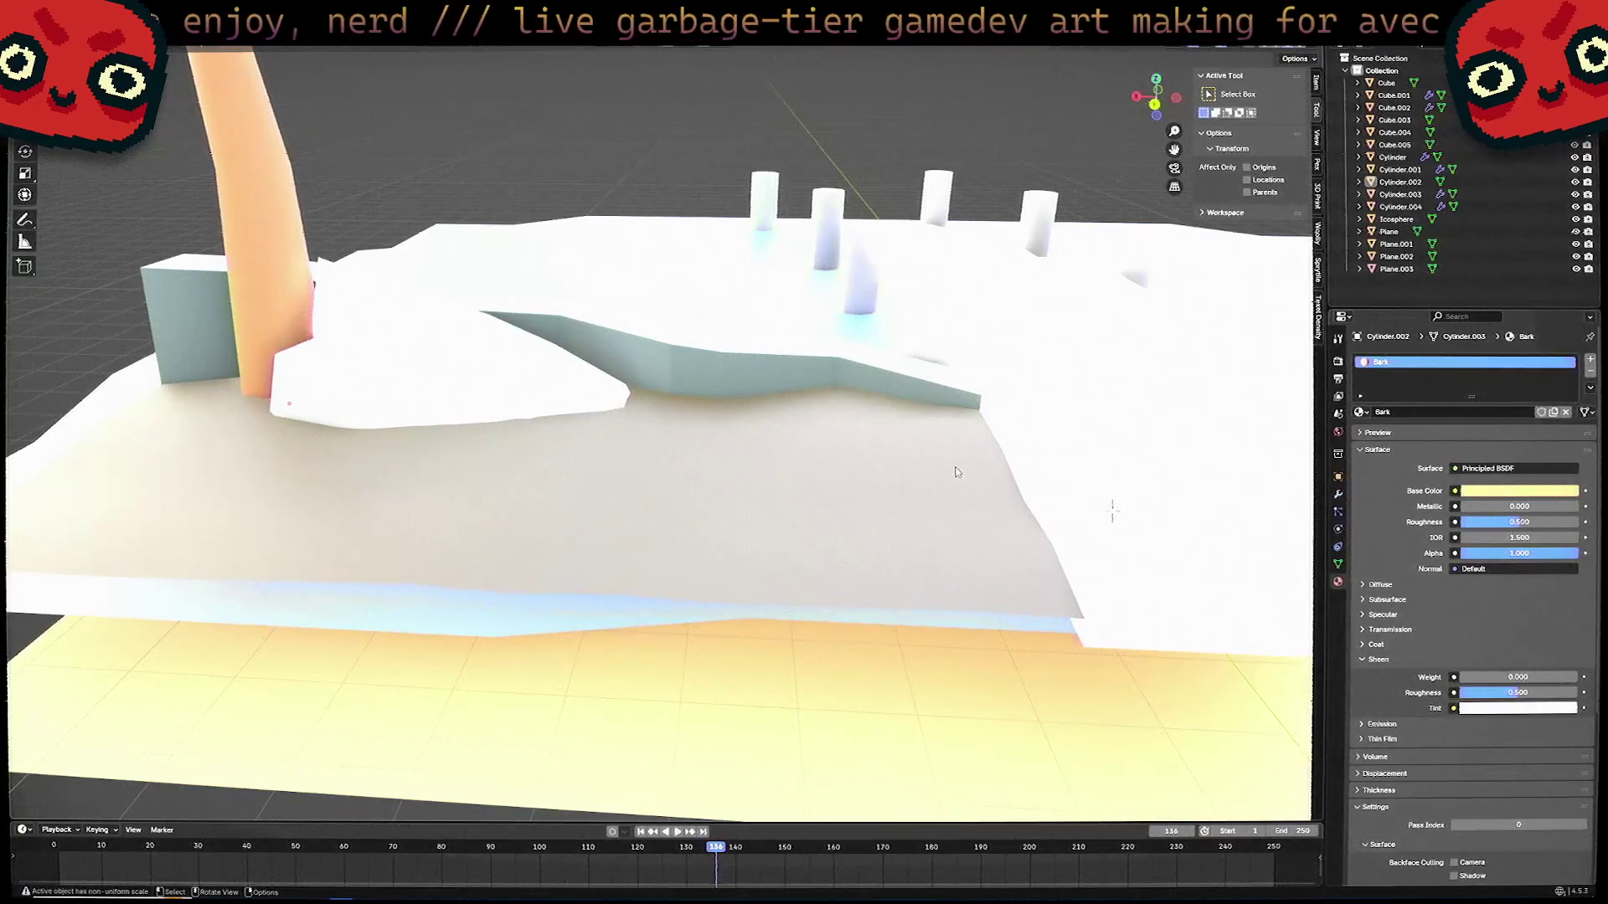
mouse_move(957, 472)
middle_down()
mouse_move(909, 427)
mouse_move(780, 481)
middle_up()
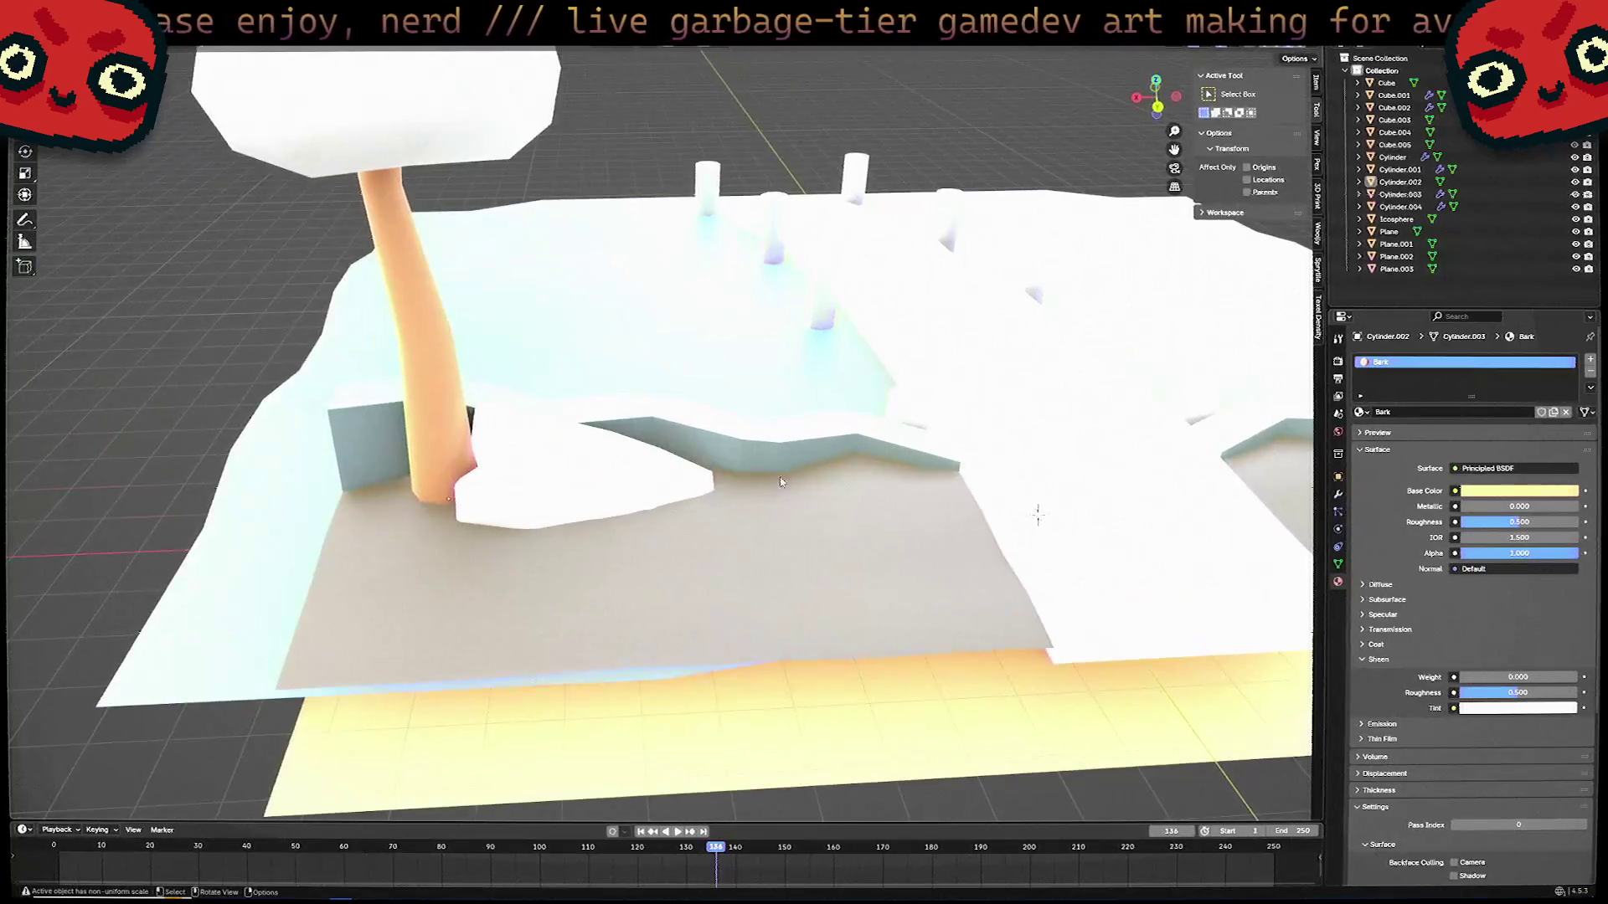
Create a new Rock material for the rock beside the trunk, darkened to grey.
click(624, 484)
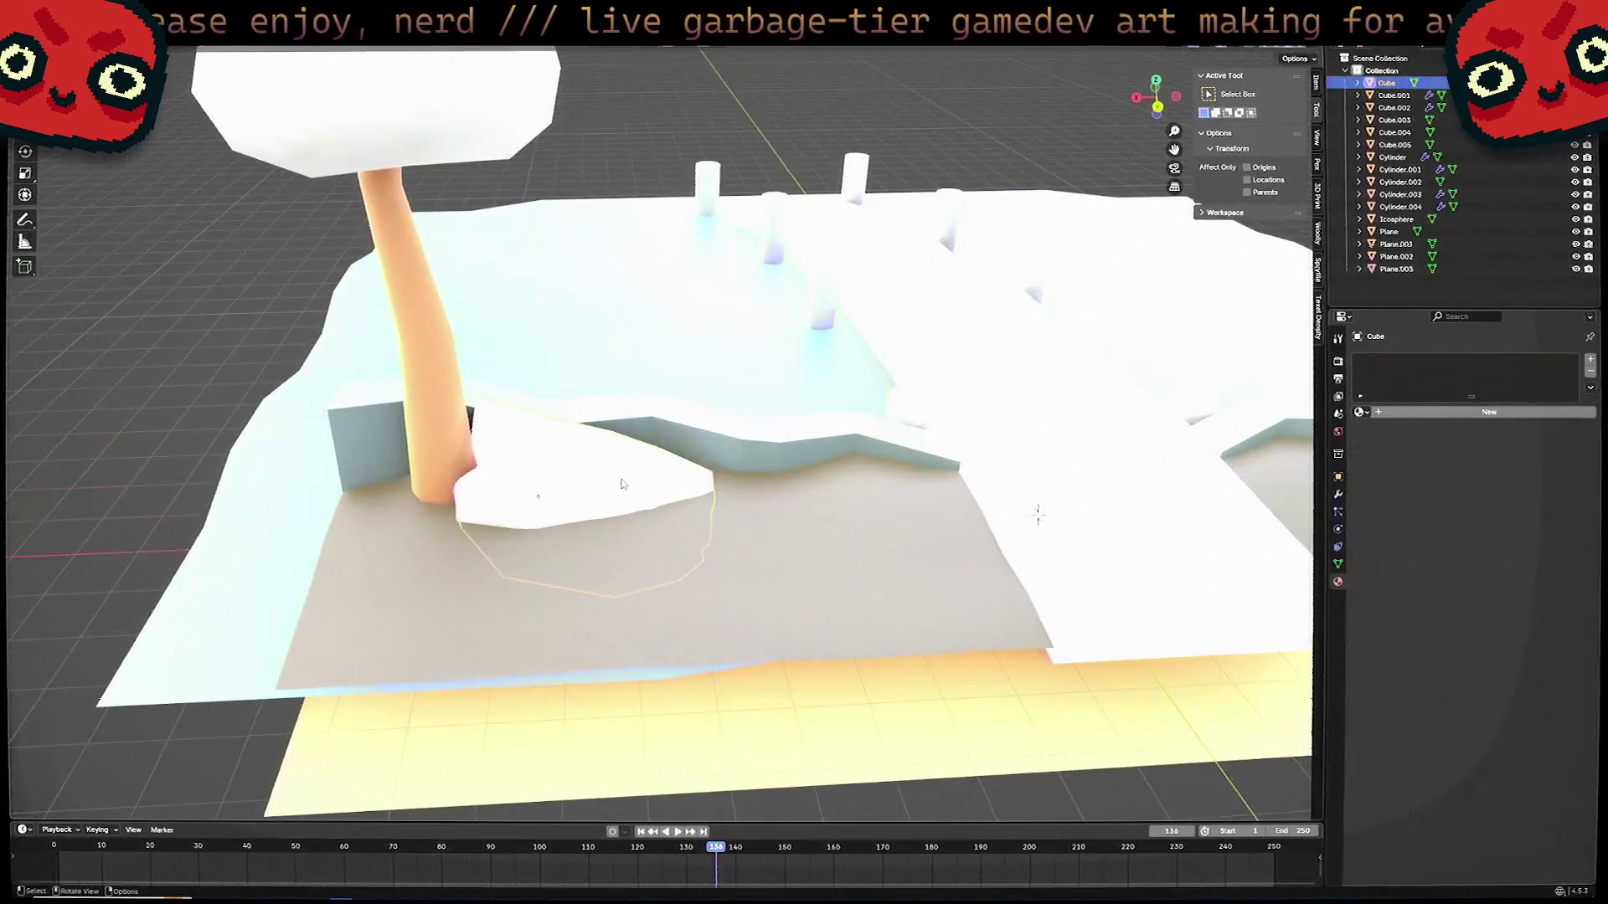
click(1360, 412)
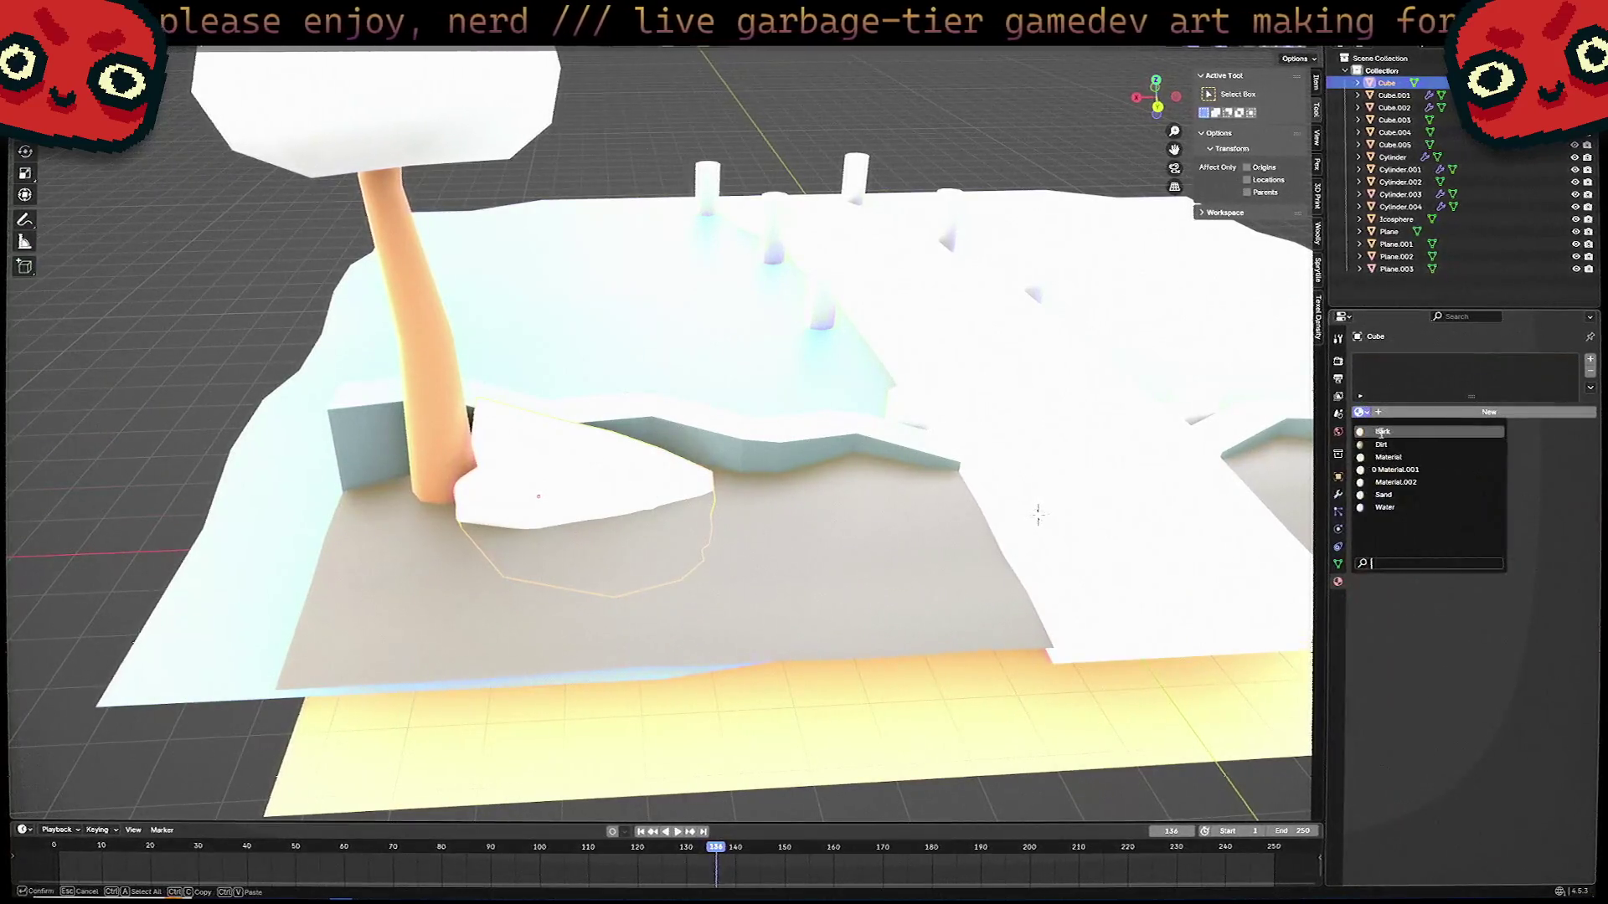
click(1529, 421)
click(1413, 410)
text(Ro)
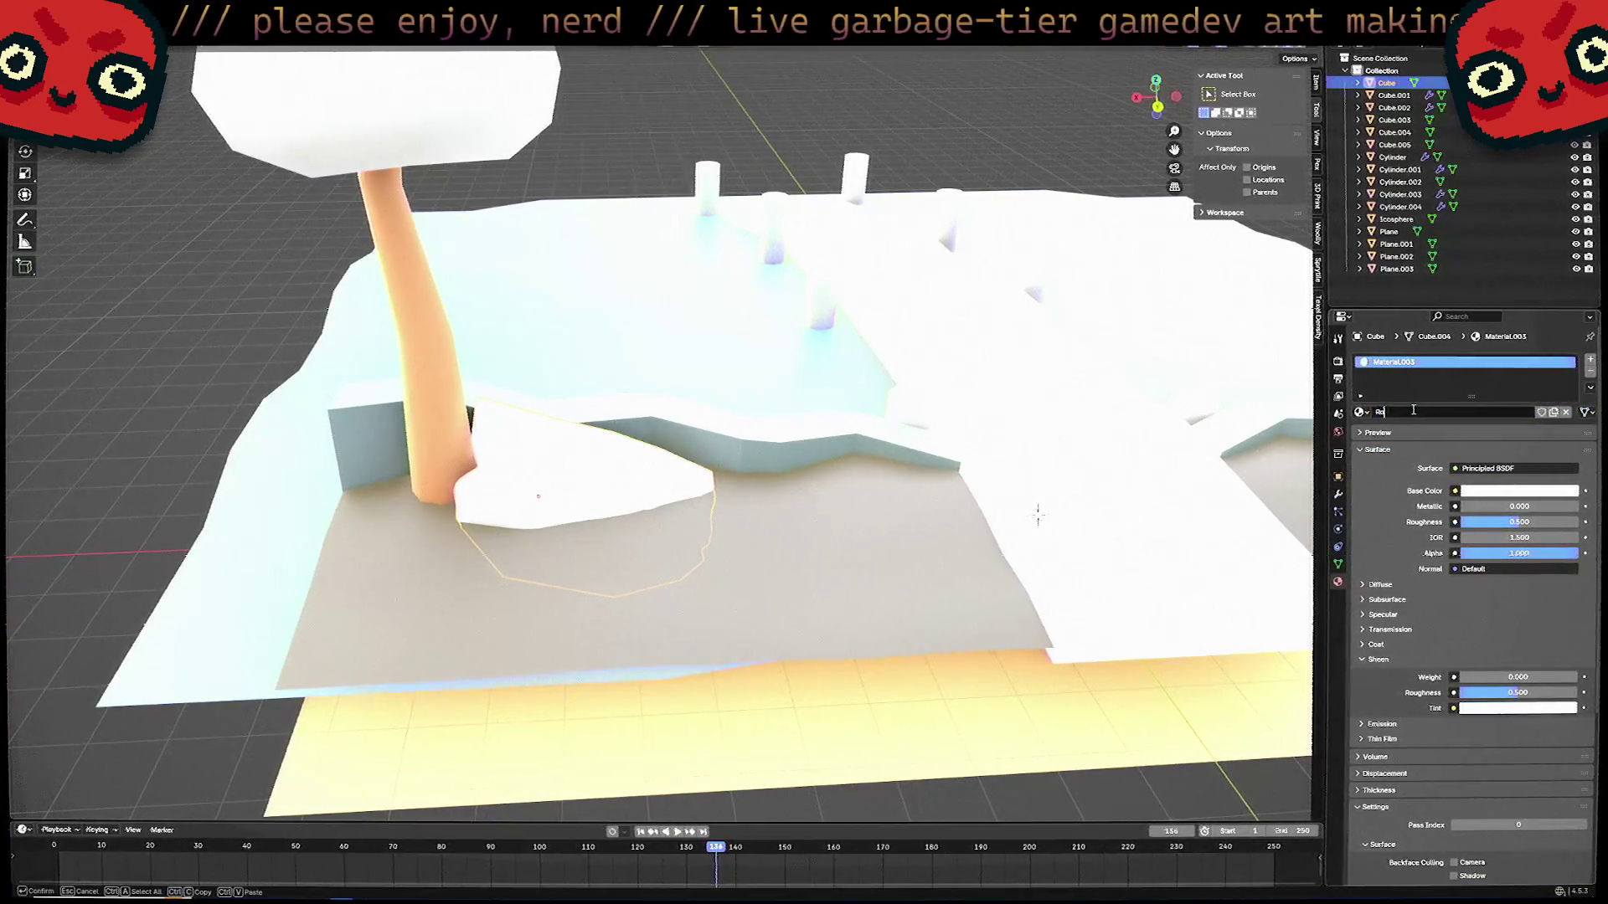
text(ck)
key(Return)
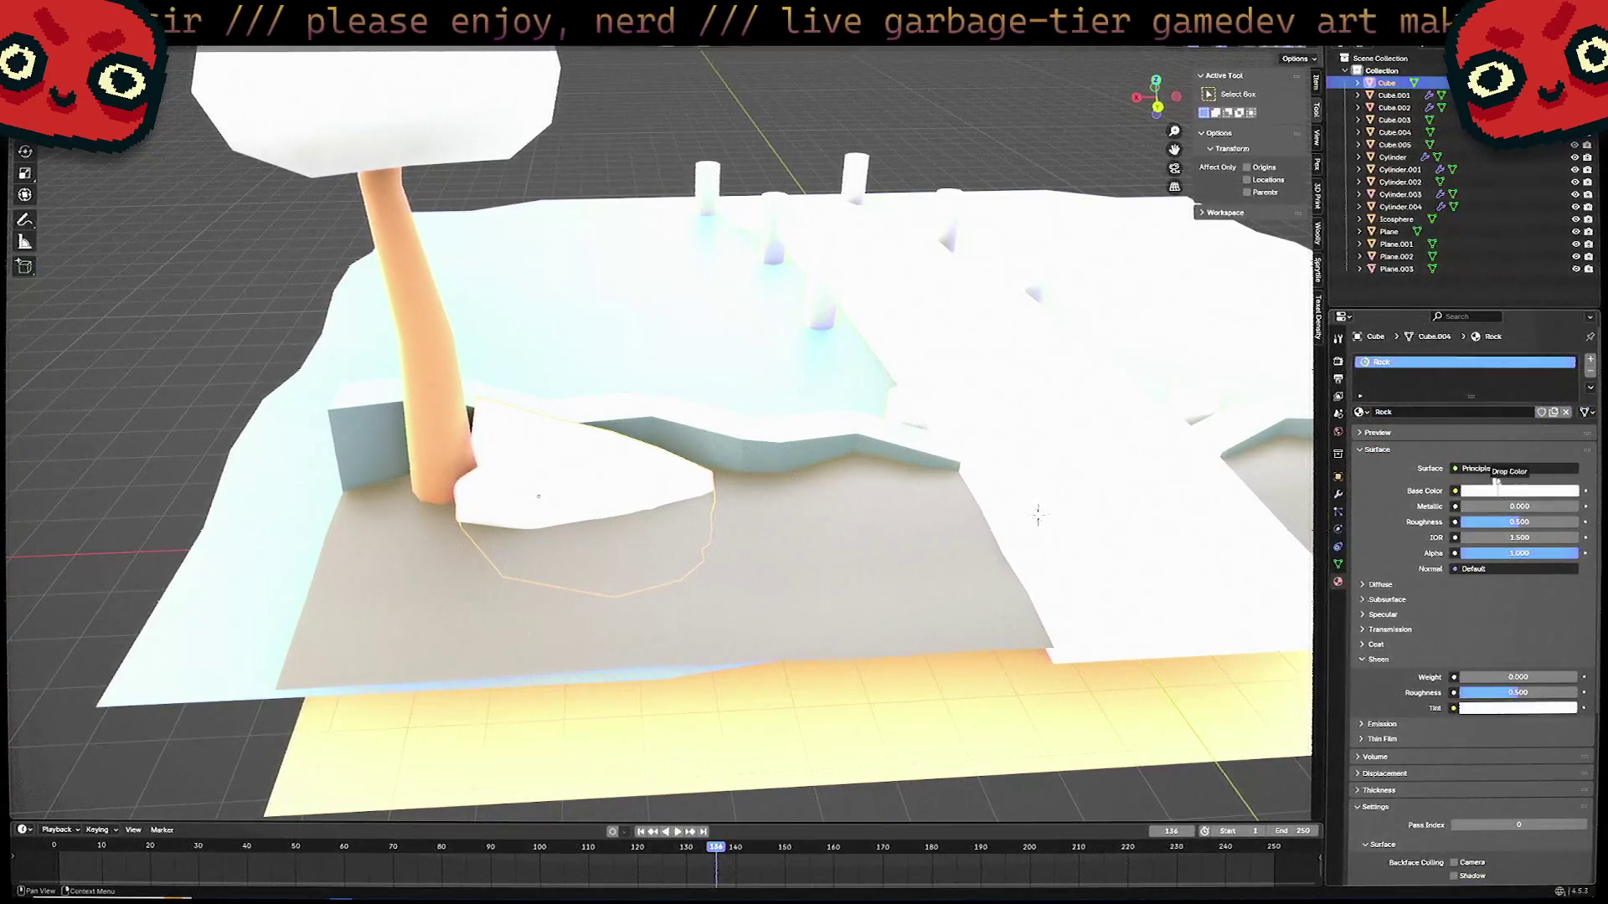
click(1499, 491)
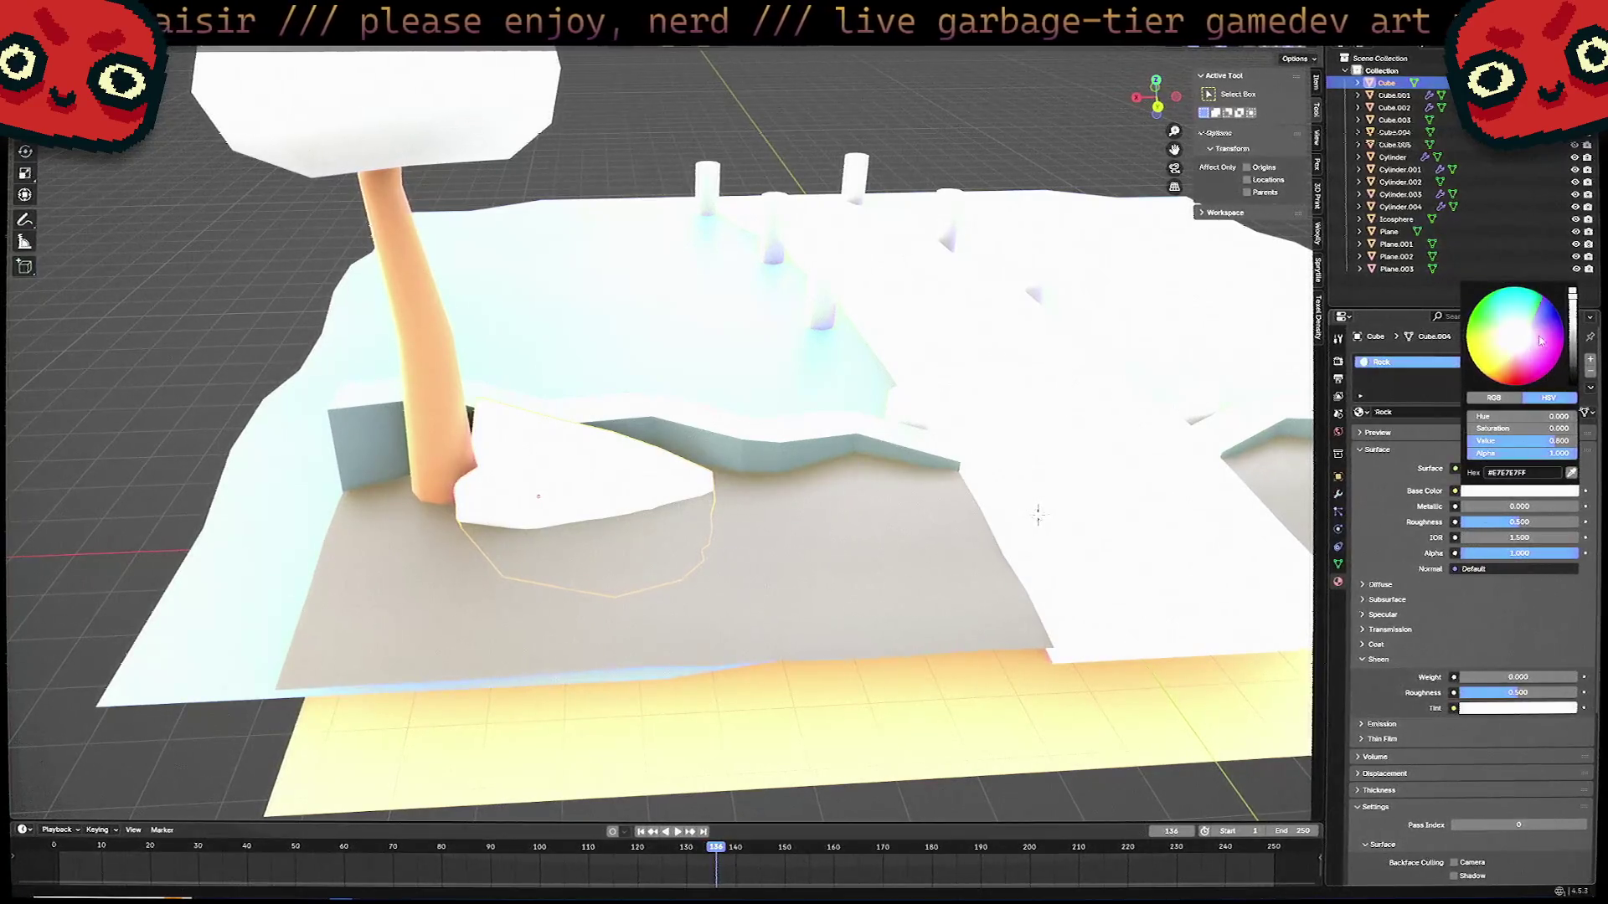
drag(1573, 330, 1572, 352)
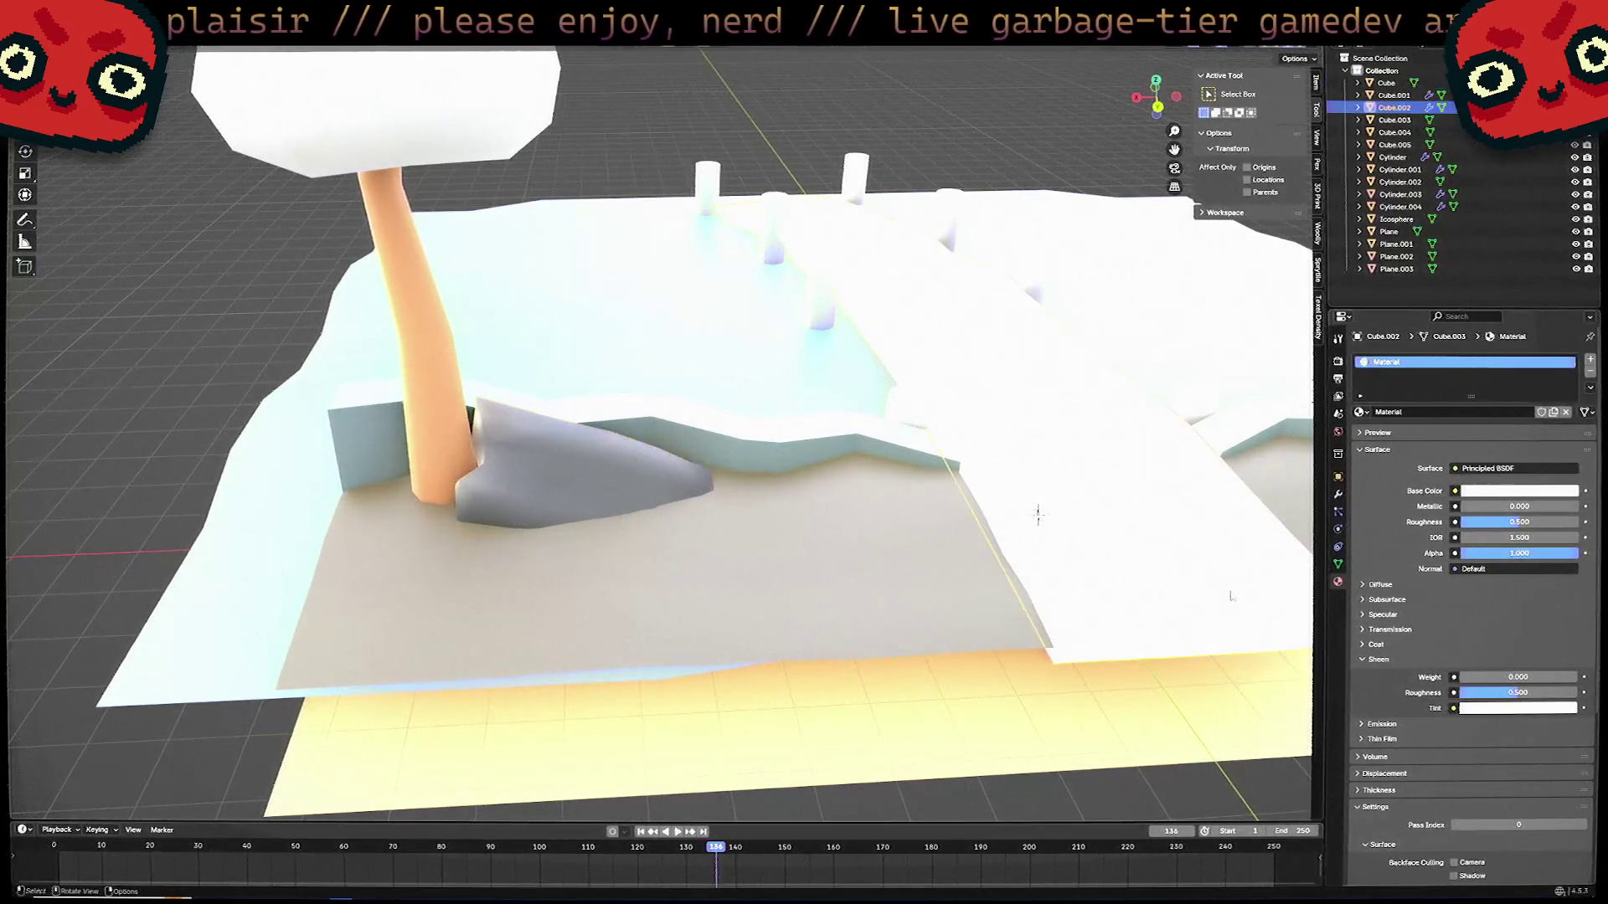
Select and frame one of the corner boulders.
click(536, 618)
key(KP_Decimal)
click(536, 618)
middle_drag(536, 618, 762, 632)
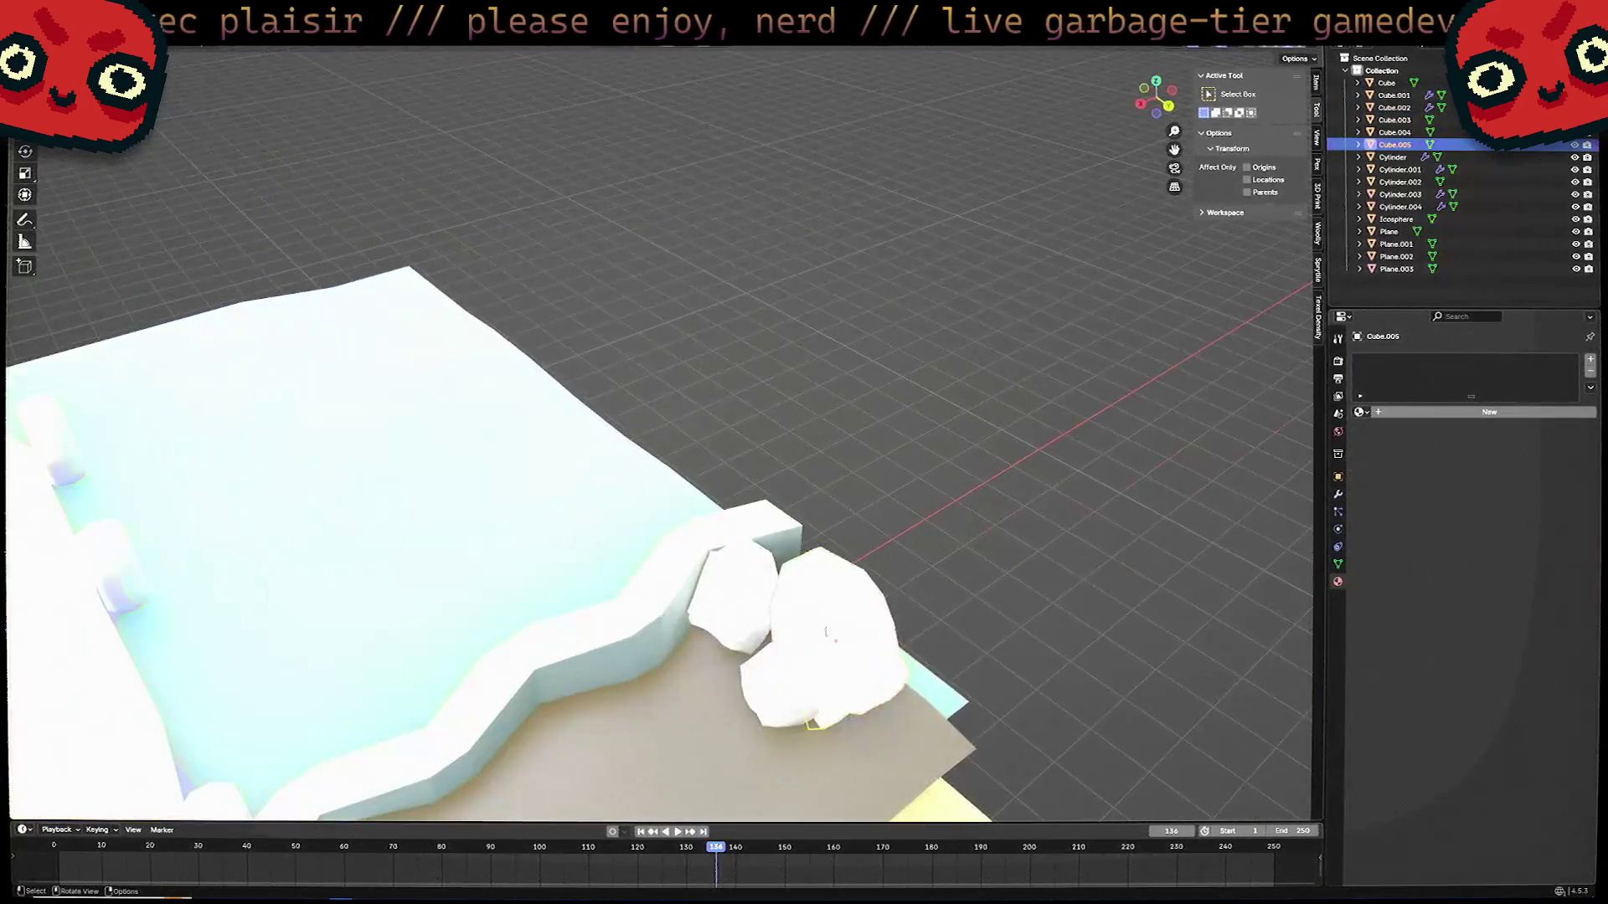
Assign the Rock material to the first corner boulder, replacing the accidental Bark.
shift+click(829, 636)
shift+click(763, 632)
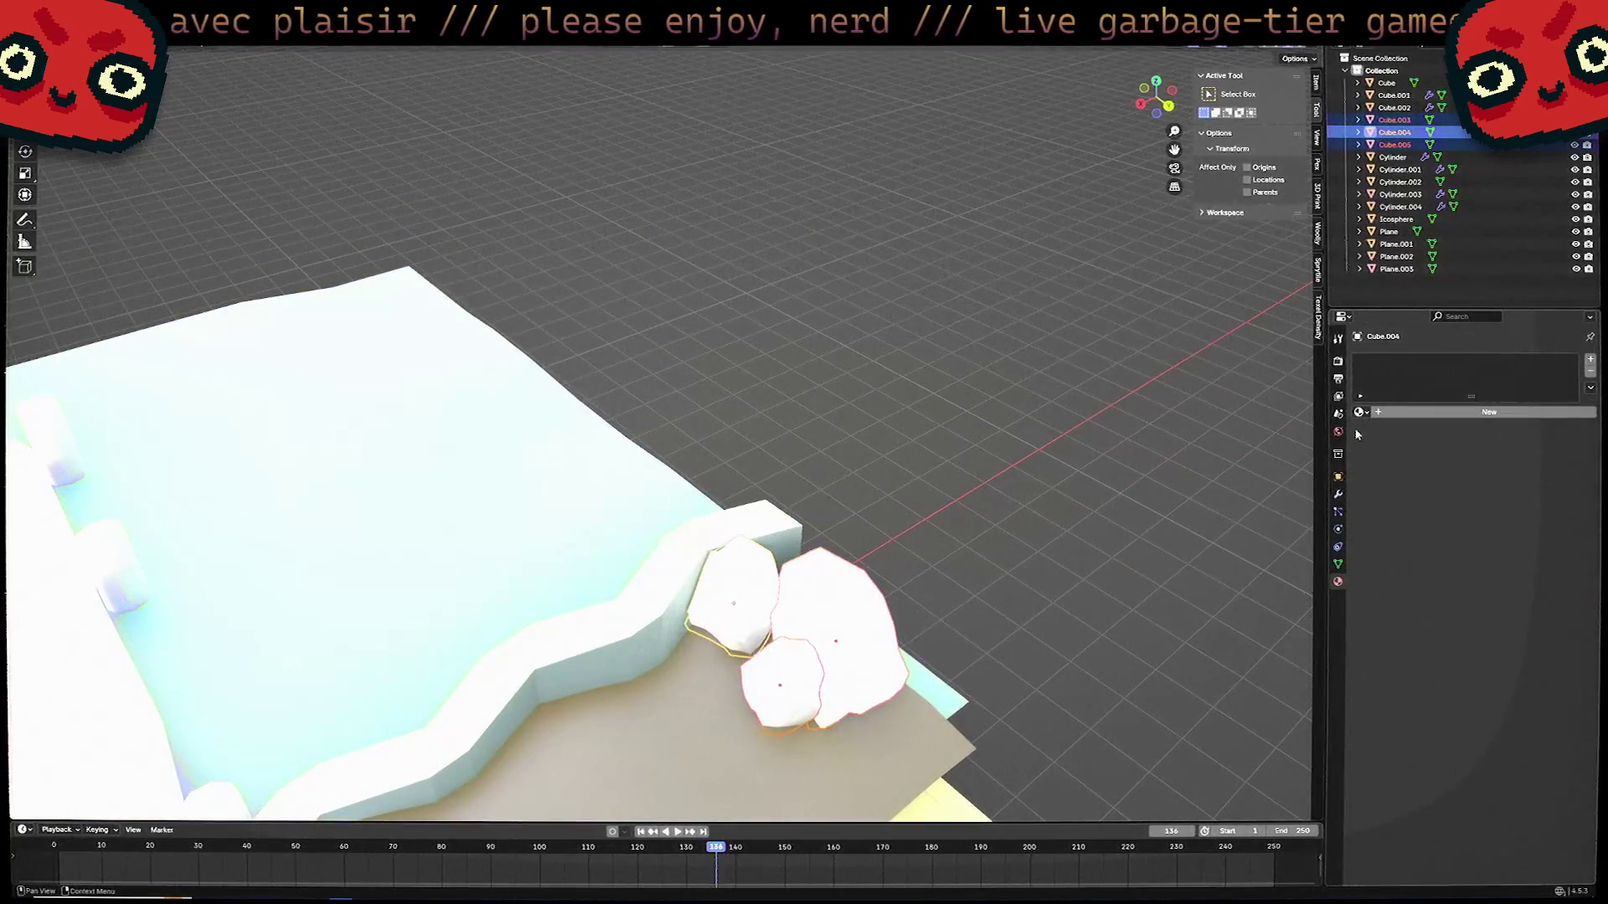
click(1359, 412)
click(1381, 432)
click(1359, 412)
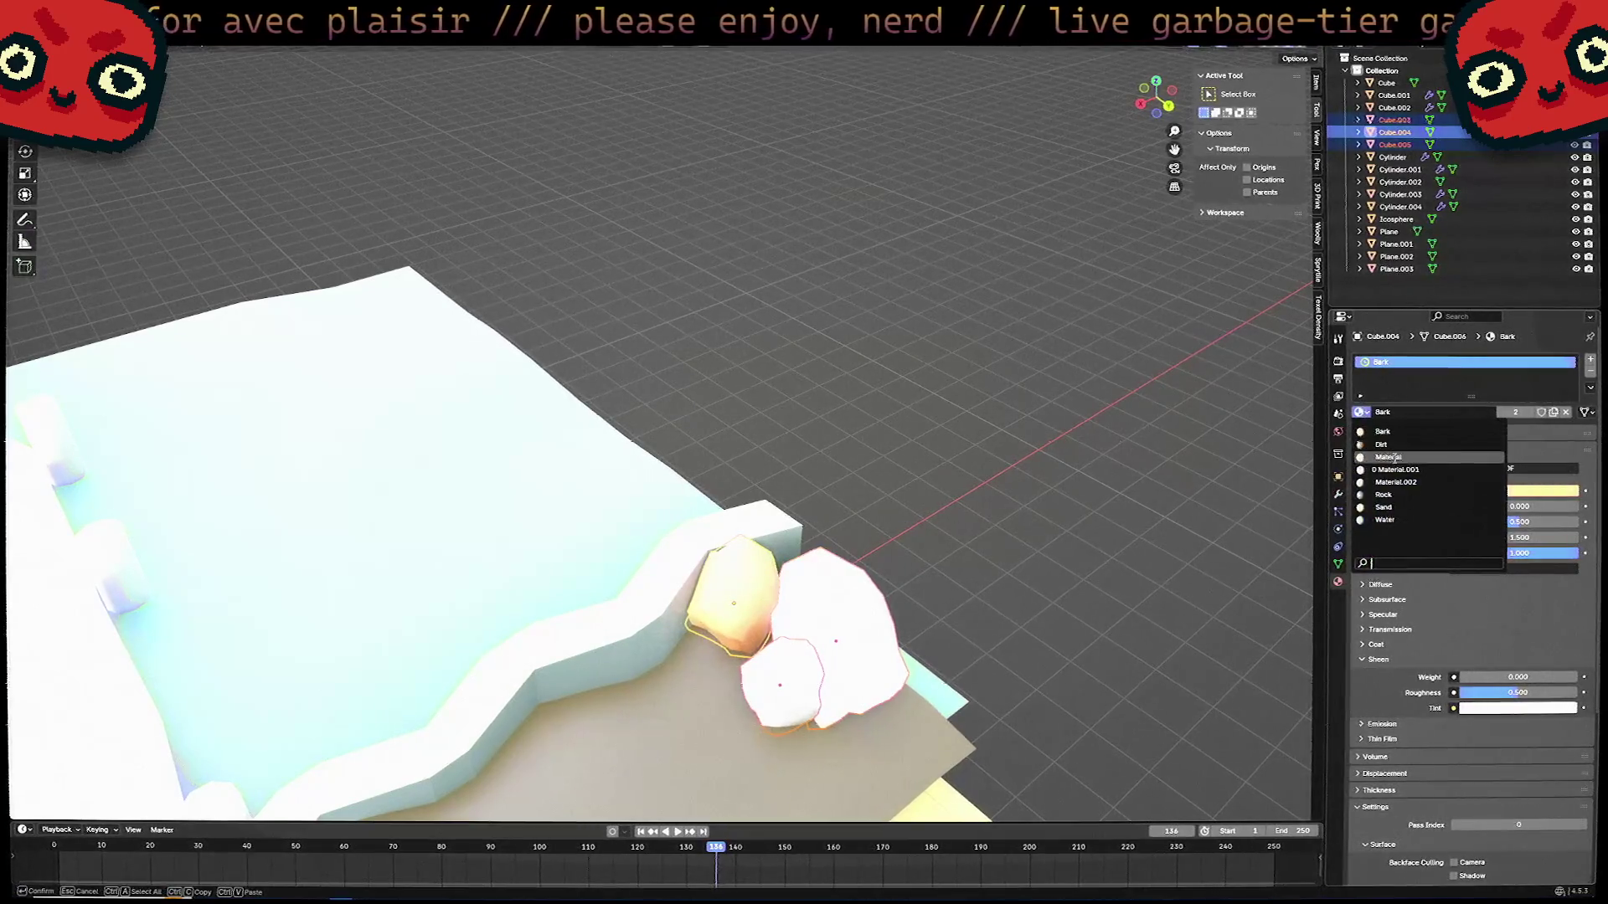
click(1383, 495)
Assign Rock to the two remaining white corner boulders.
click(870, 666)
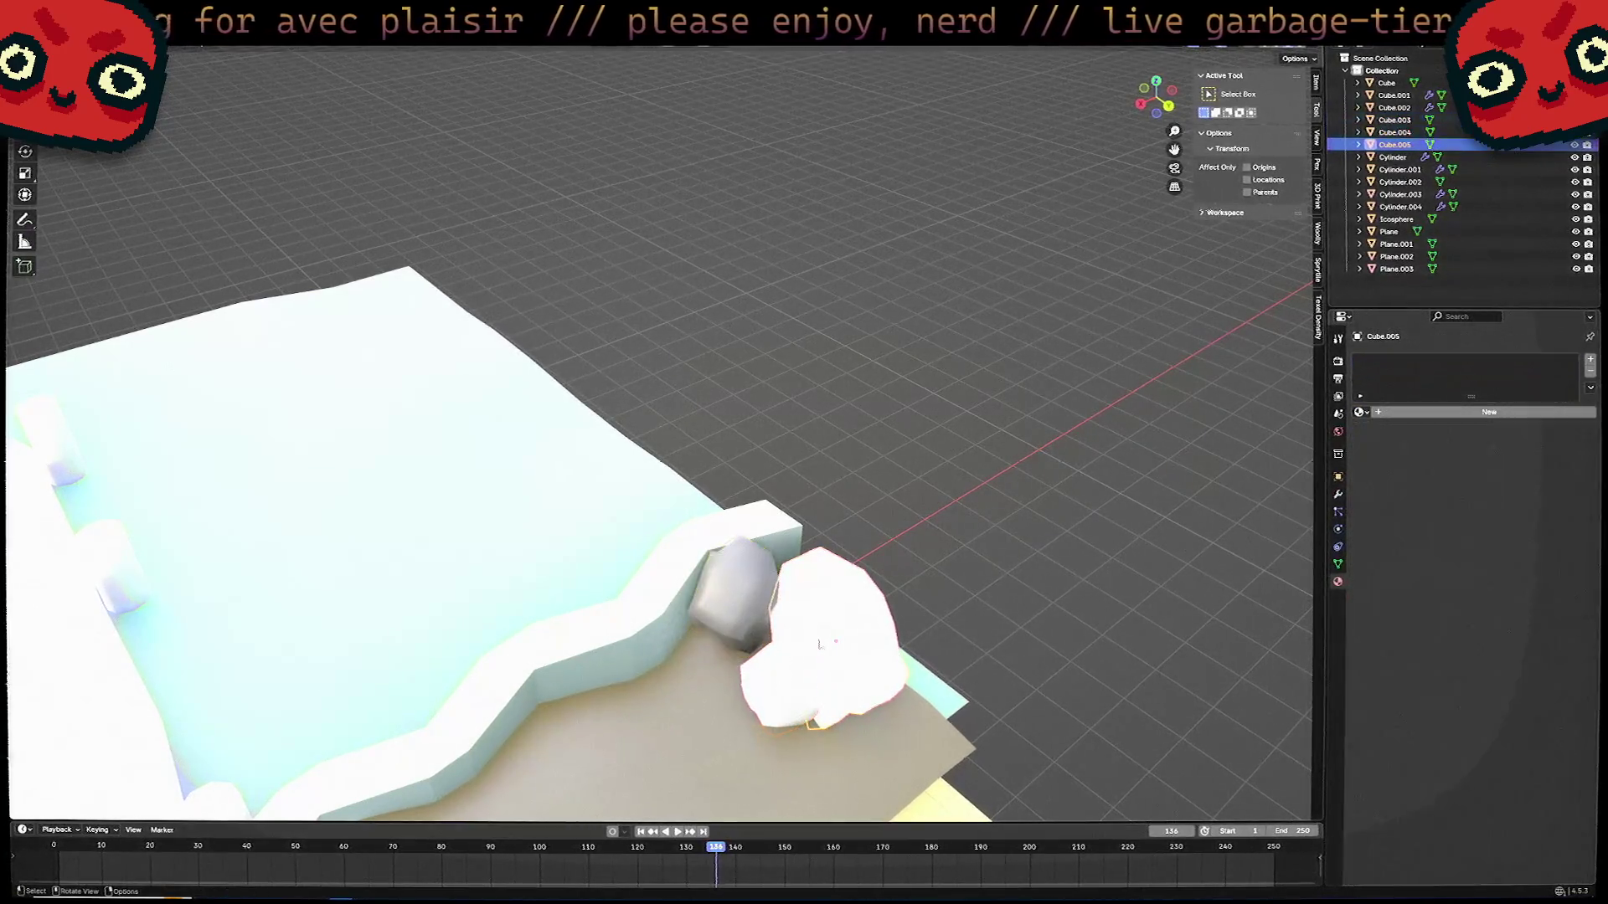
click(1359, 412)
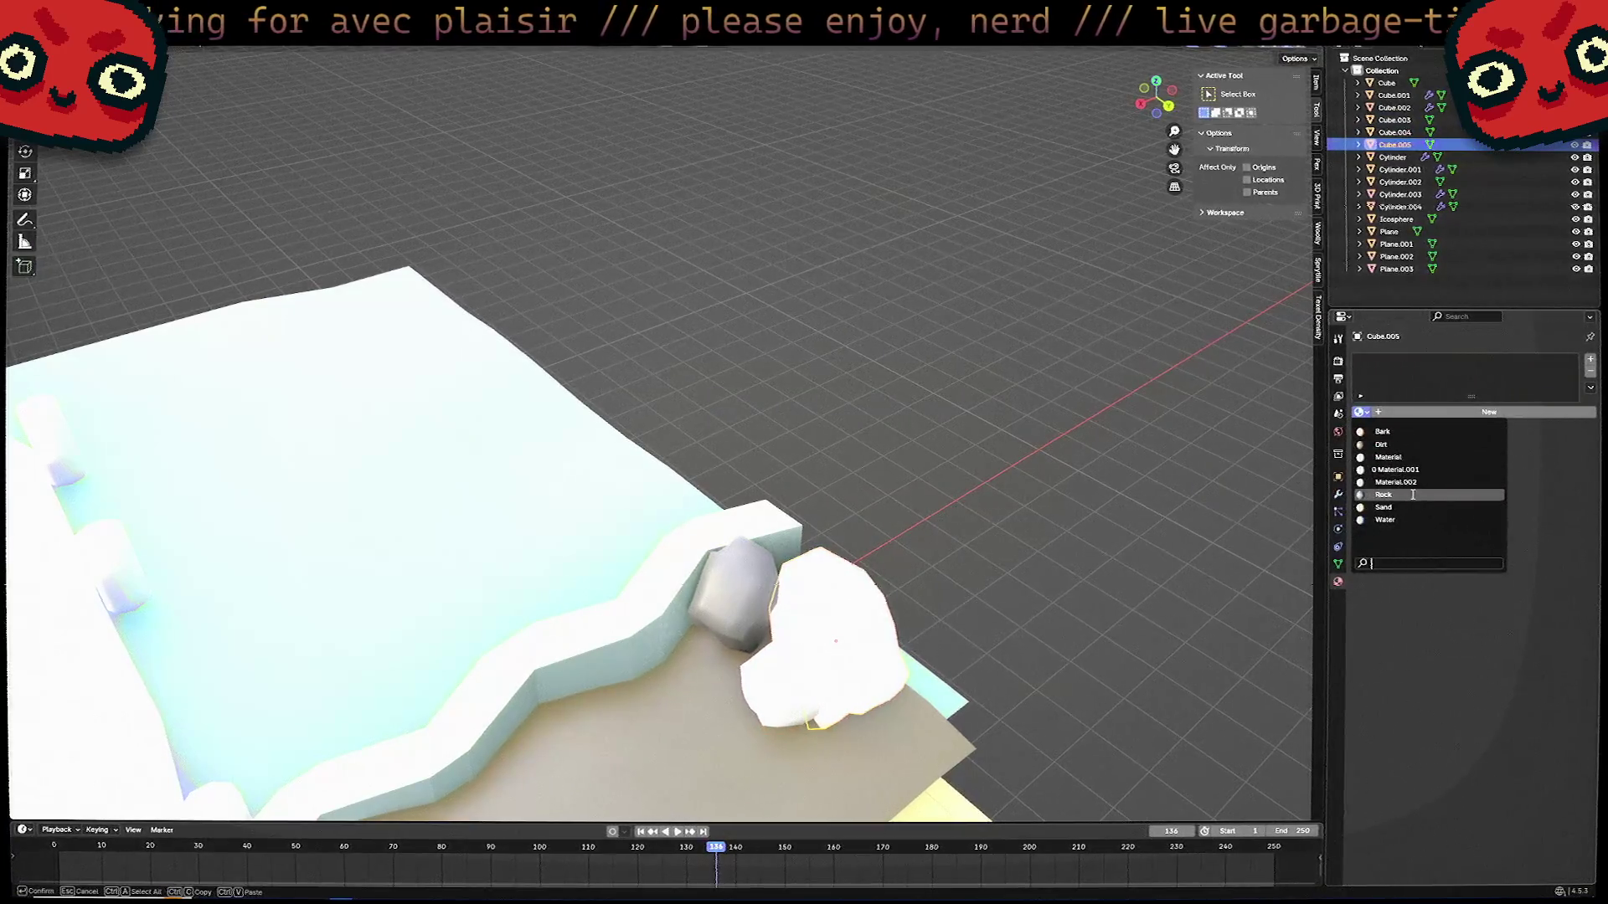
click(1383, 495)
click(780, 683)
click(1359, 412)
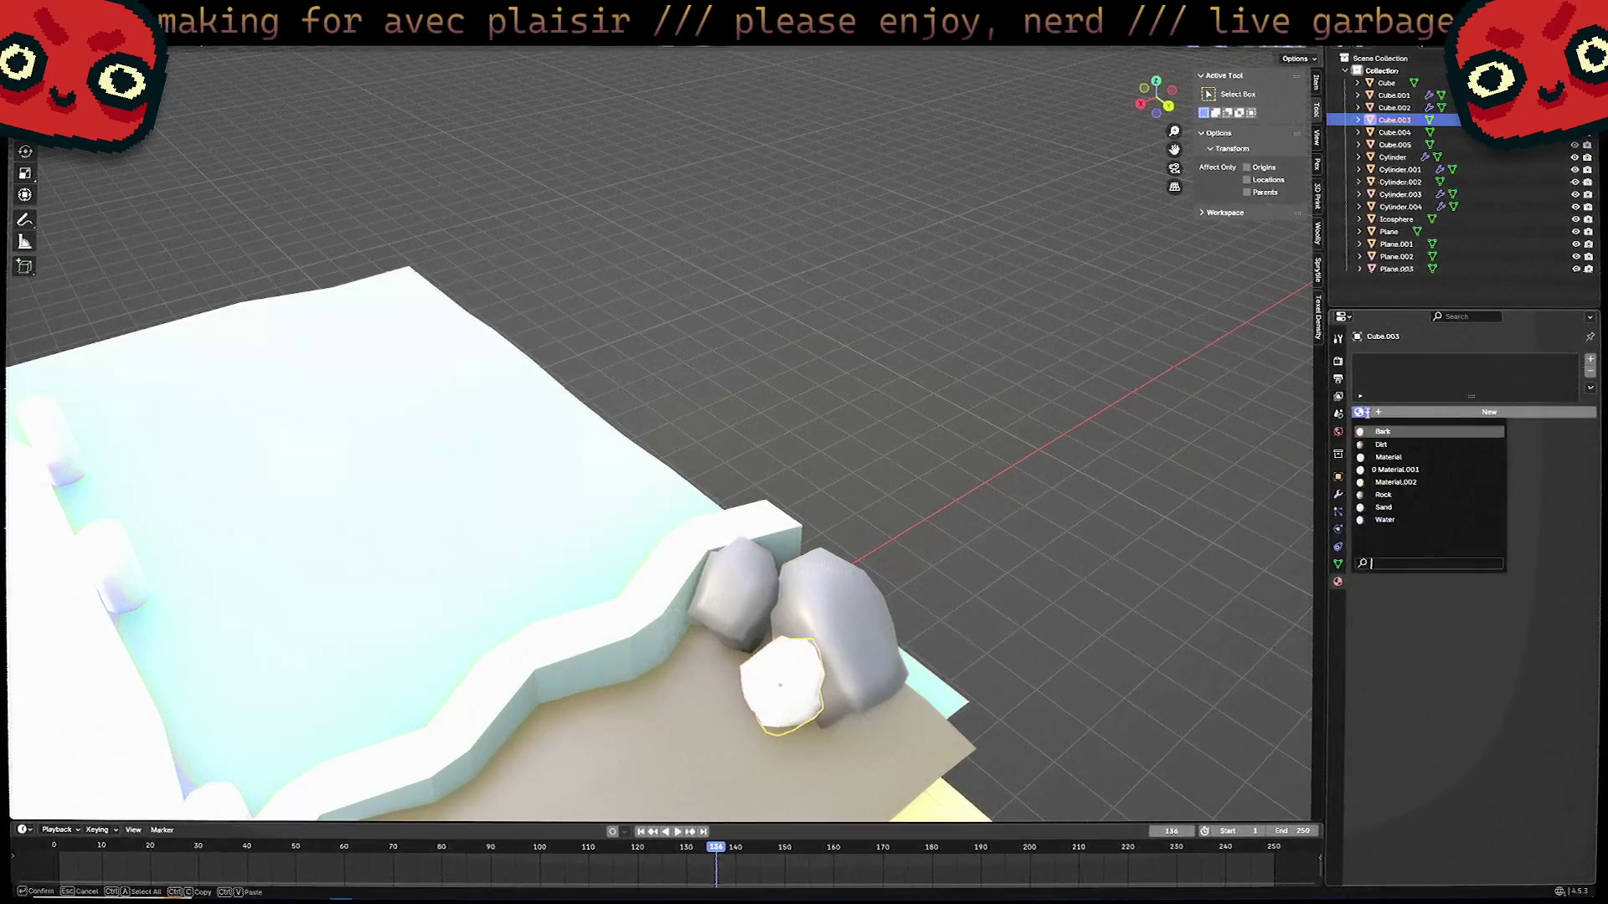
click(1384, 495)
mouse_move(1264, 563)
middle_down()
mouse_move(1062, 631)
mouse_move(1148, 632)
mouse_move(920, 628)
middle_up()
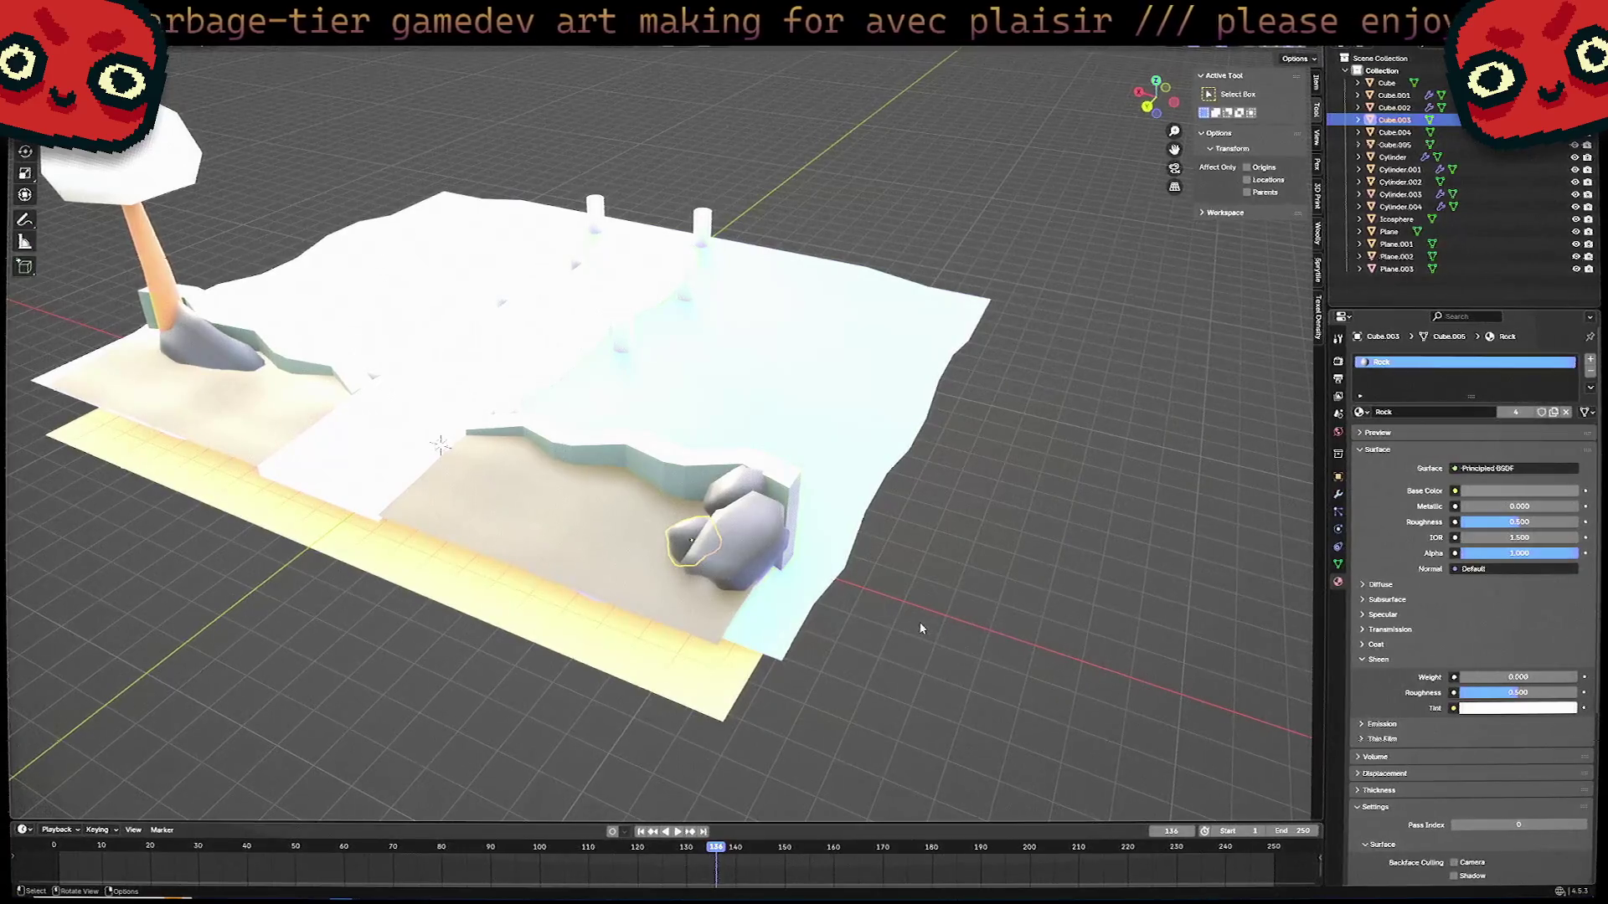
Select the bridge deck and view its white default base colour from a closer angle.
click(825, 573)
mouse_move(826, 573)
middle_down()
mouse_move(700, 552)
mouse_move(804, 545)
middle_up()
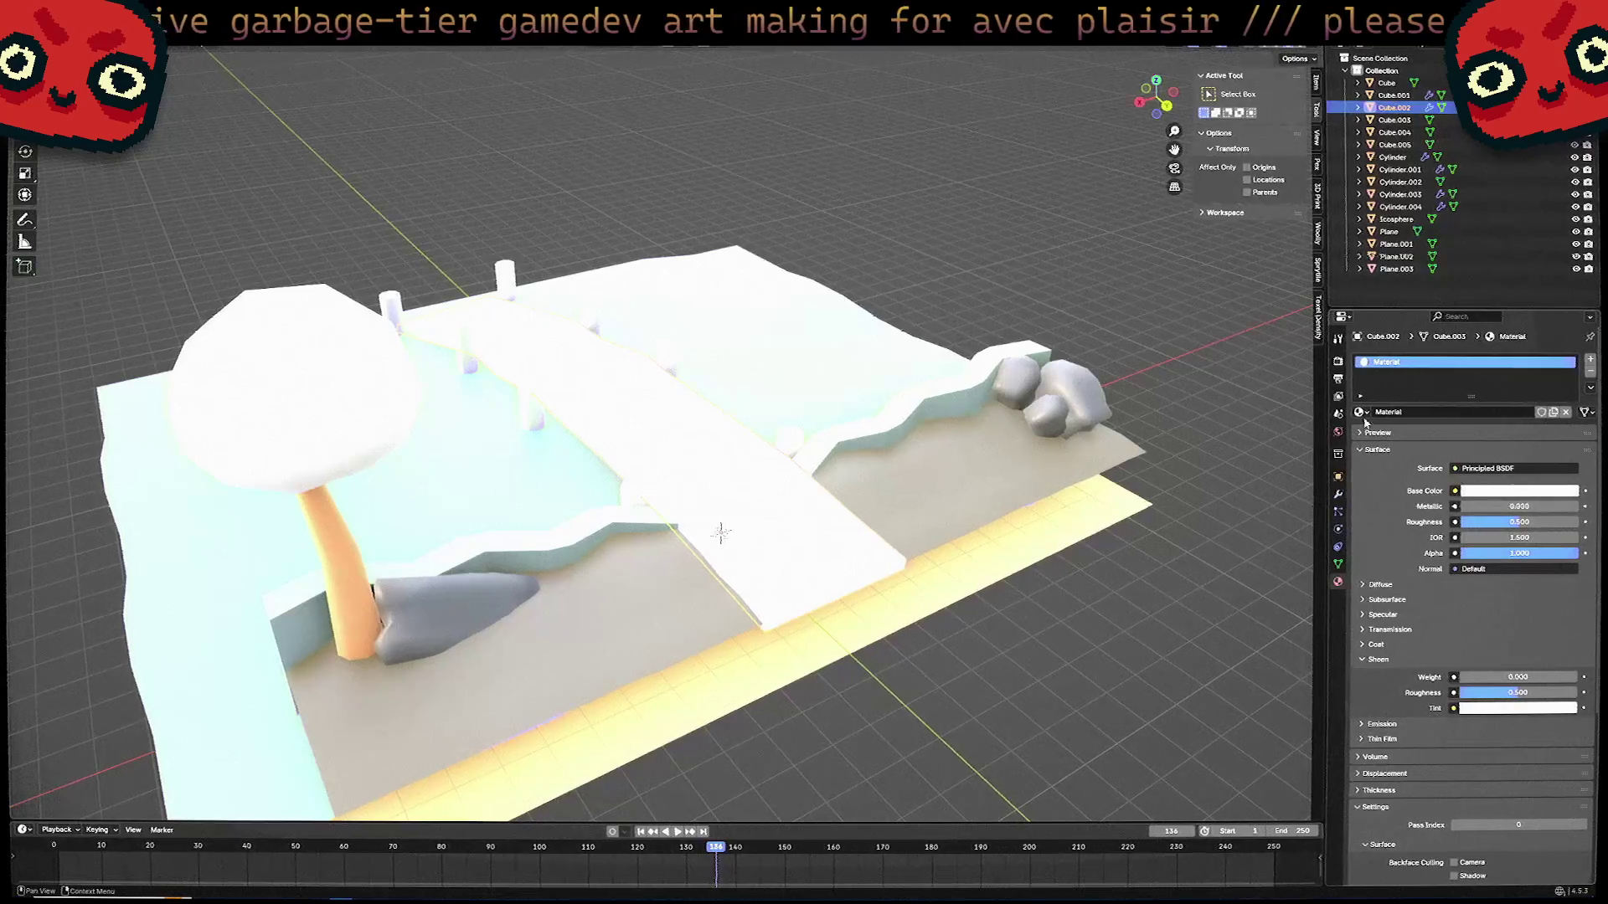
click(1492, 493)
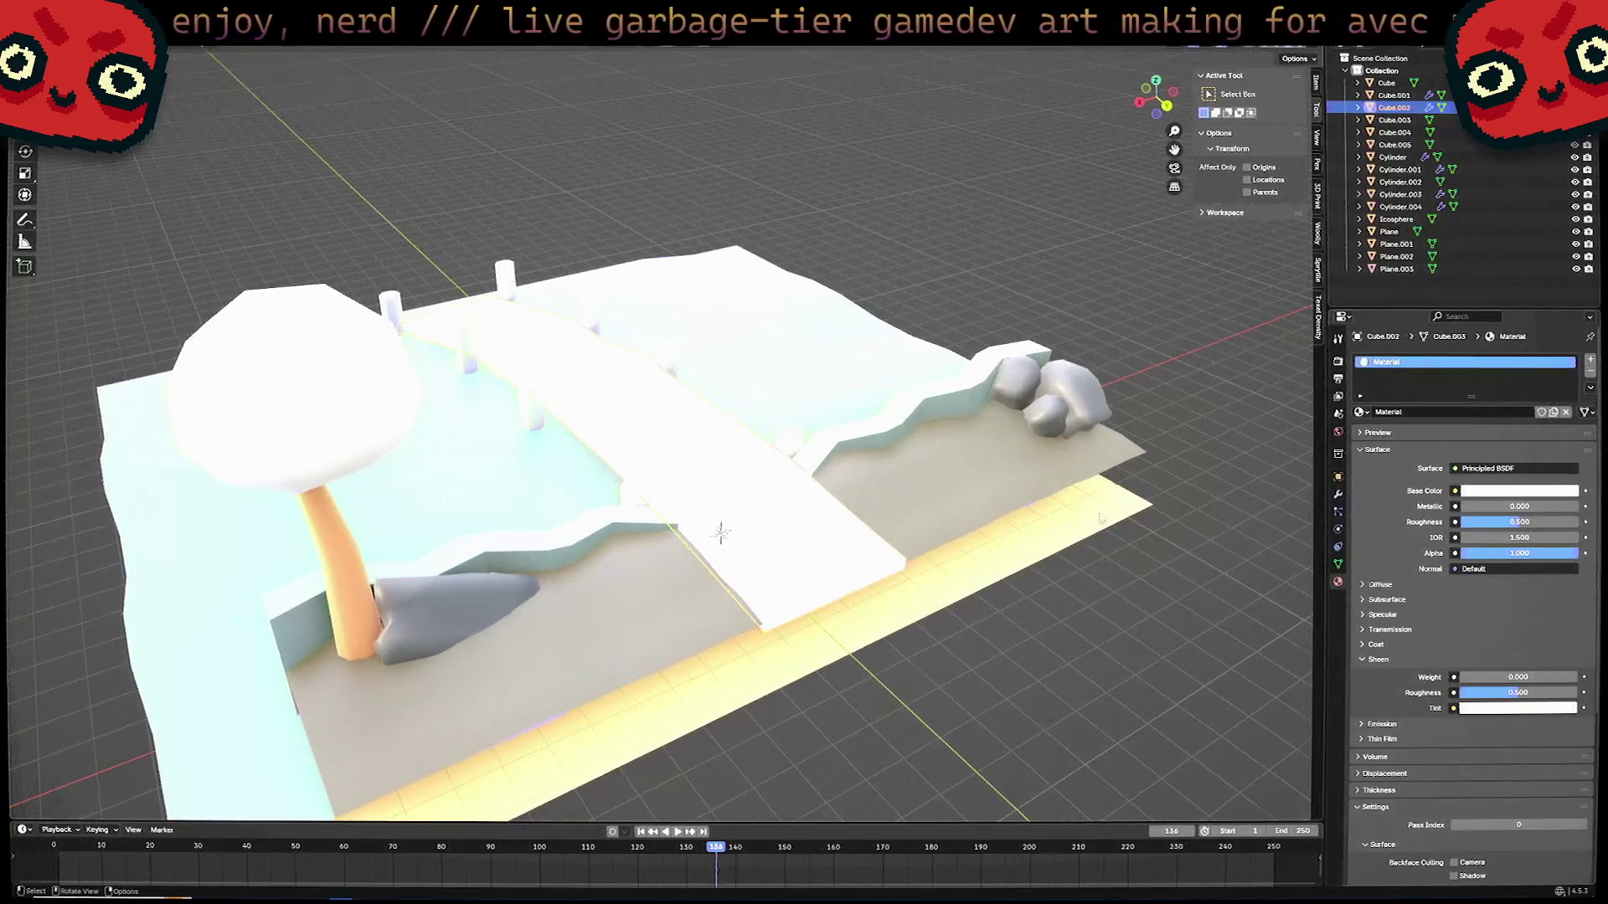
scroll(1100, 520, up, 3)
mouse_move(1099, 519)
middle_down()
mouse_move(1019, 567)
mouse_move(1041, 582)
mouse_move(1021, 614)
middle_up()
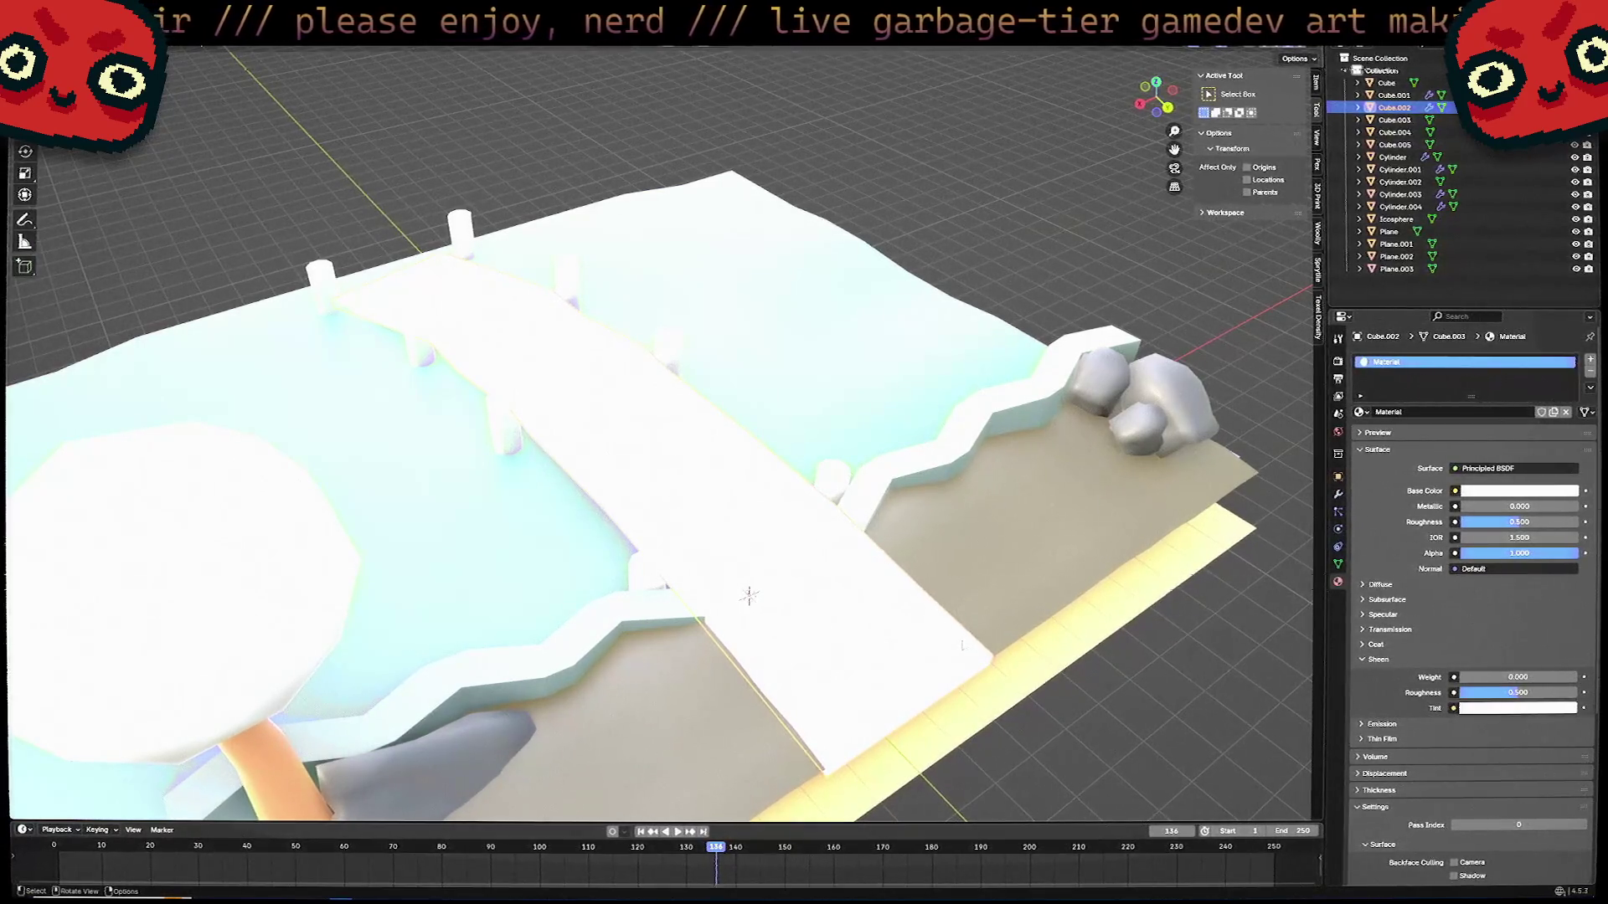
middle_drag(963, 645, 621, 544)
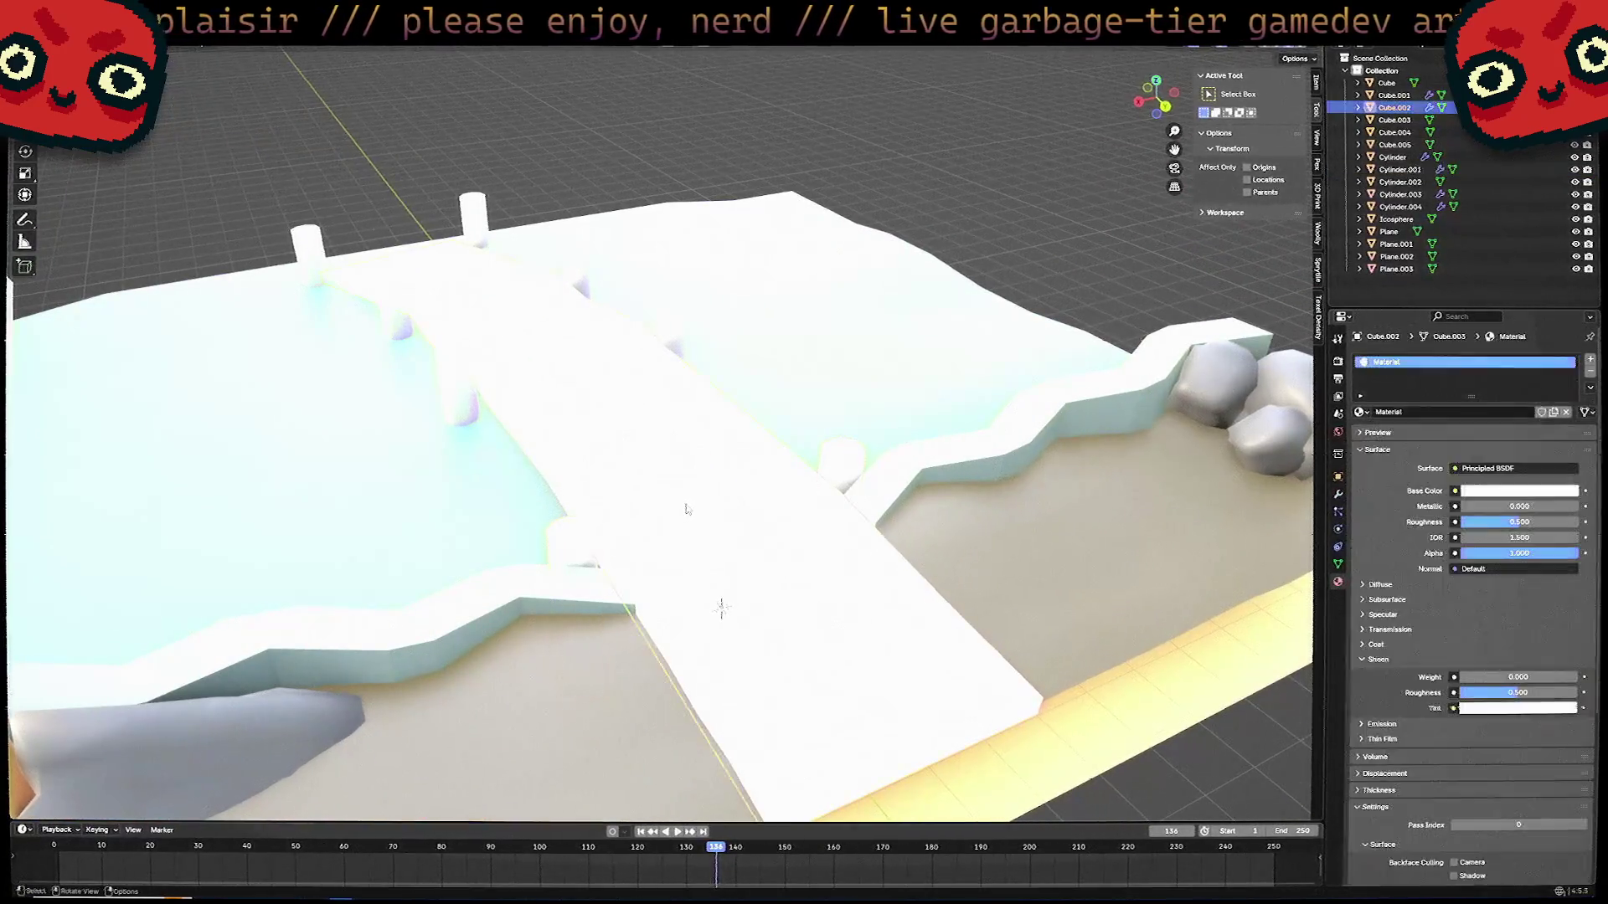
Rename the bridge's material to Wood and give it a warm tan base colour.
click(1360, 411)
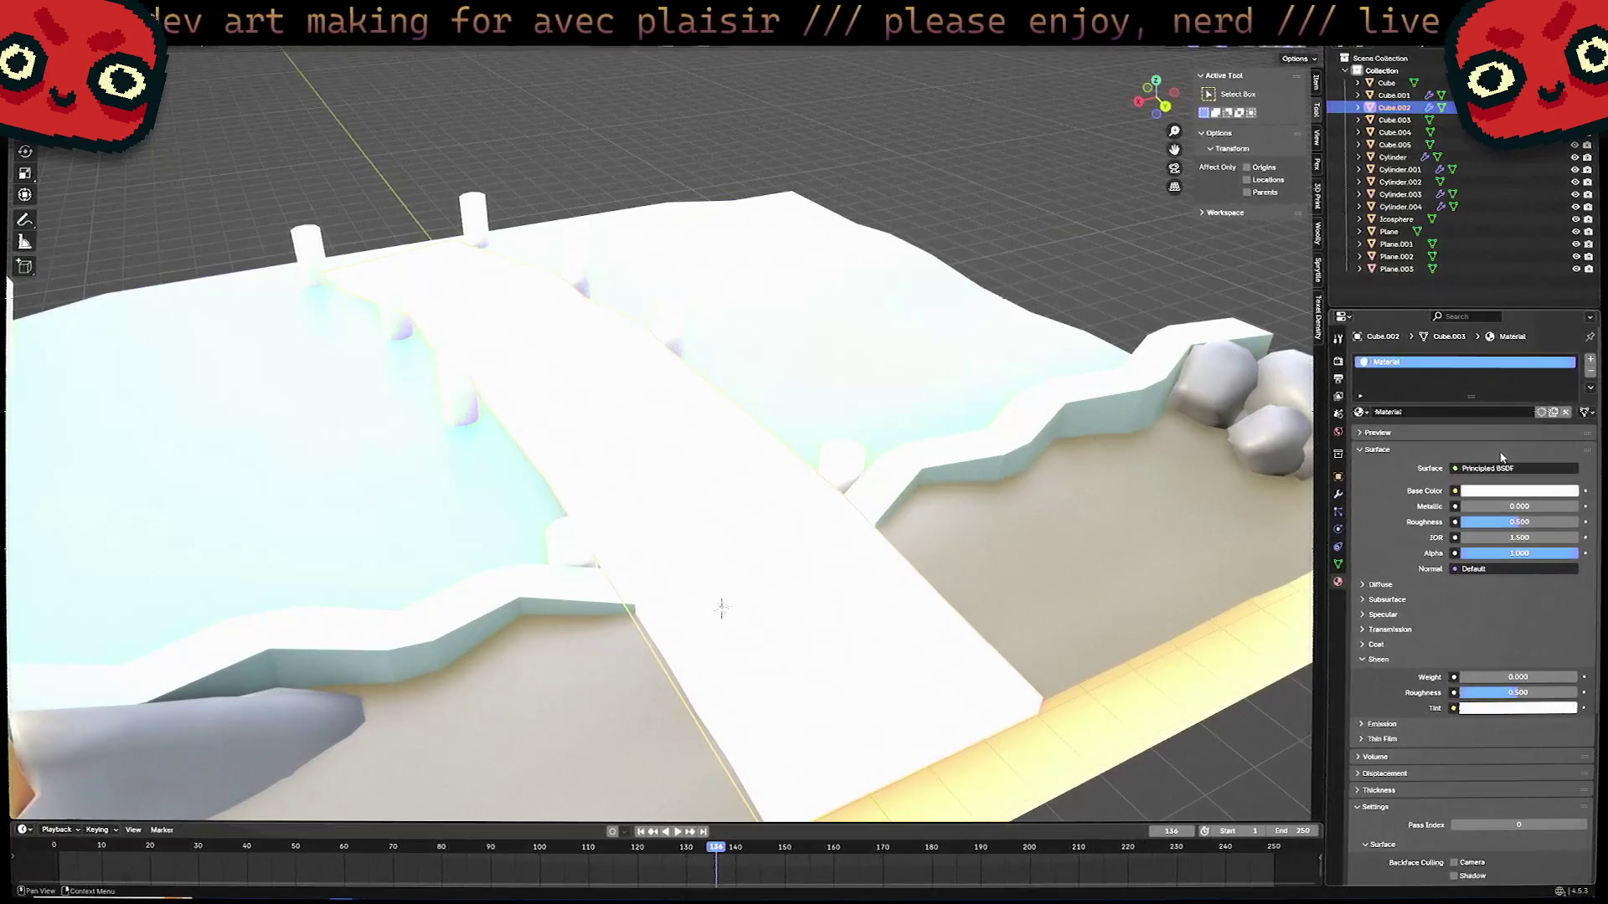
double_click(1442, 413)
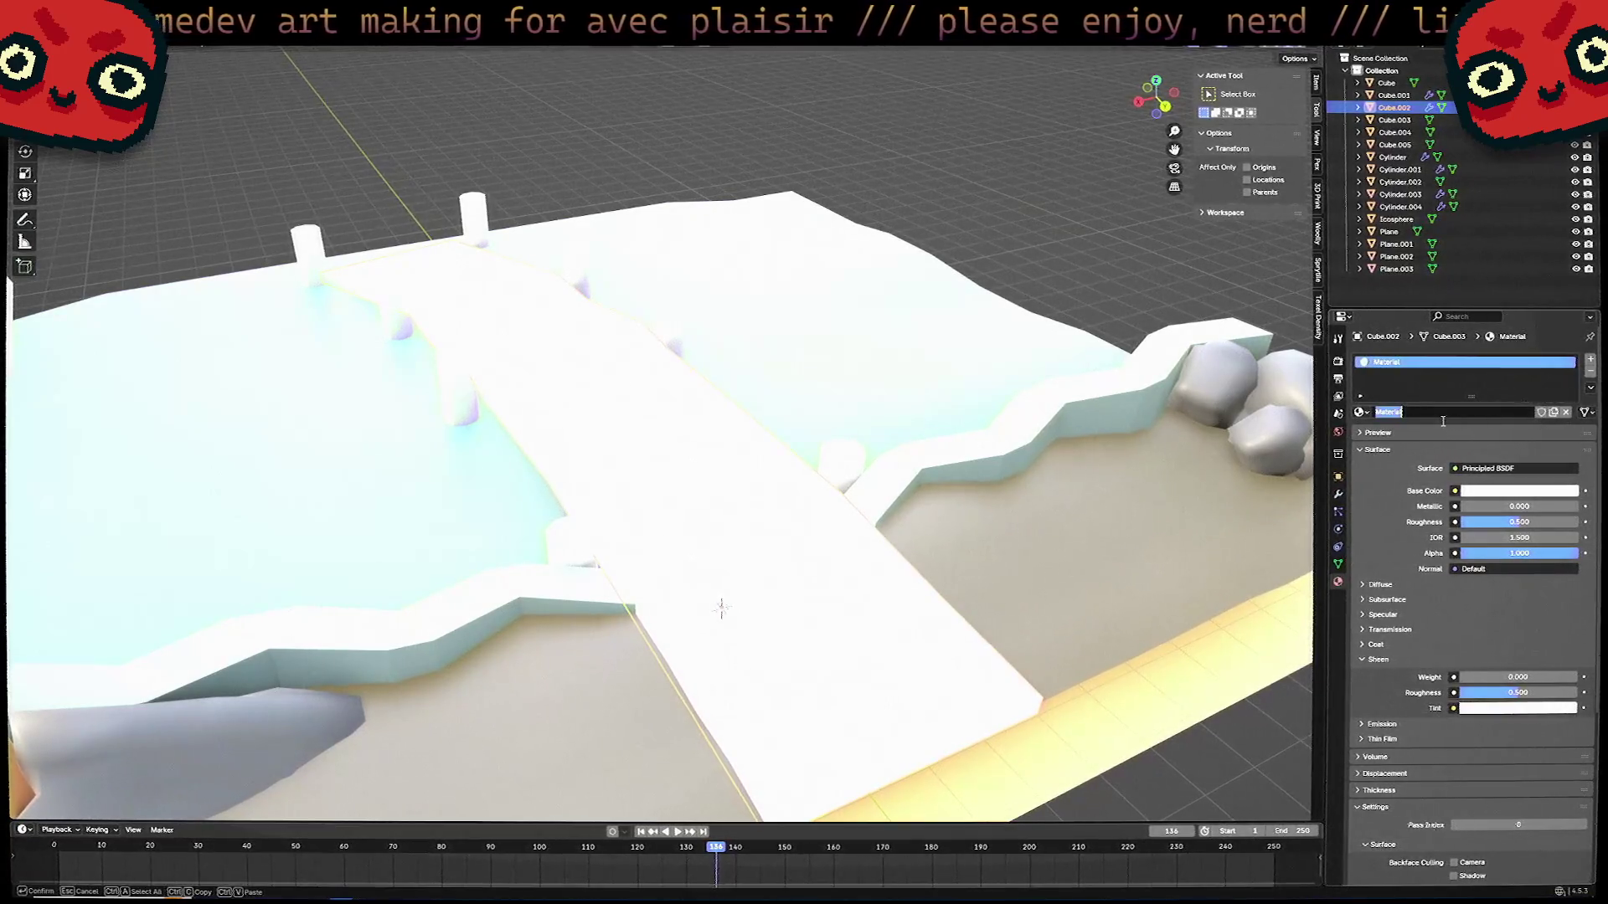
text(Wood)
key(Return)
click(1516, 490)
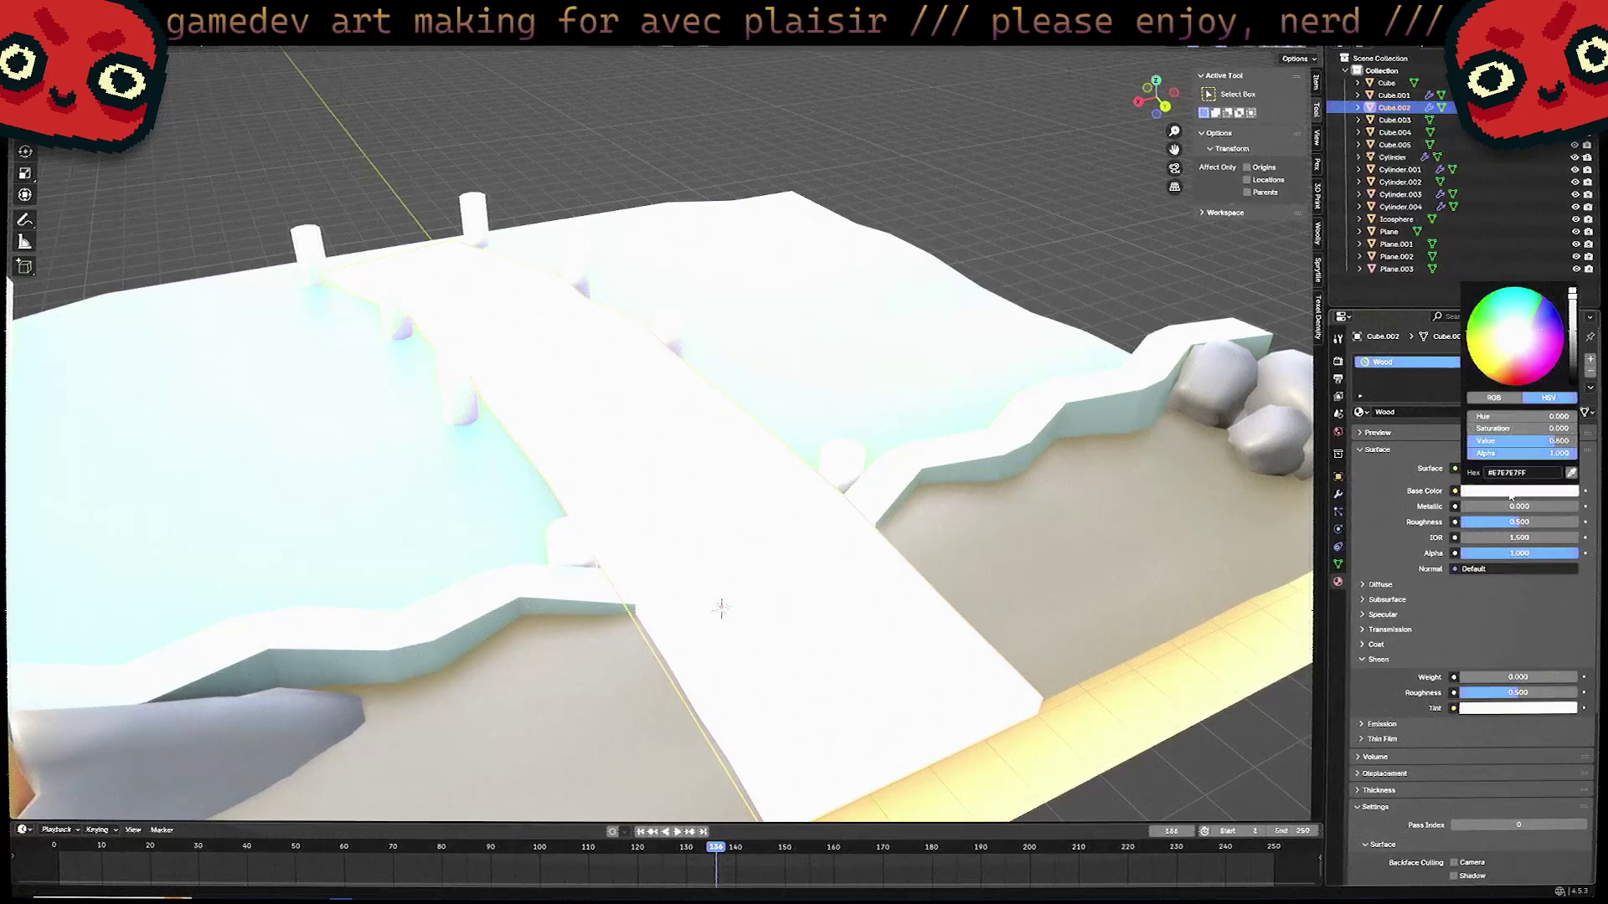
click(1511, 358)
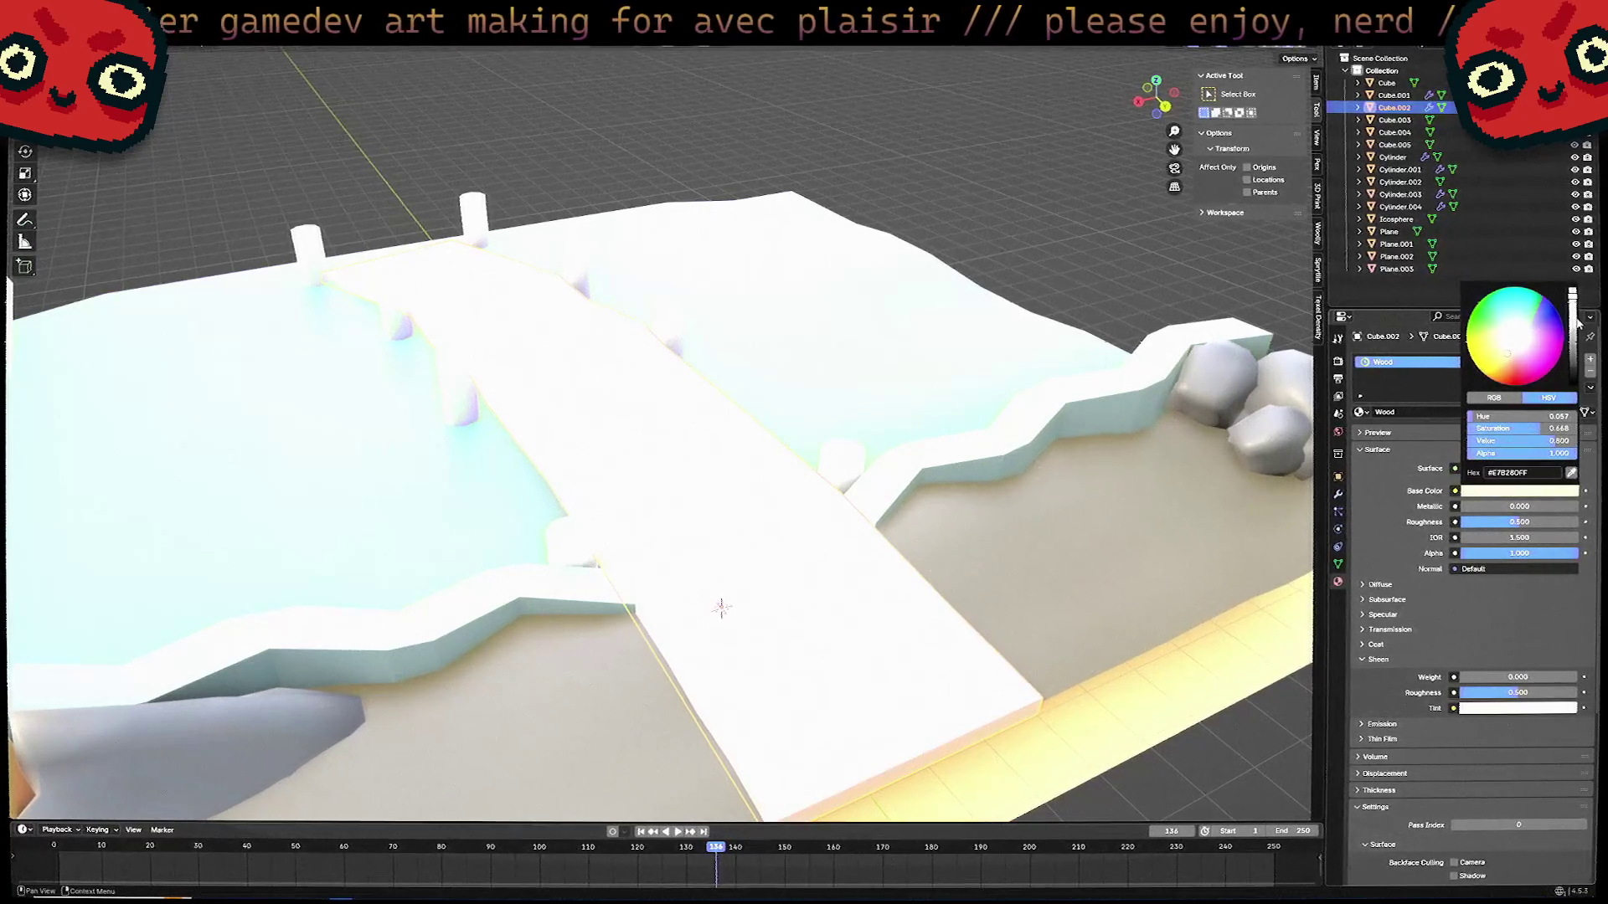
Assign the Wood material to two of the bridge posts.
click(578, 559)
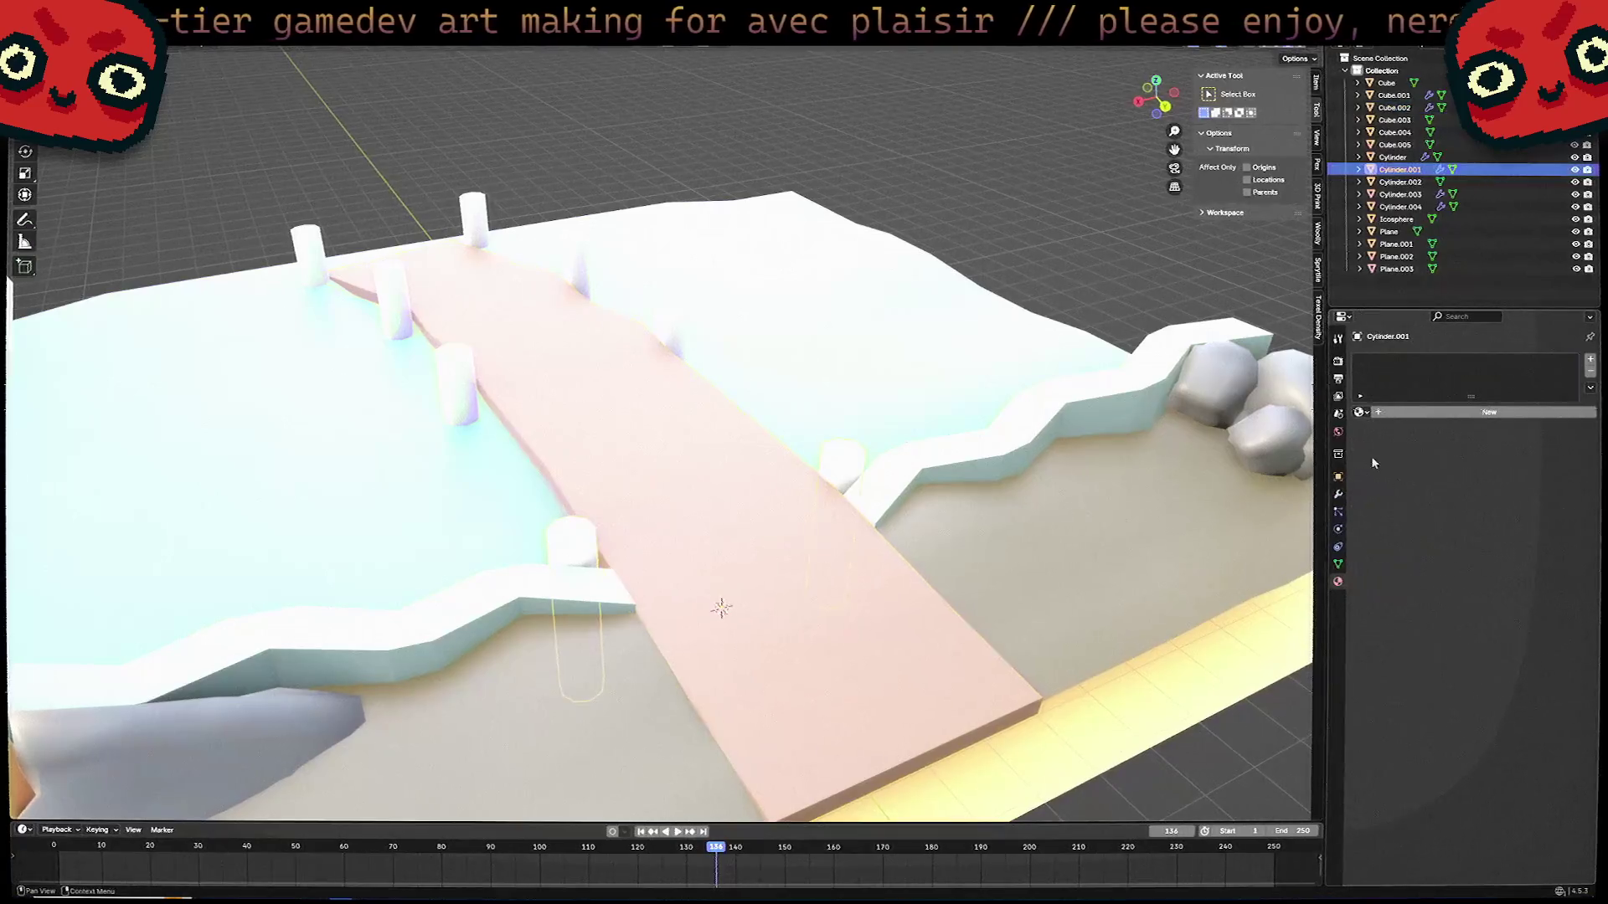
click(1360, 412)
click(1416, 507)
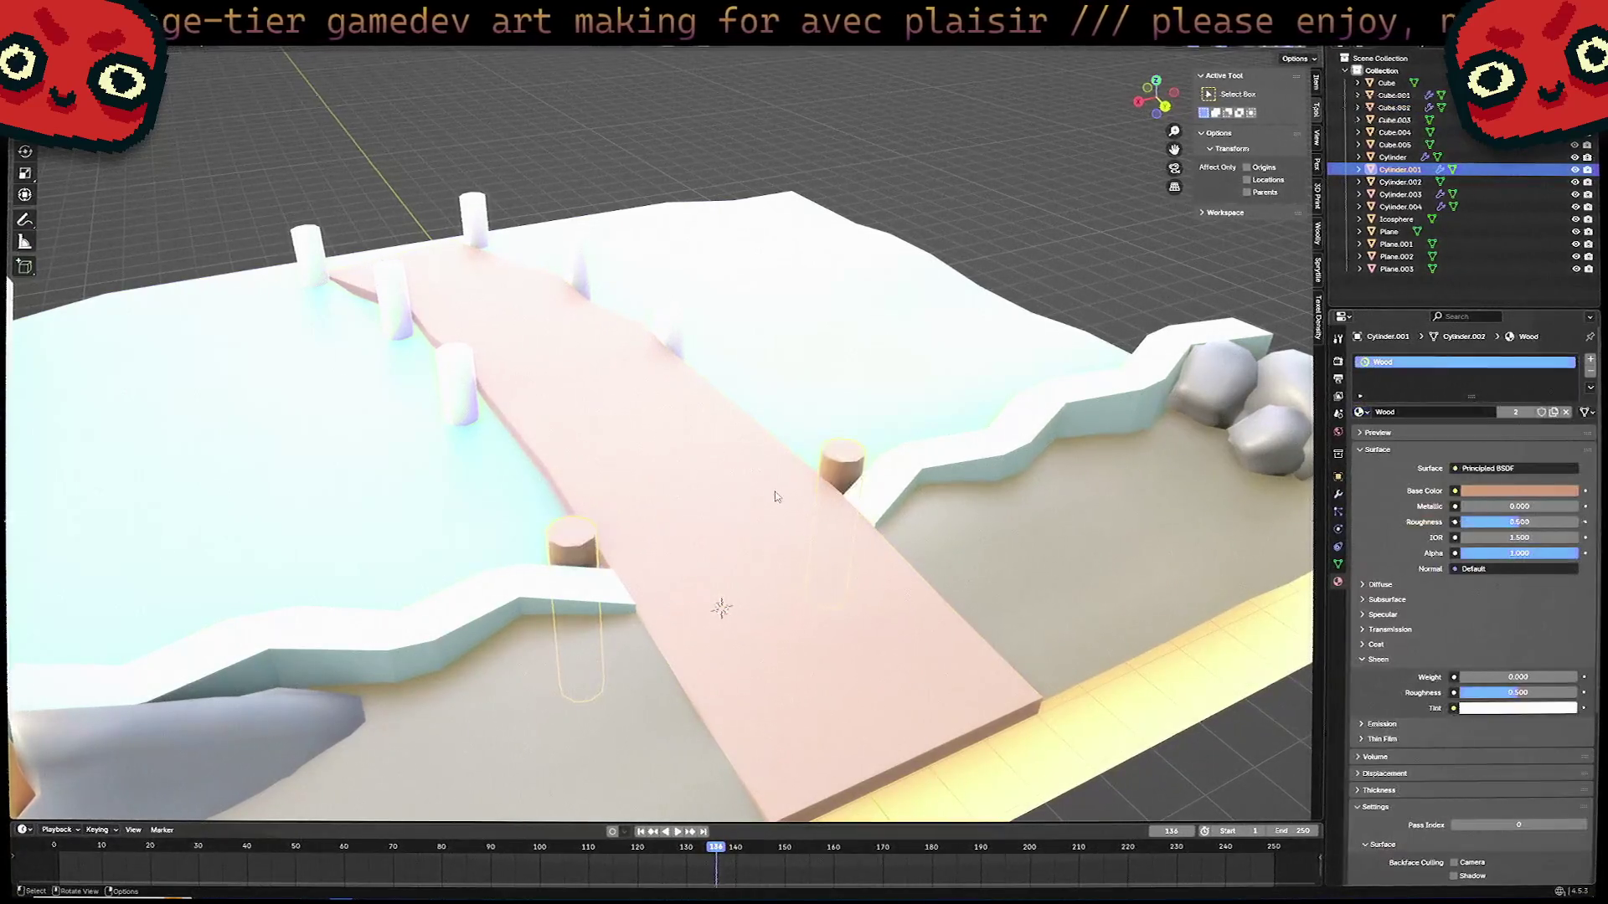
click(450, 386)
click(1360, 412)
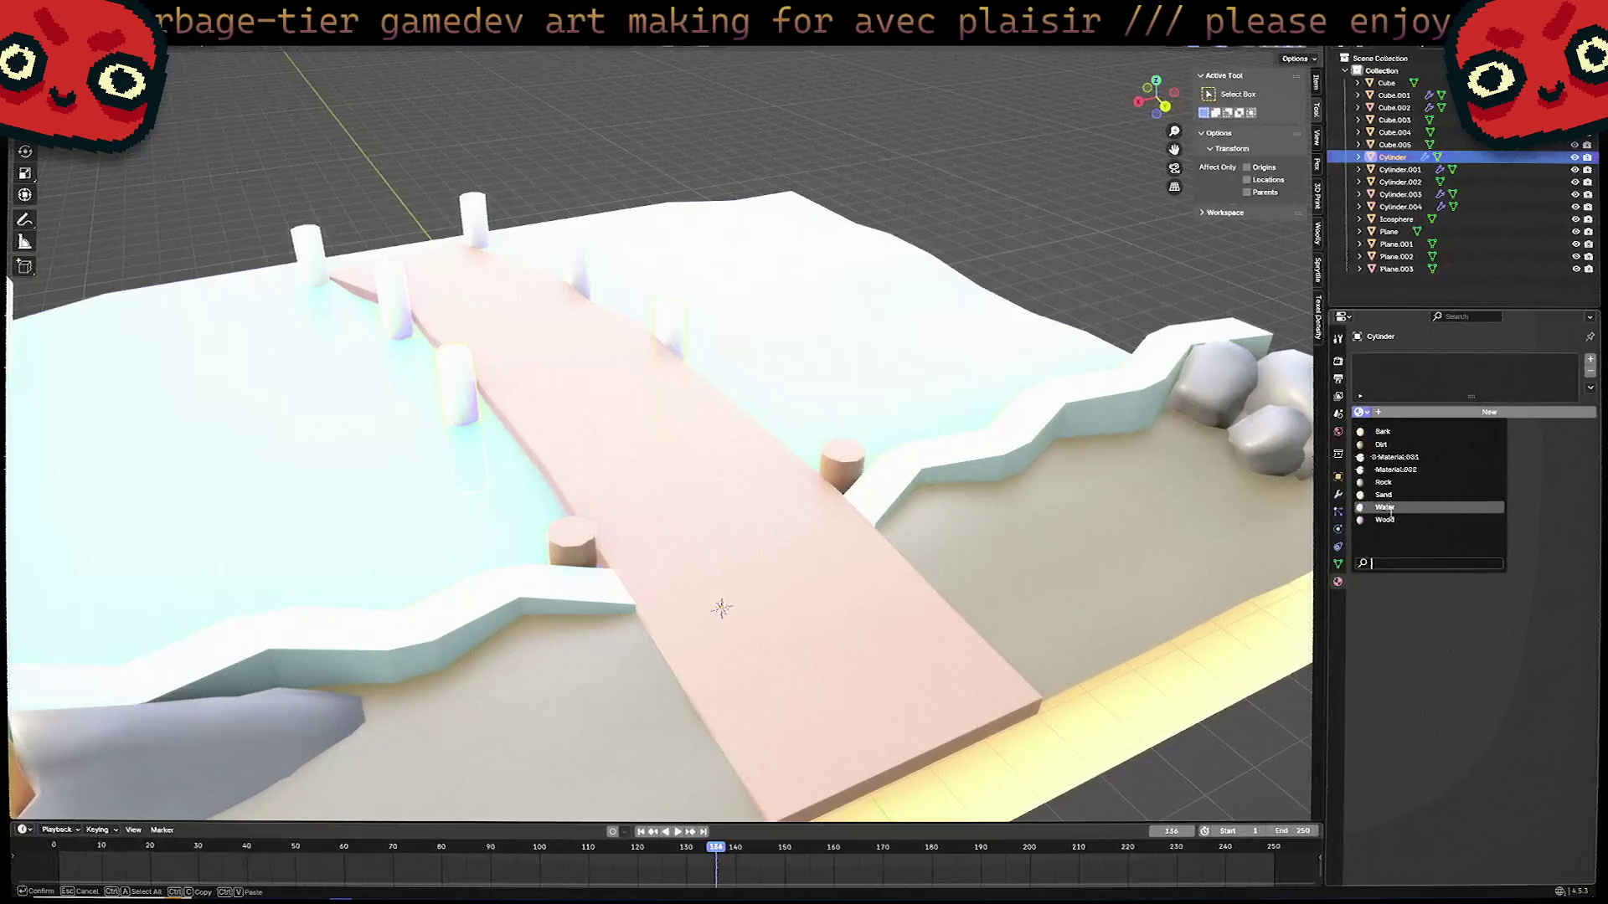
click(1415, 507)
Give posts Cylinder.003 and Cylinder.004 the Wood material as well.
click(388, 298)
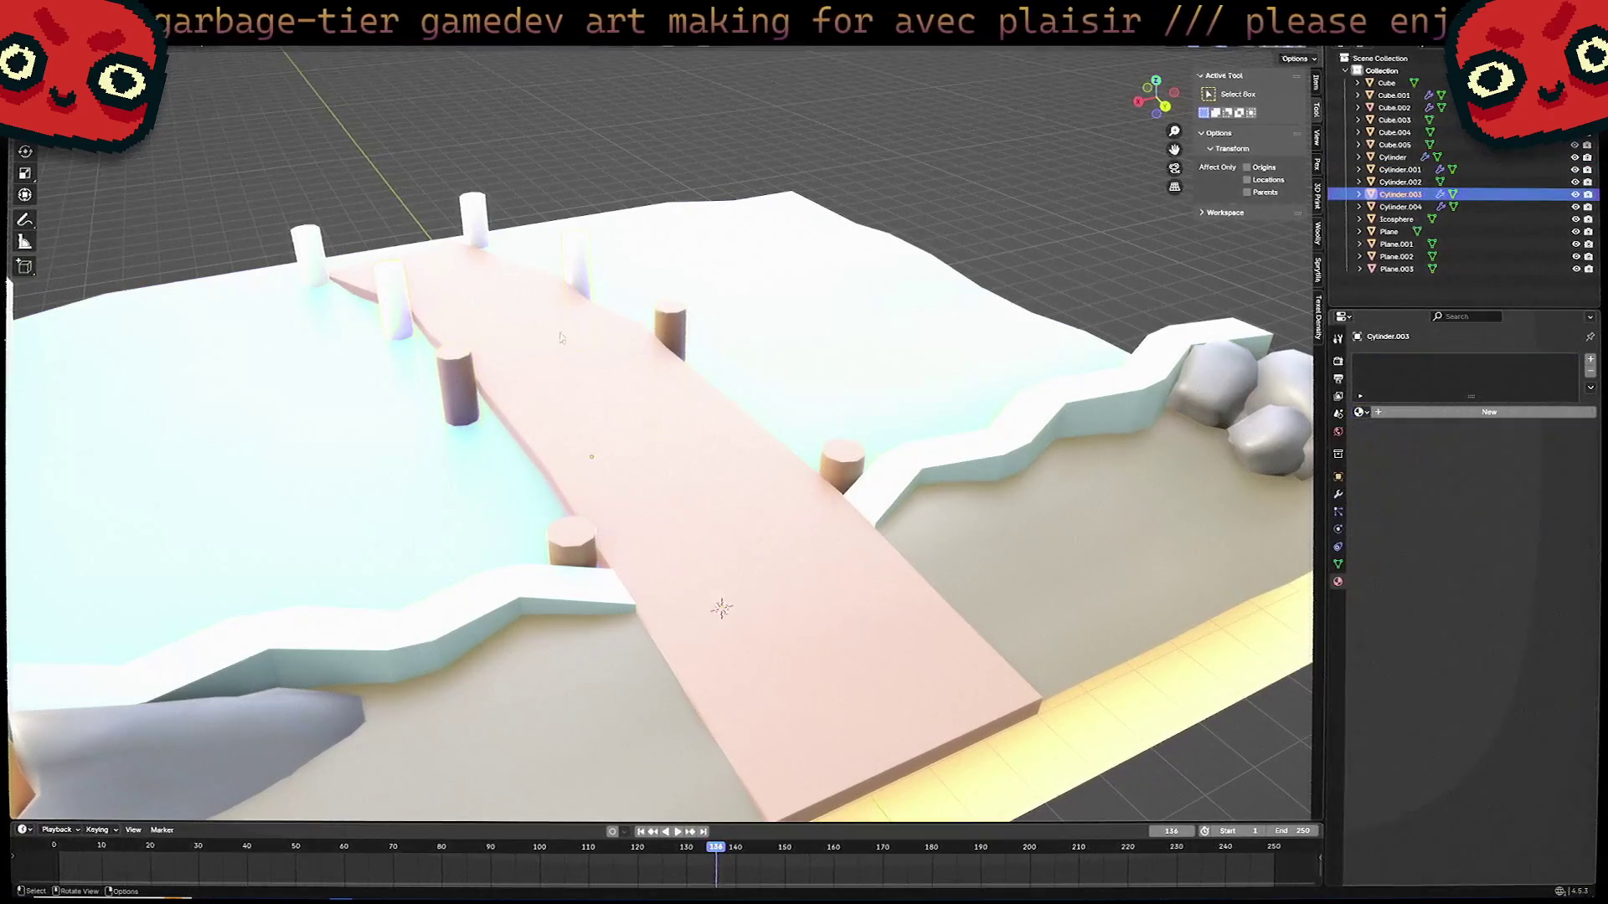
click(1360, 412)
click(1384, 519)
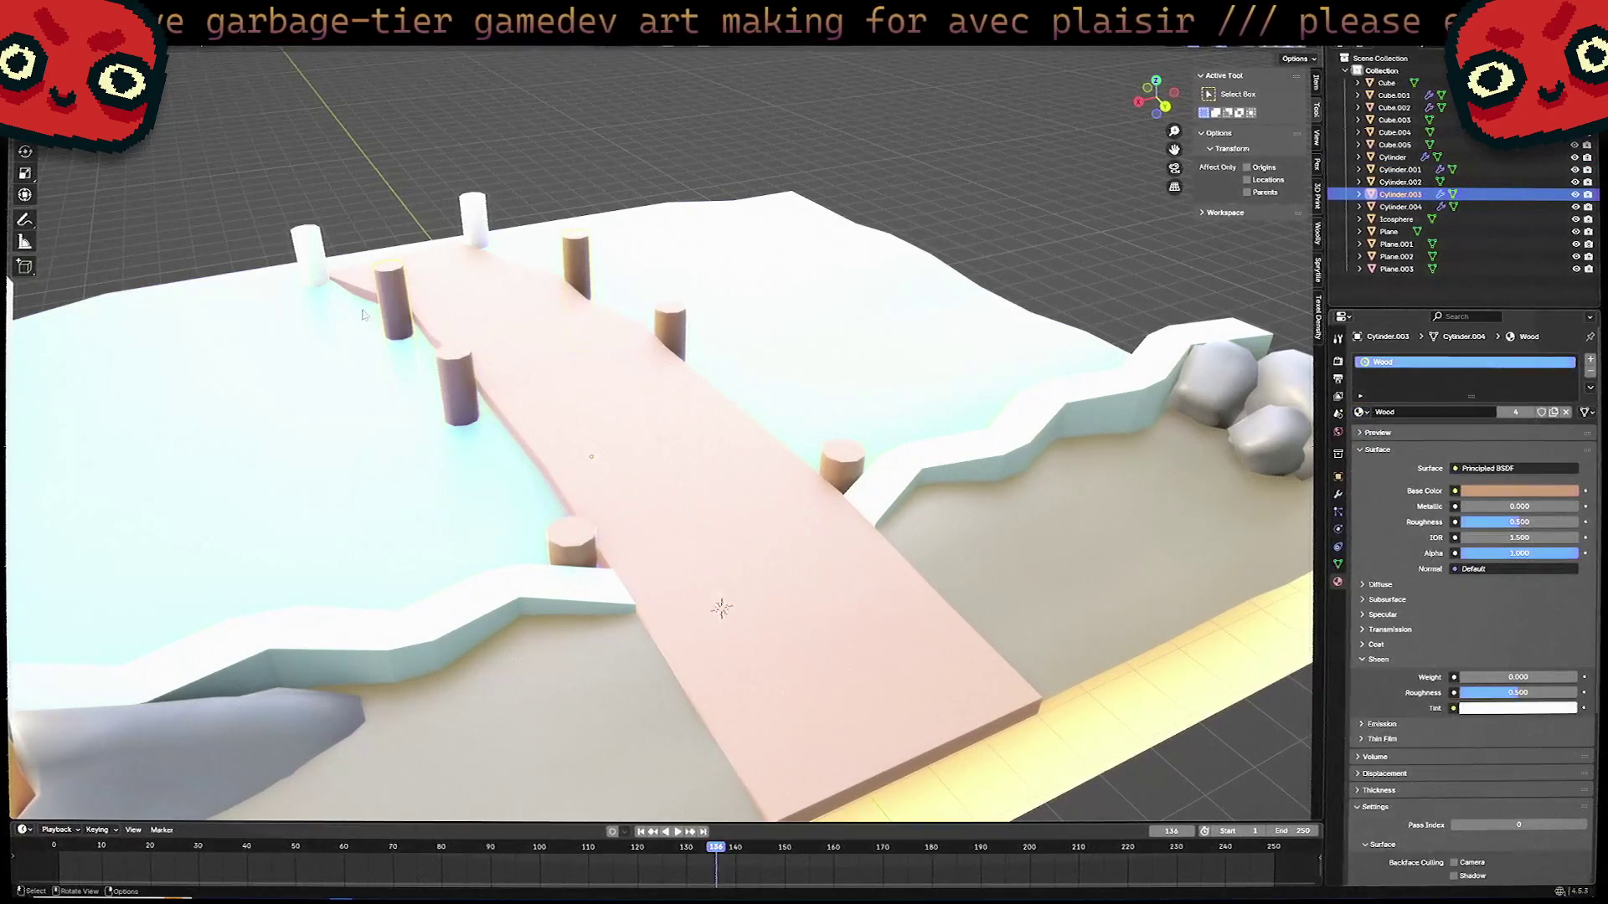
click(317, 239)
click(1360, 412)
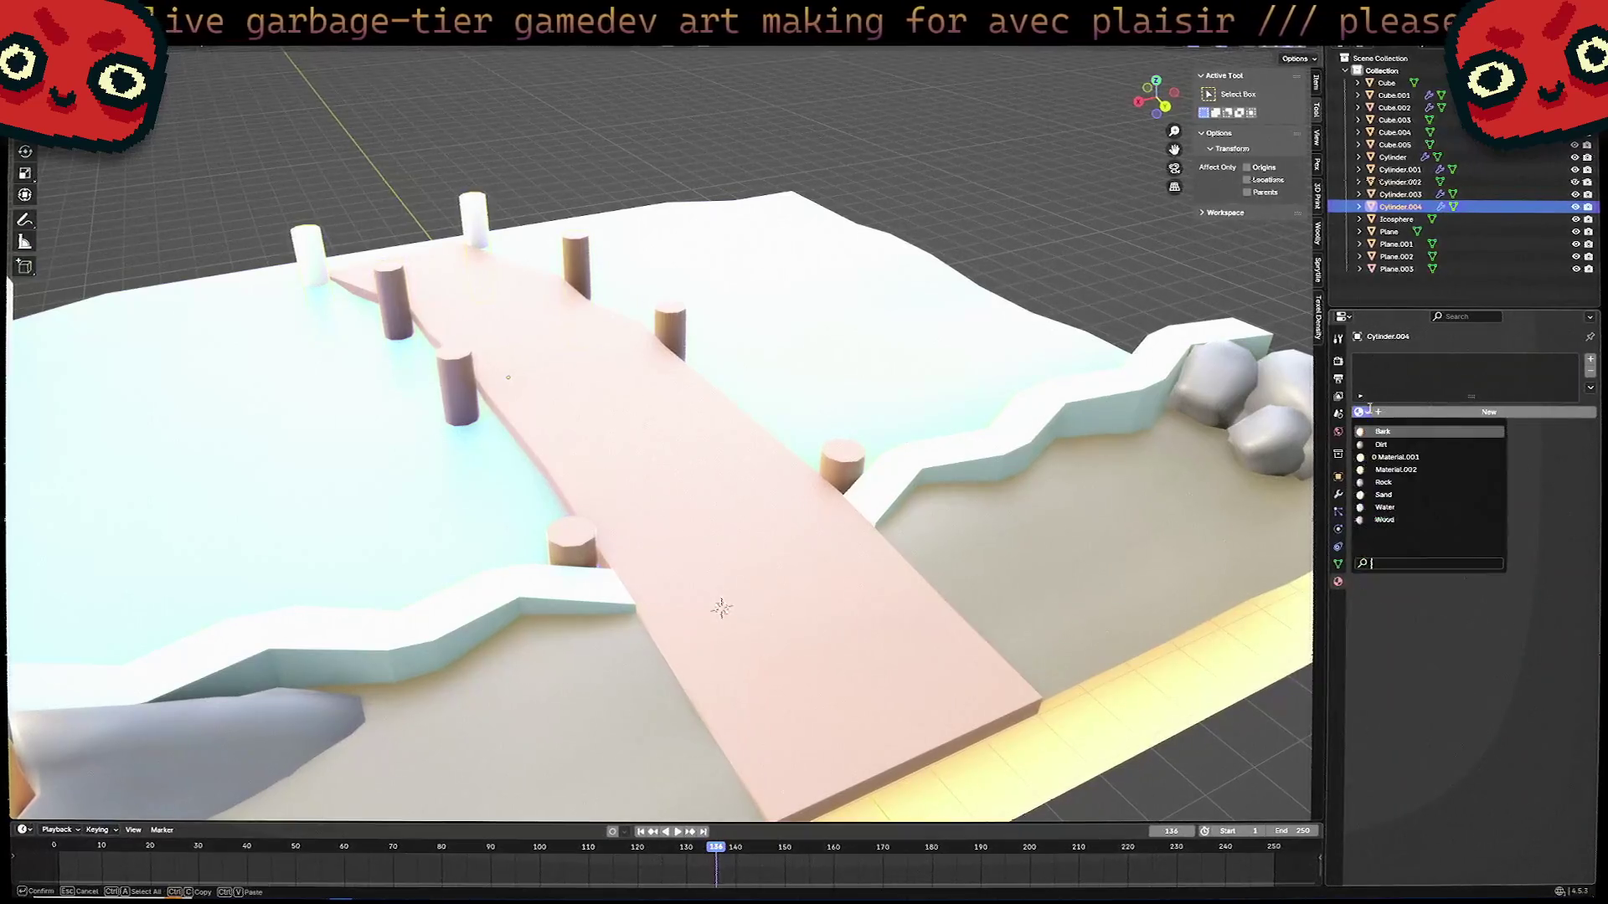
click(1390, 515)
mouse_move(989, 587)
middle_down()
mouse_move(1059, 589)
mouse_move(879, 544)
middle_up()
click(741, 310)
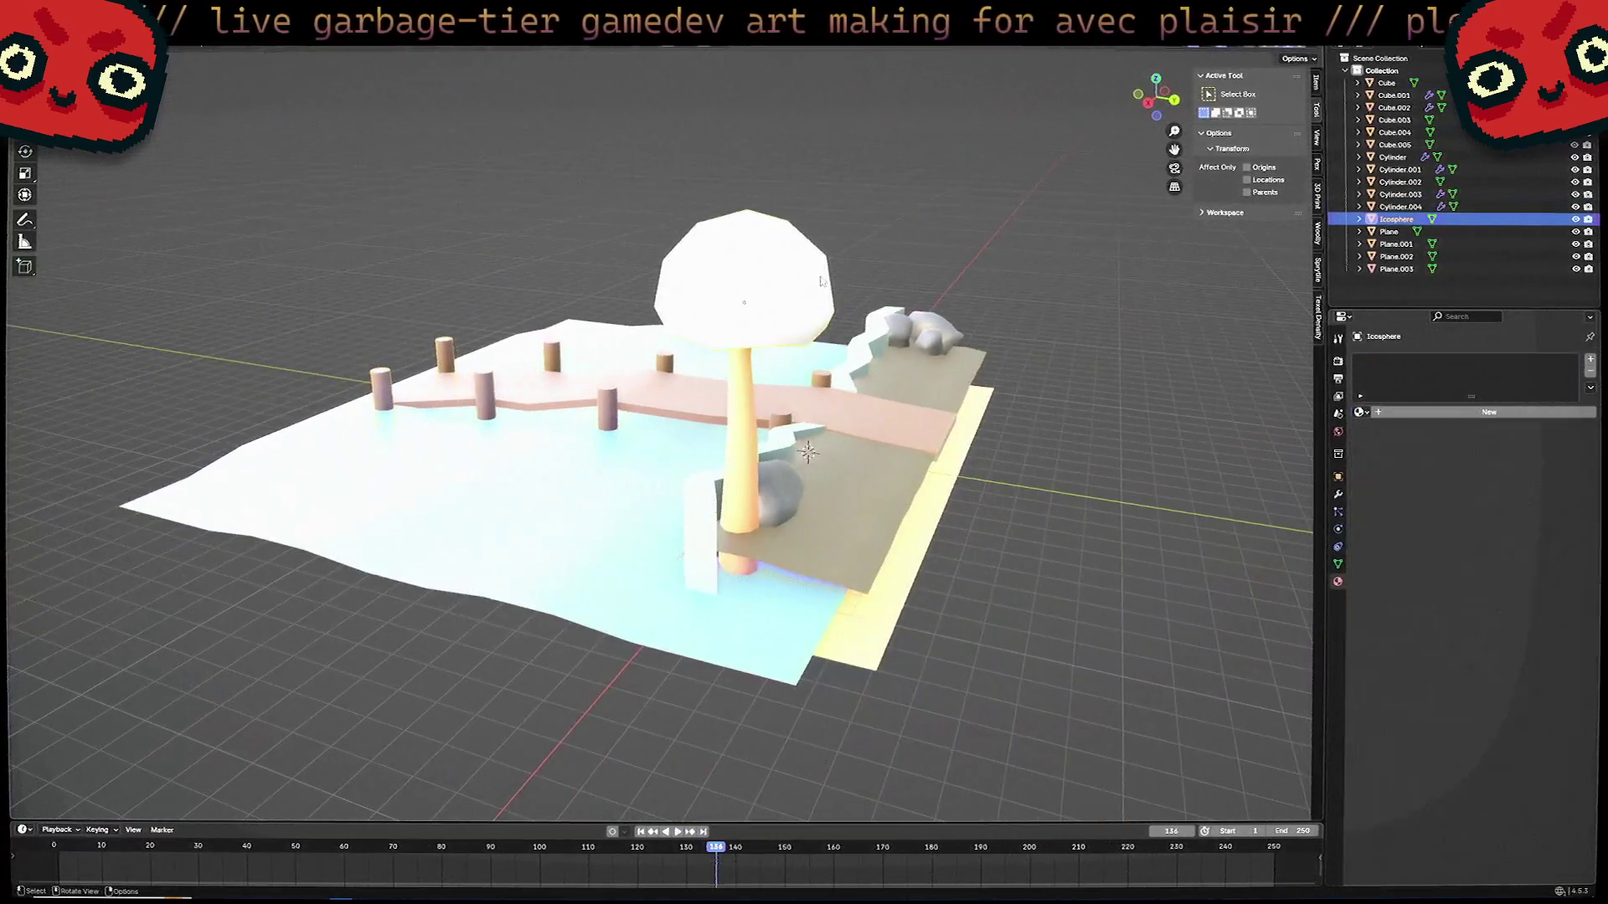
Create a new bright green material named Foliage for the tree canopy.
click(1359, 412)
click(1489, 412)
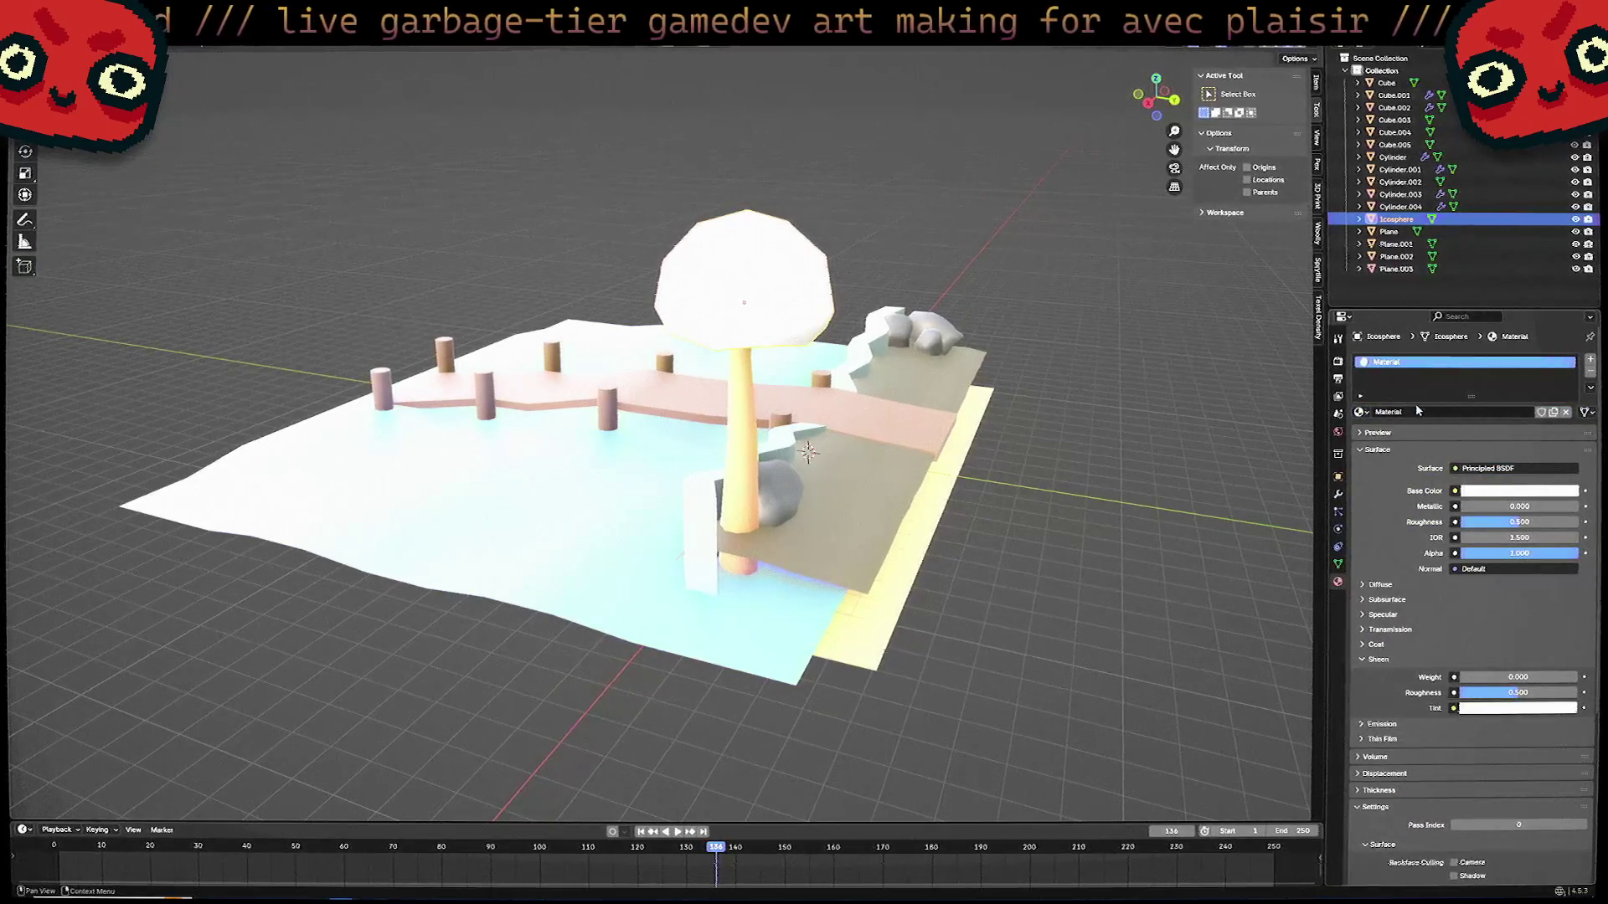
double_click(1422, 412)
text(Foliage)
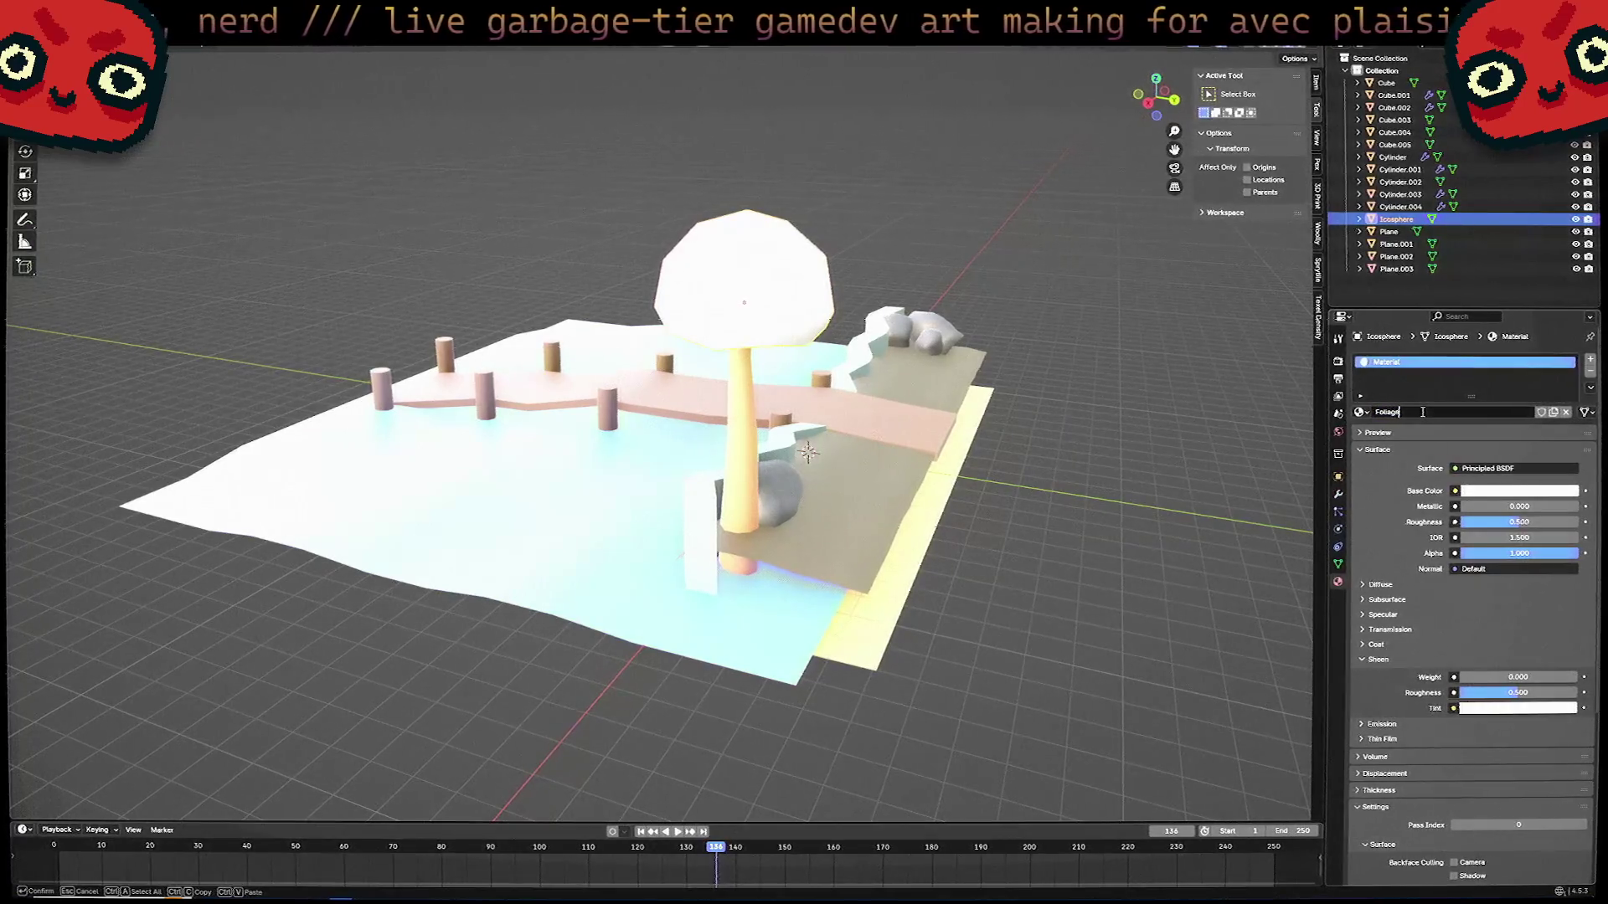
key(Return)
click(1489, 490)
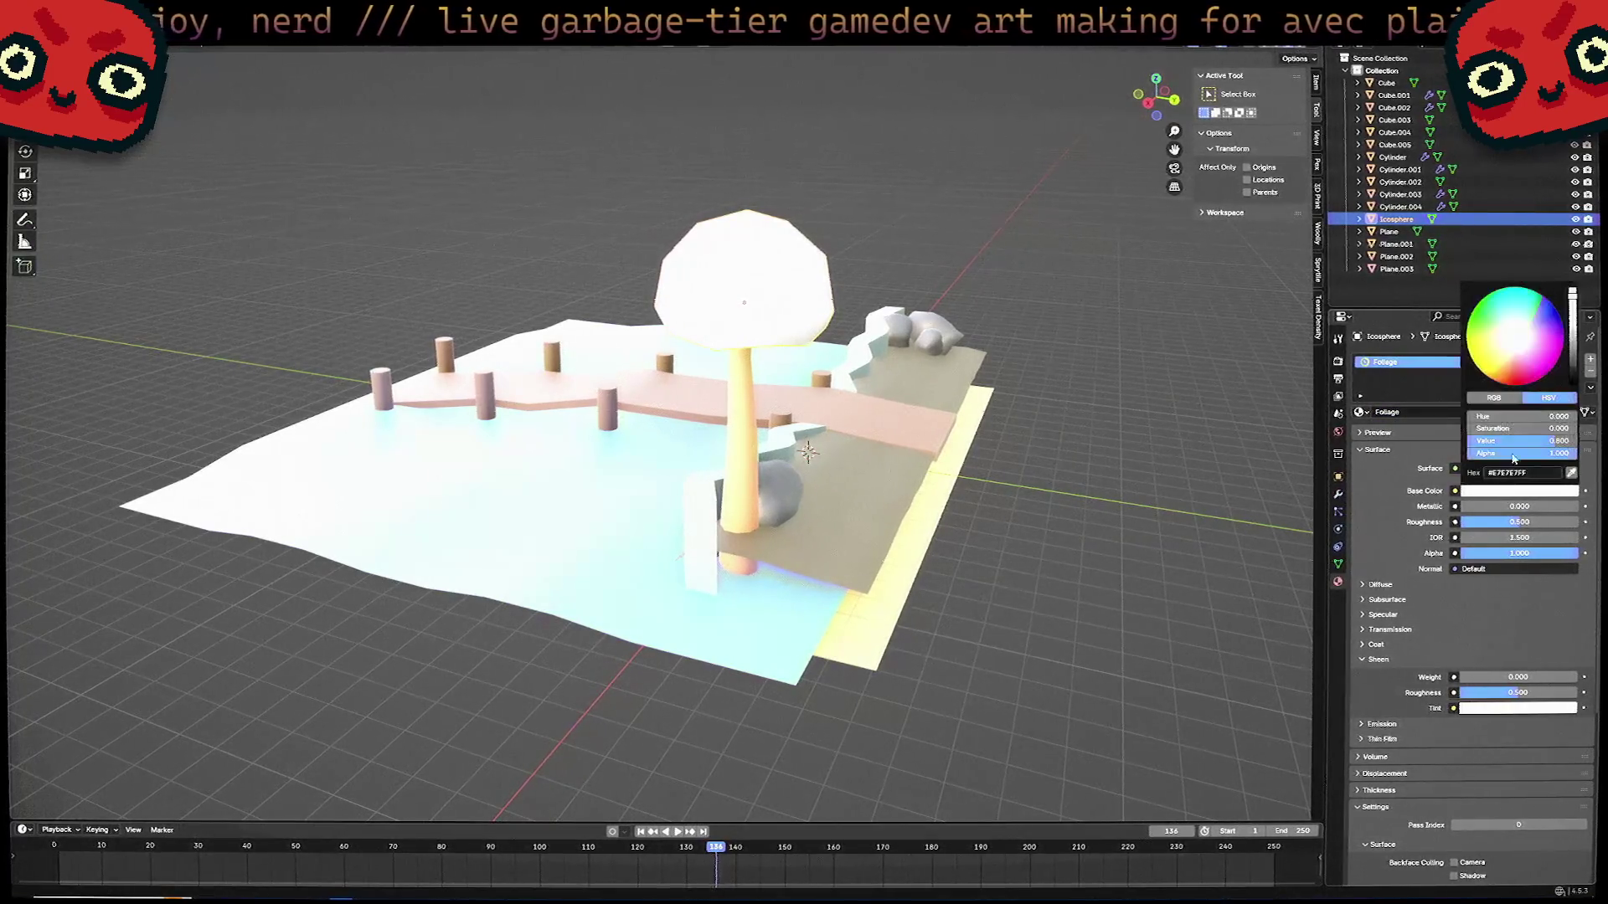
drag(1507, 428, 1560, 428)
Select the yellow sand strip and orbit low toward the pier posts.
click(946, 536)
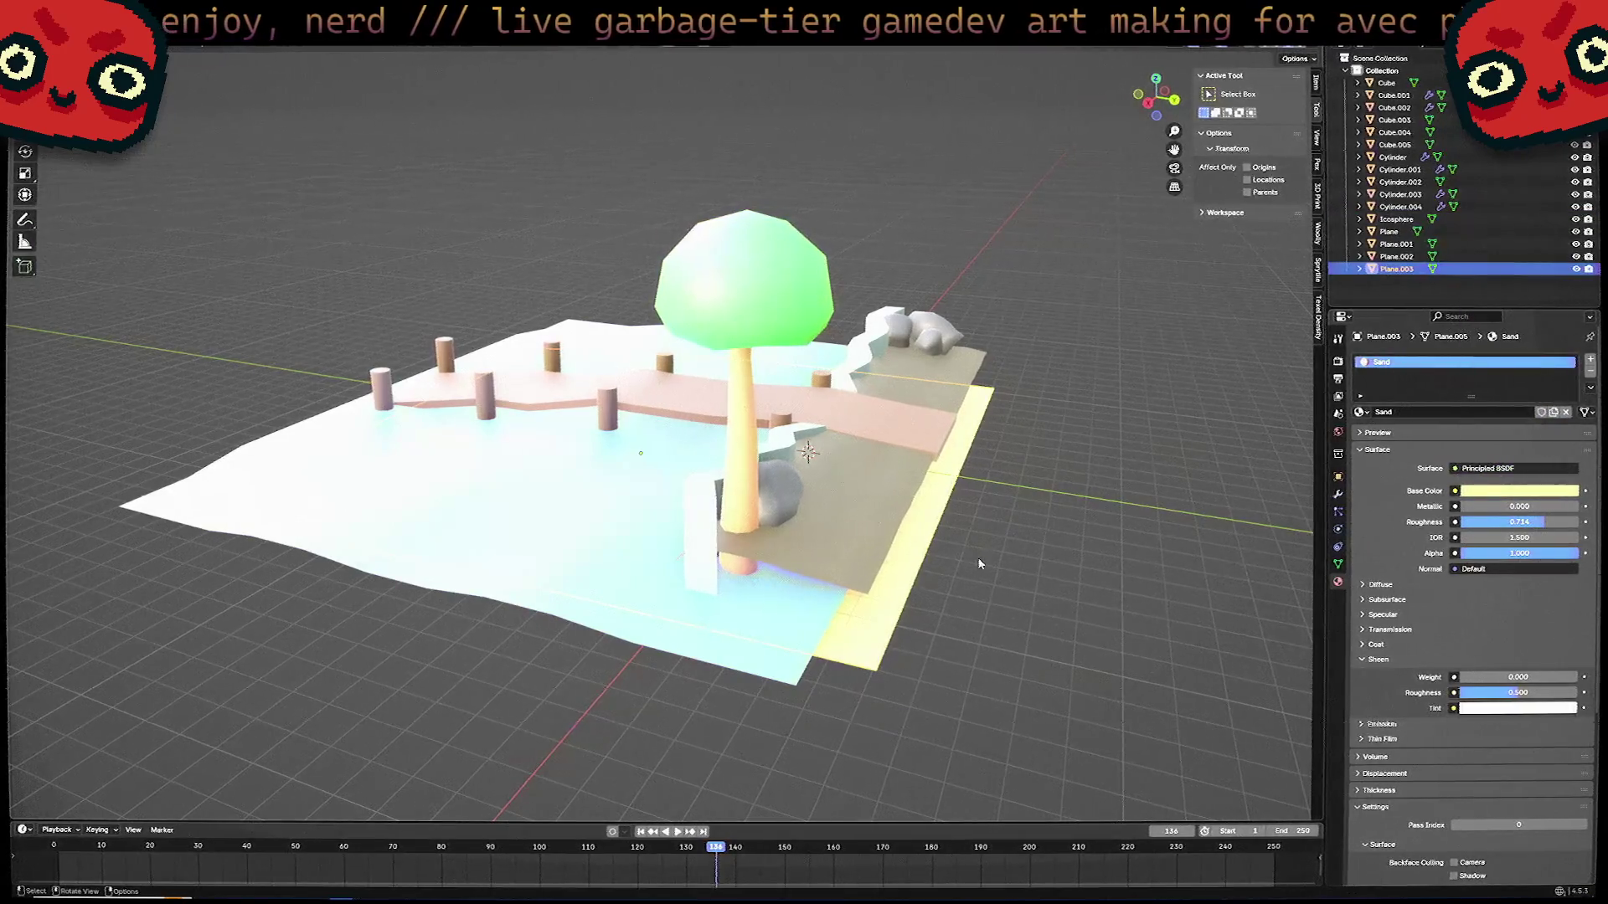
middle_drag(1190, 553, 1190, 549)
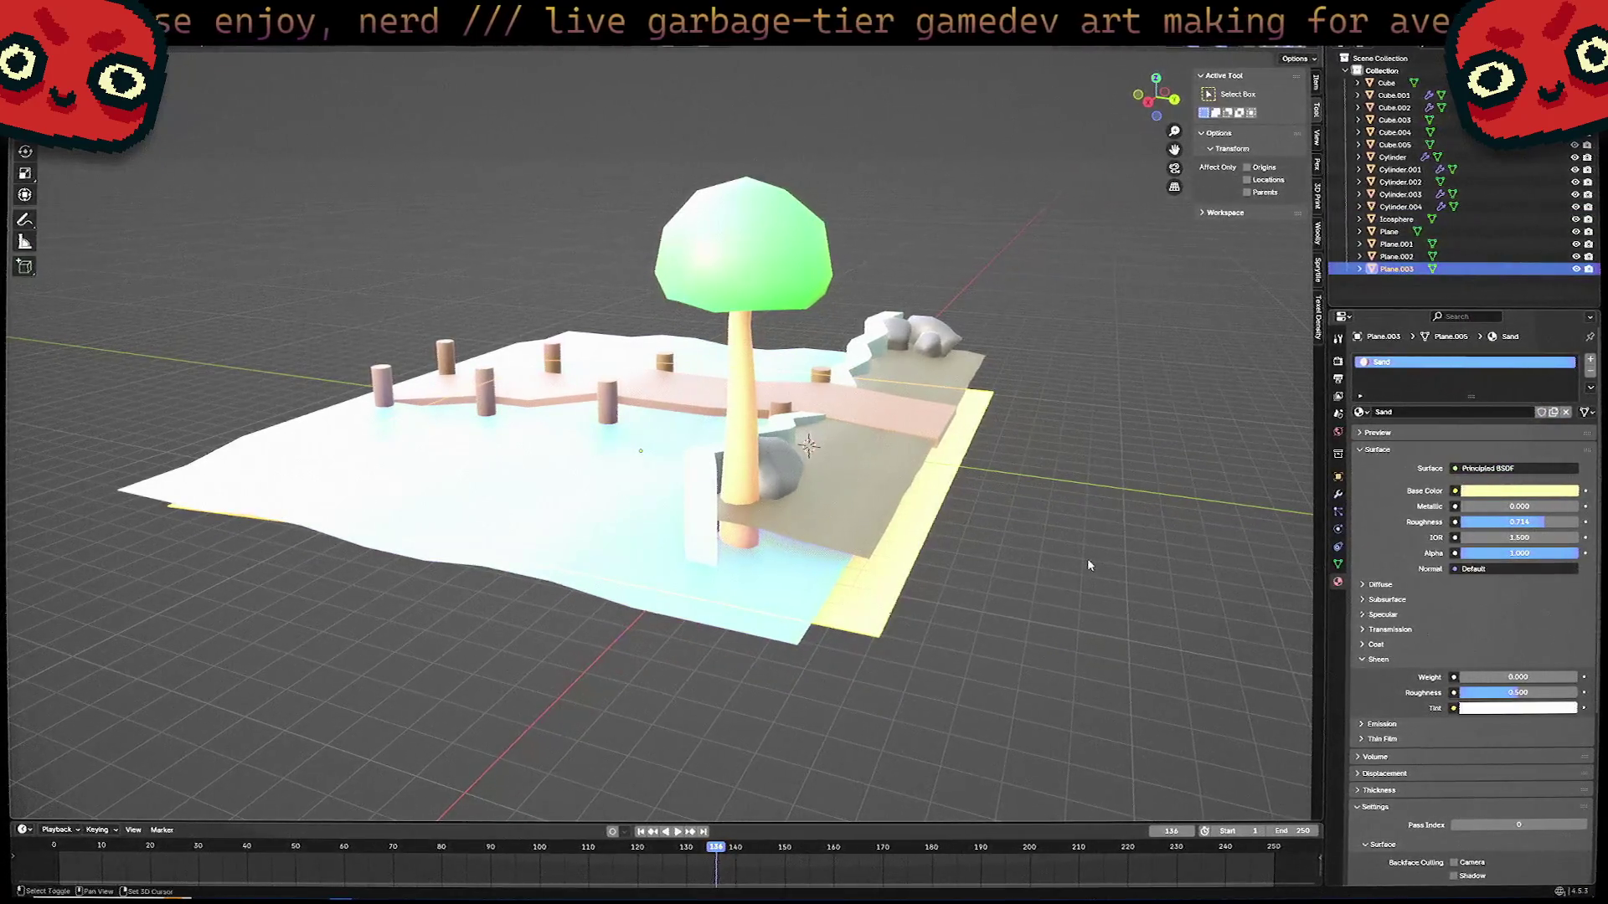
mouse_move(1087, 558)
middle_down()
mouse_move(921, 531)
mouse_move(537, 527)
mouse_move(709, 514)
mouse_move(758, 533)
middle_up()
scroll(1063, 545, up, 6)
scroll(536, 527, down, 5)
scroll(620, 521, up, 3)
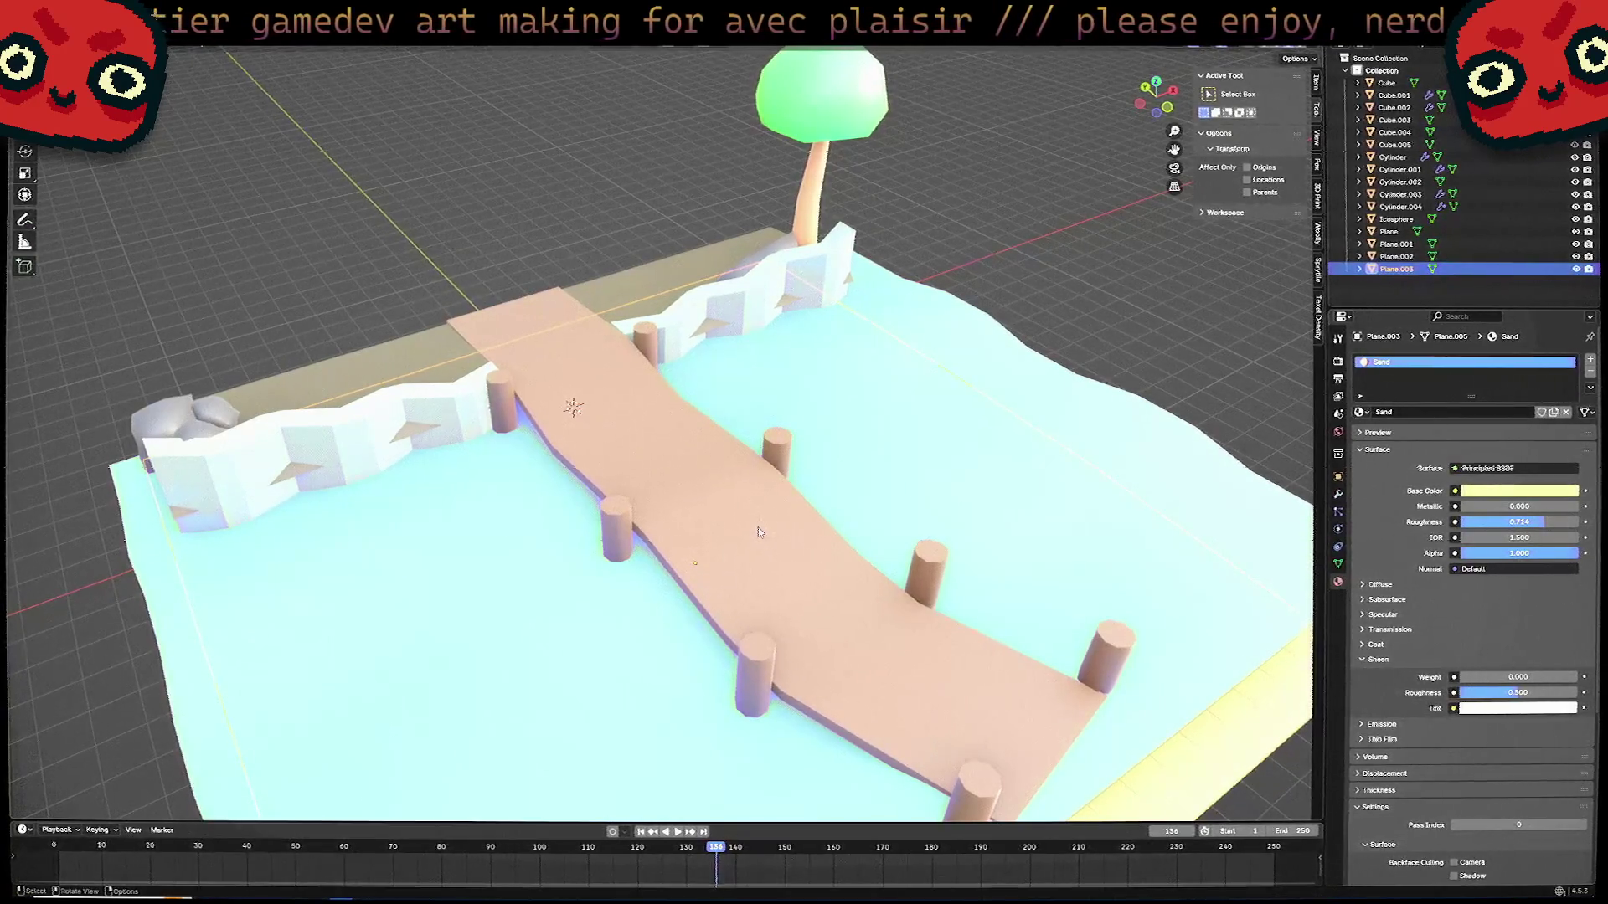
Select bridge post Cylinder and switch to the Shading workspace to see its Wood nodes.
mouse_move(758, 533)
middle_down()
mouse_move(695, 546)
mouse_move(854, 594)
middle_up()
scroll(694, 546, up, 3)
click(612, 538)
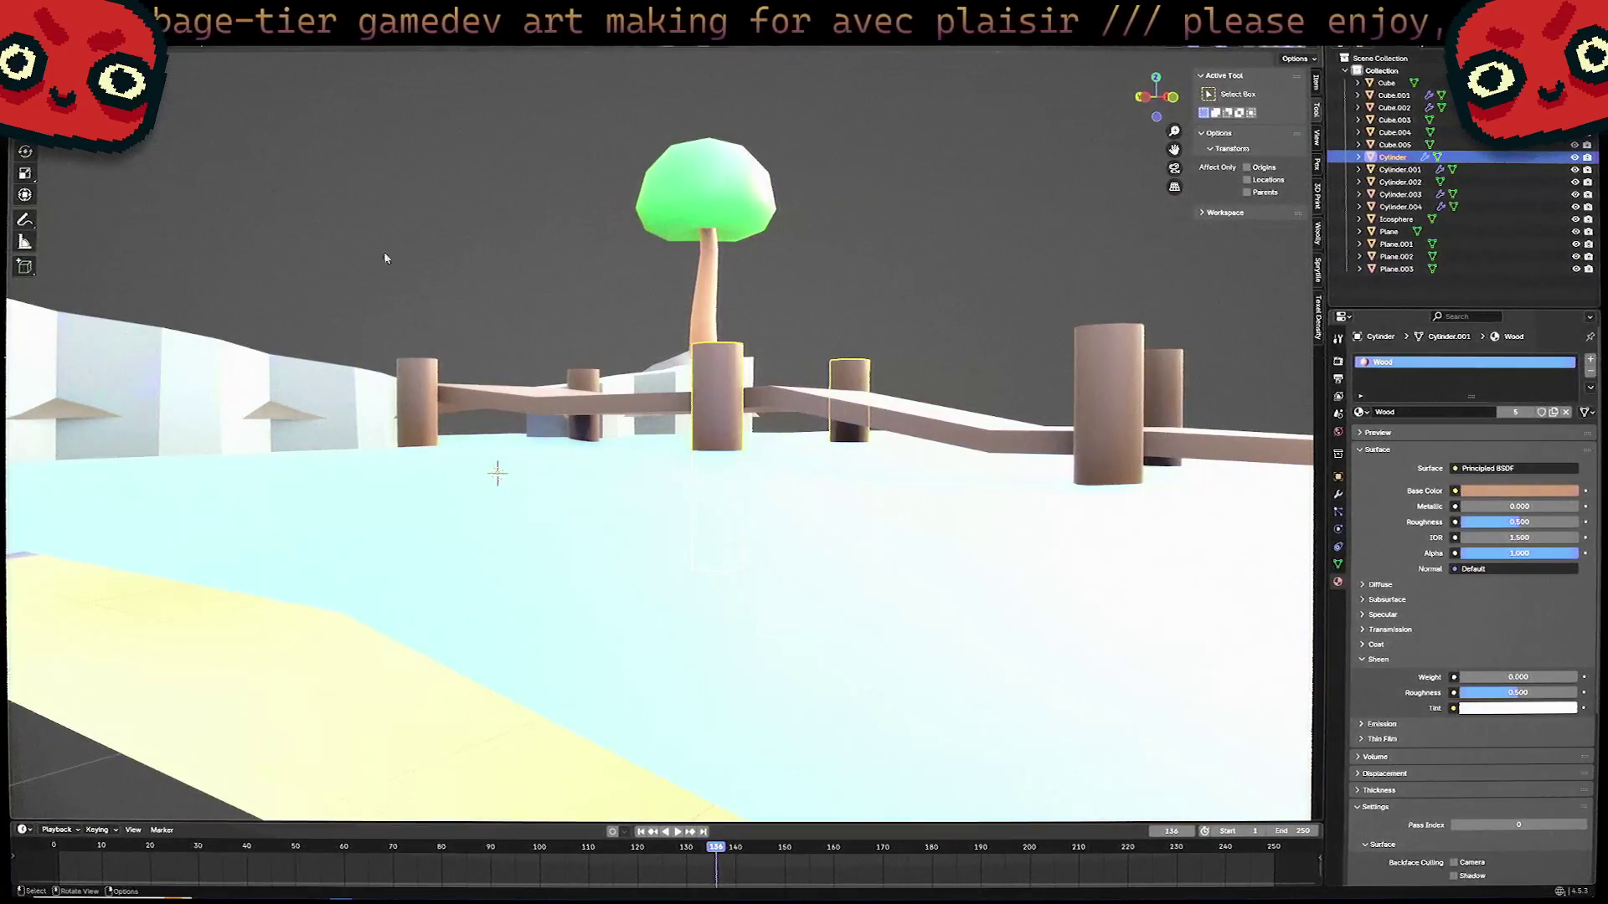
key(ctrl+Page_Down)
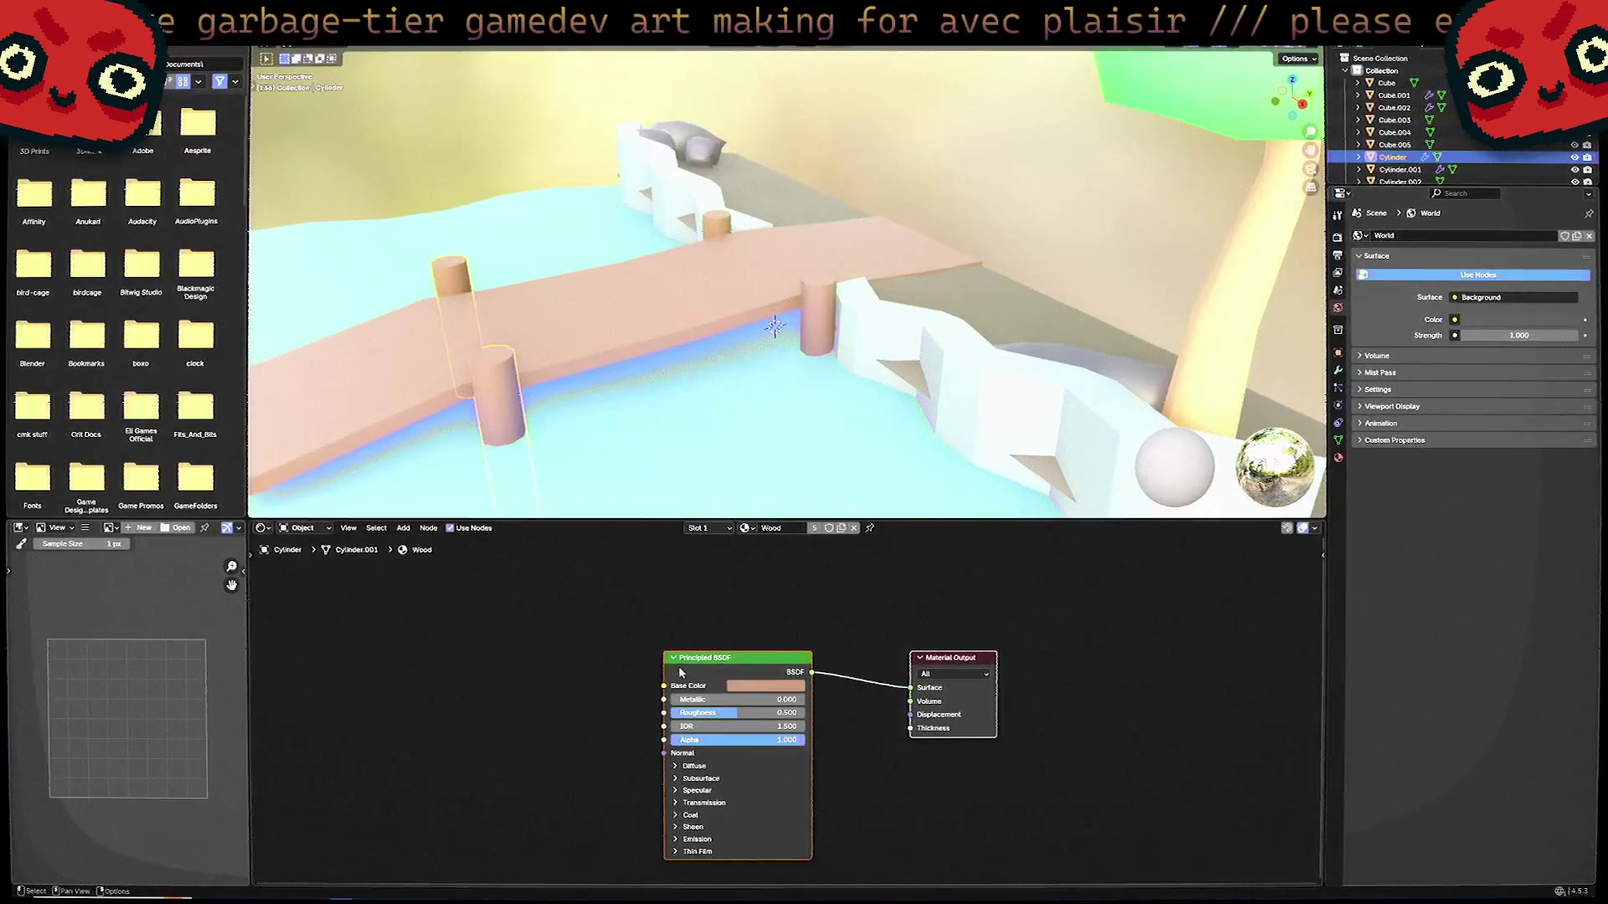
key(alt+Tab)
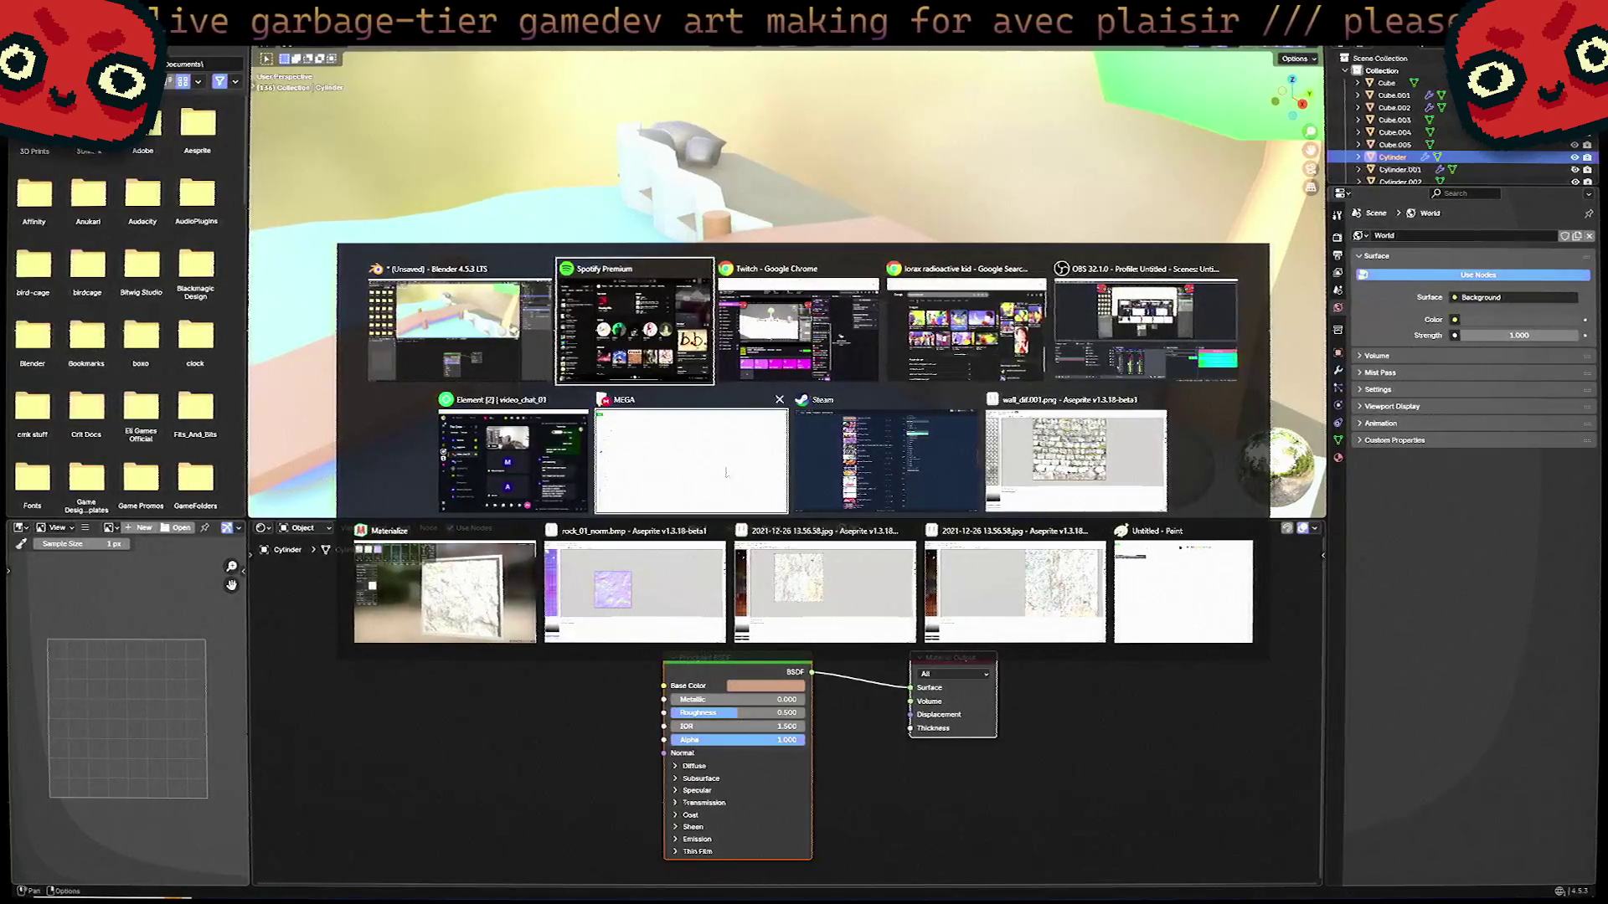
key(Escape)
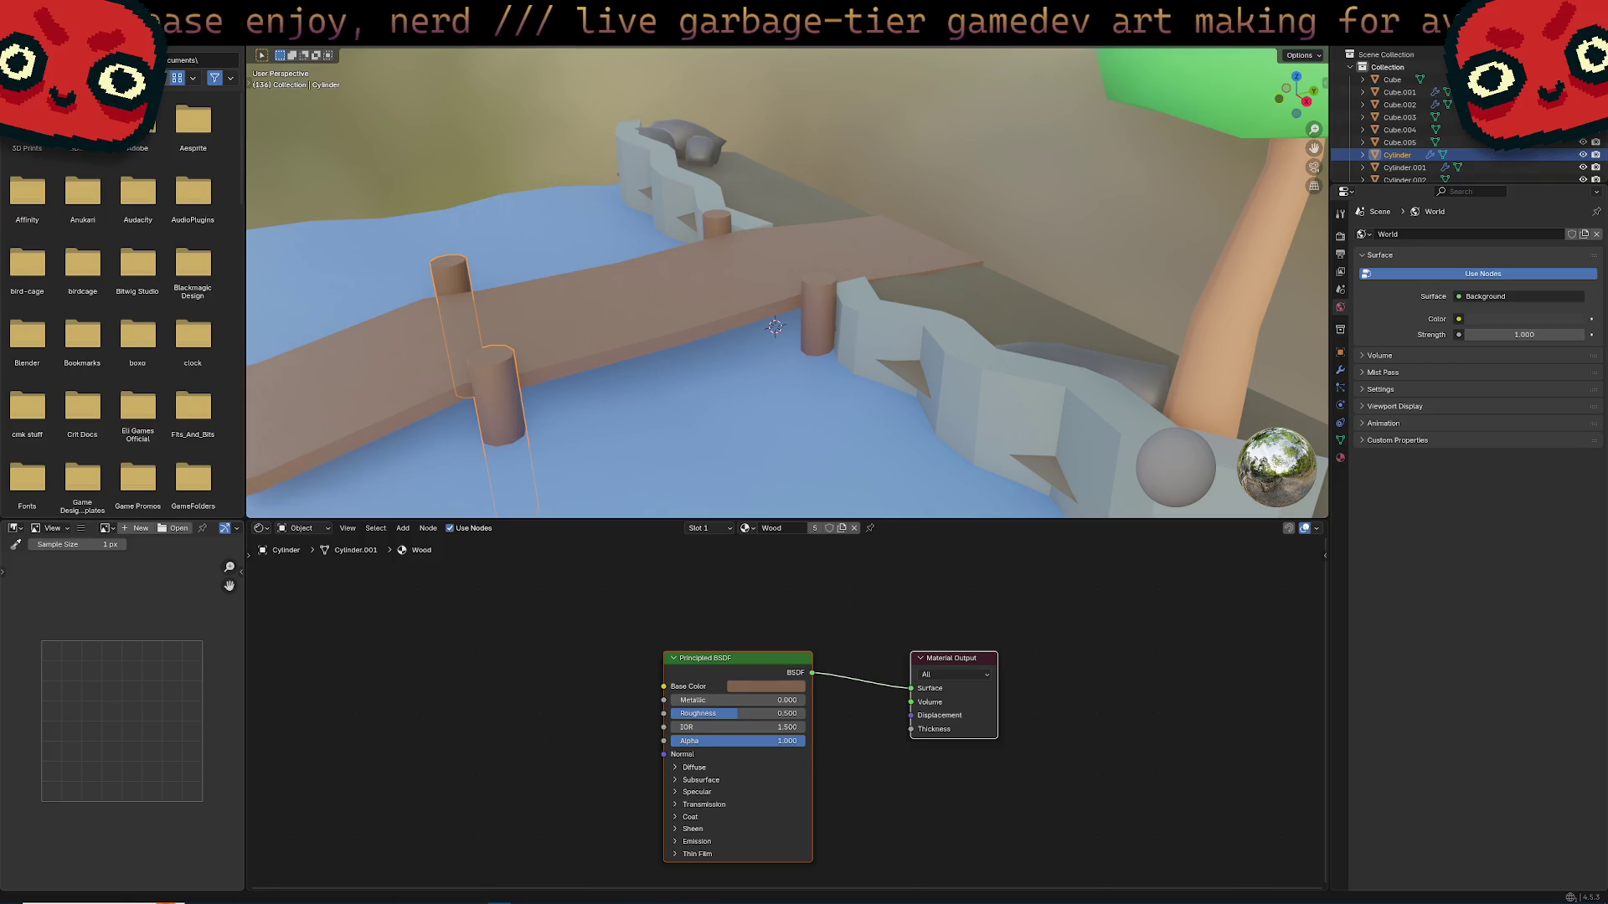
key(alt+Tab)
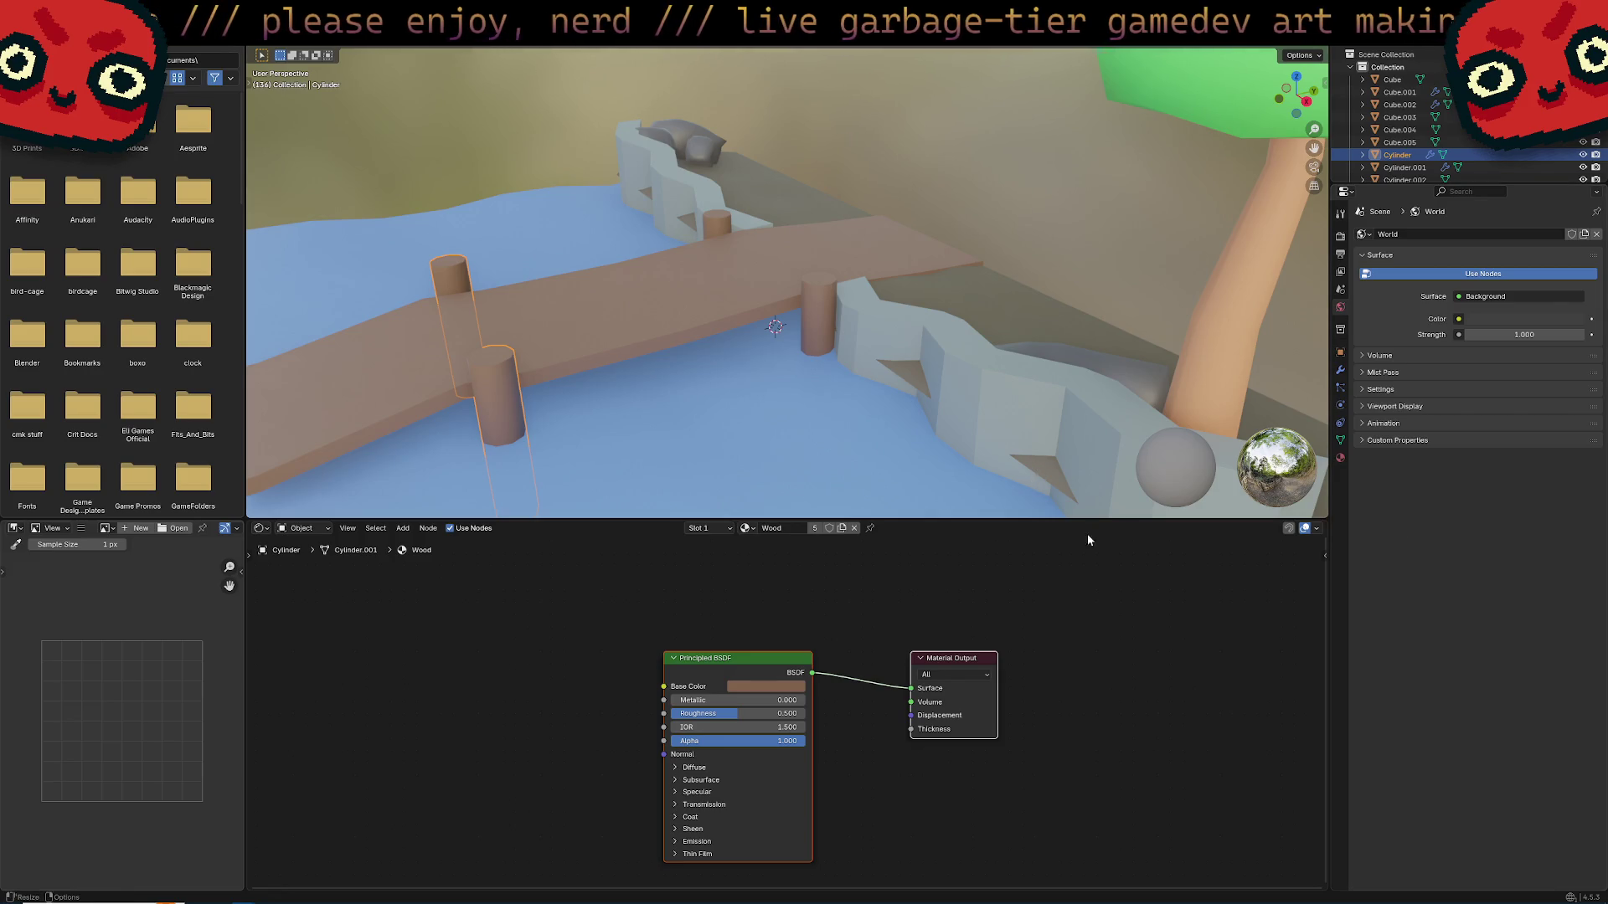
key(Home)
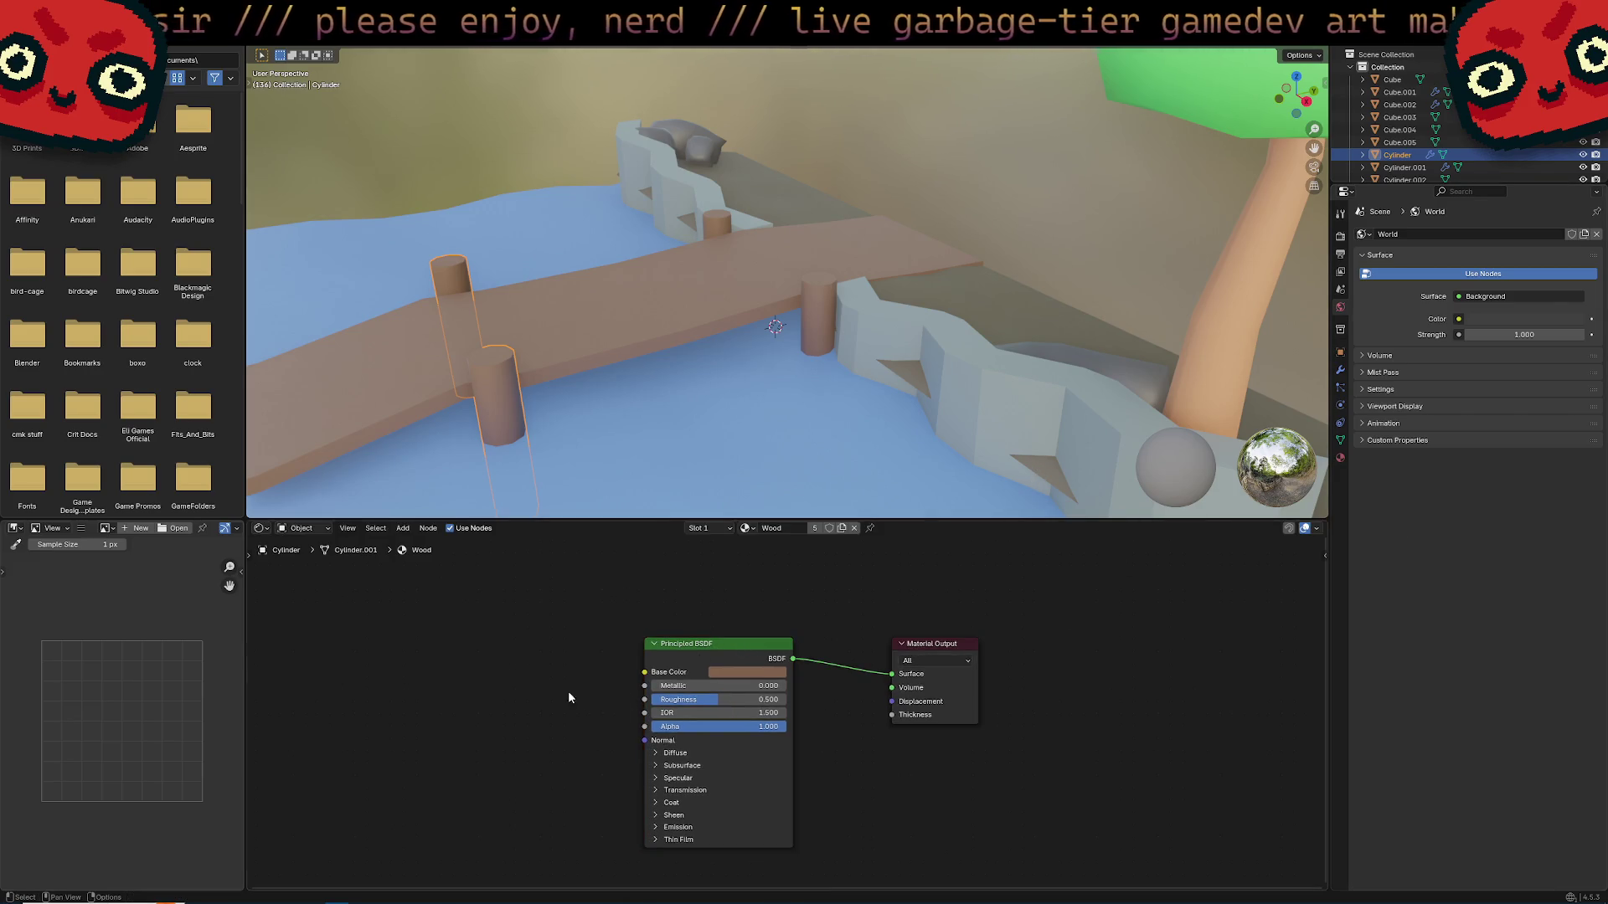
Add an Input > Texture Coordinate node to the Wood material's node tree.
key(shift+a)
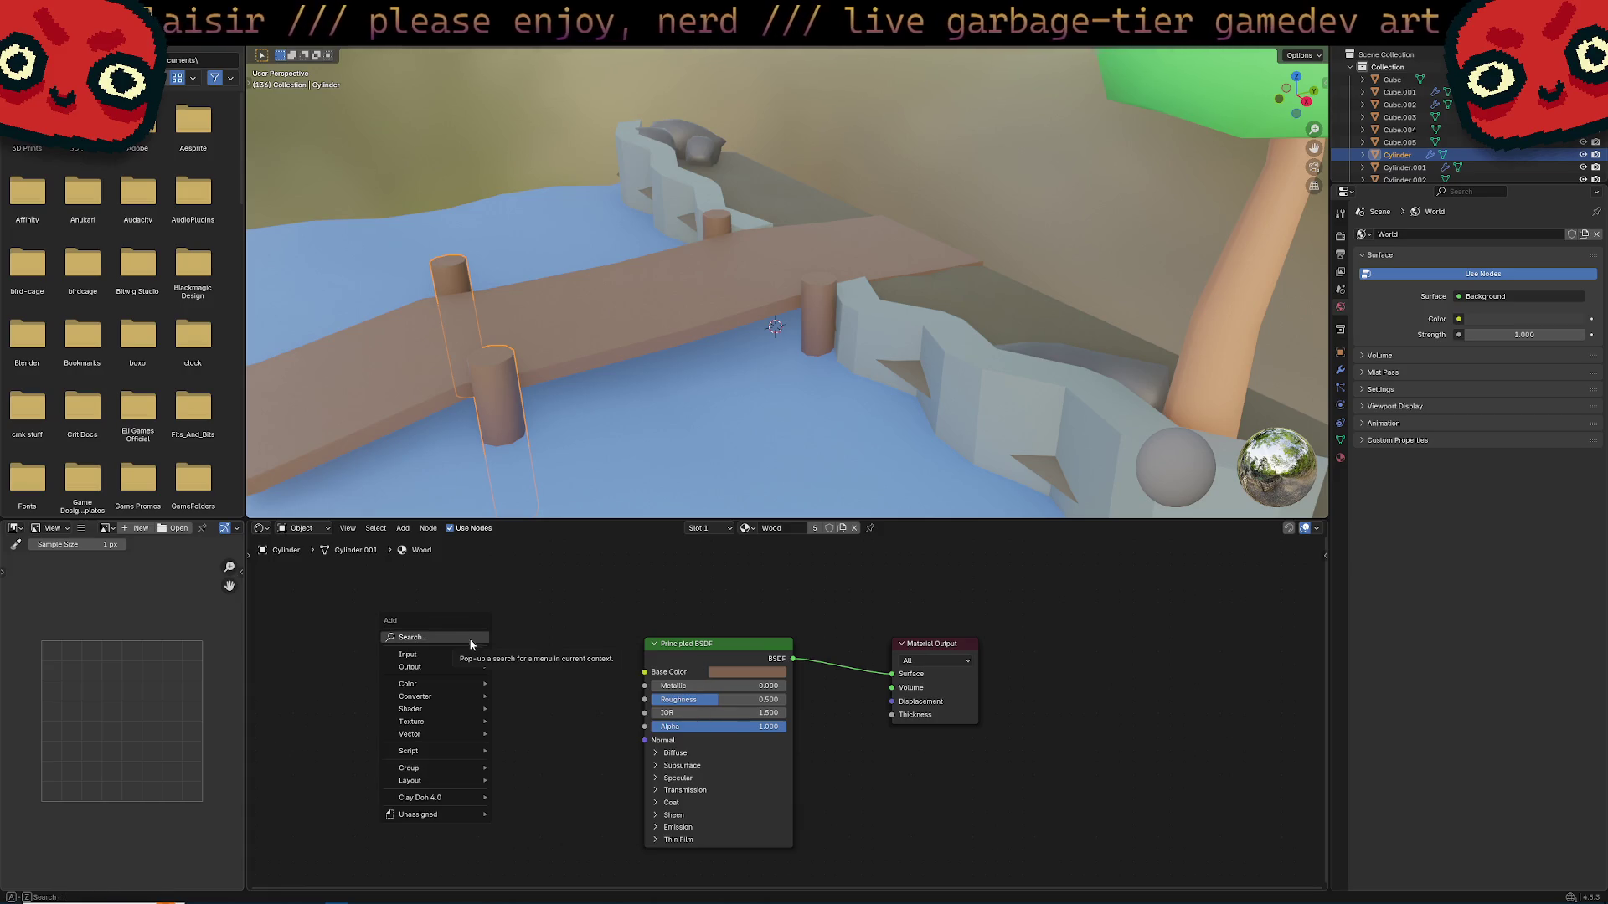
mouse_move(473, 657)
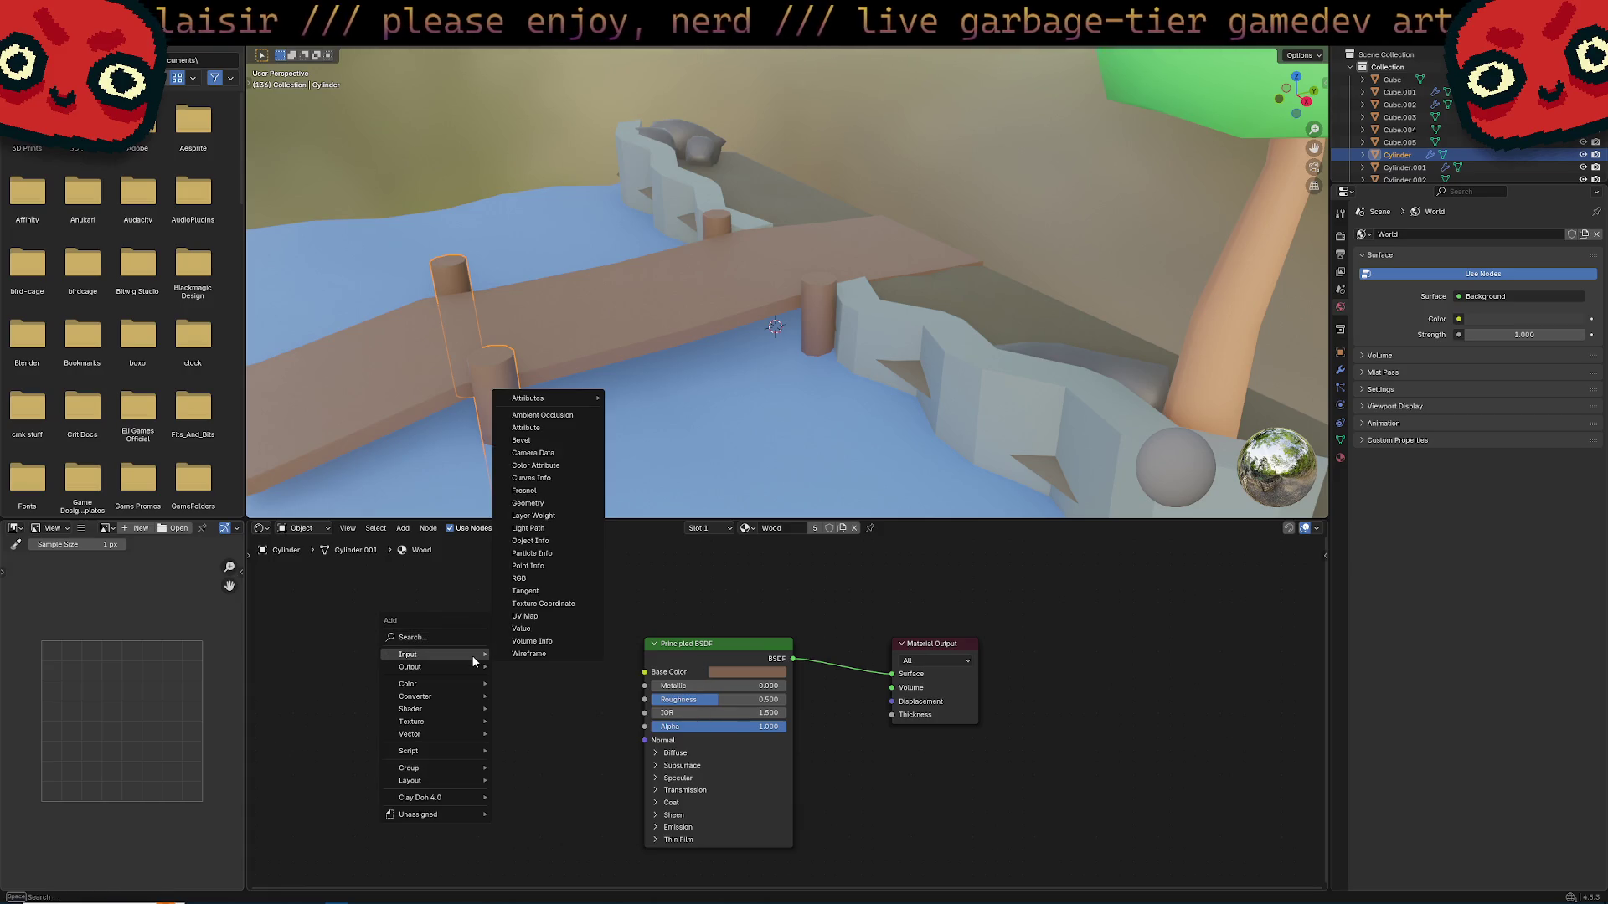
click(555, 608)
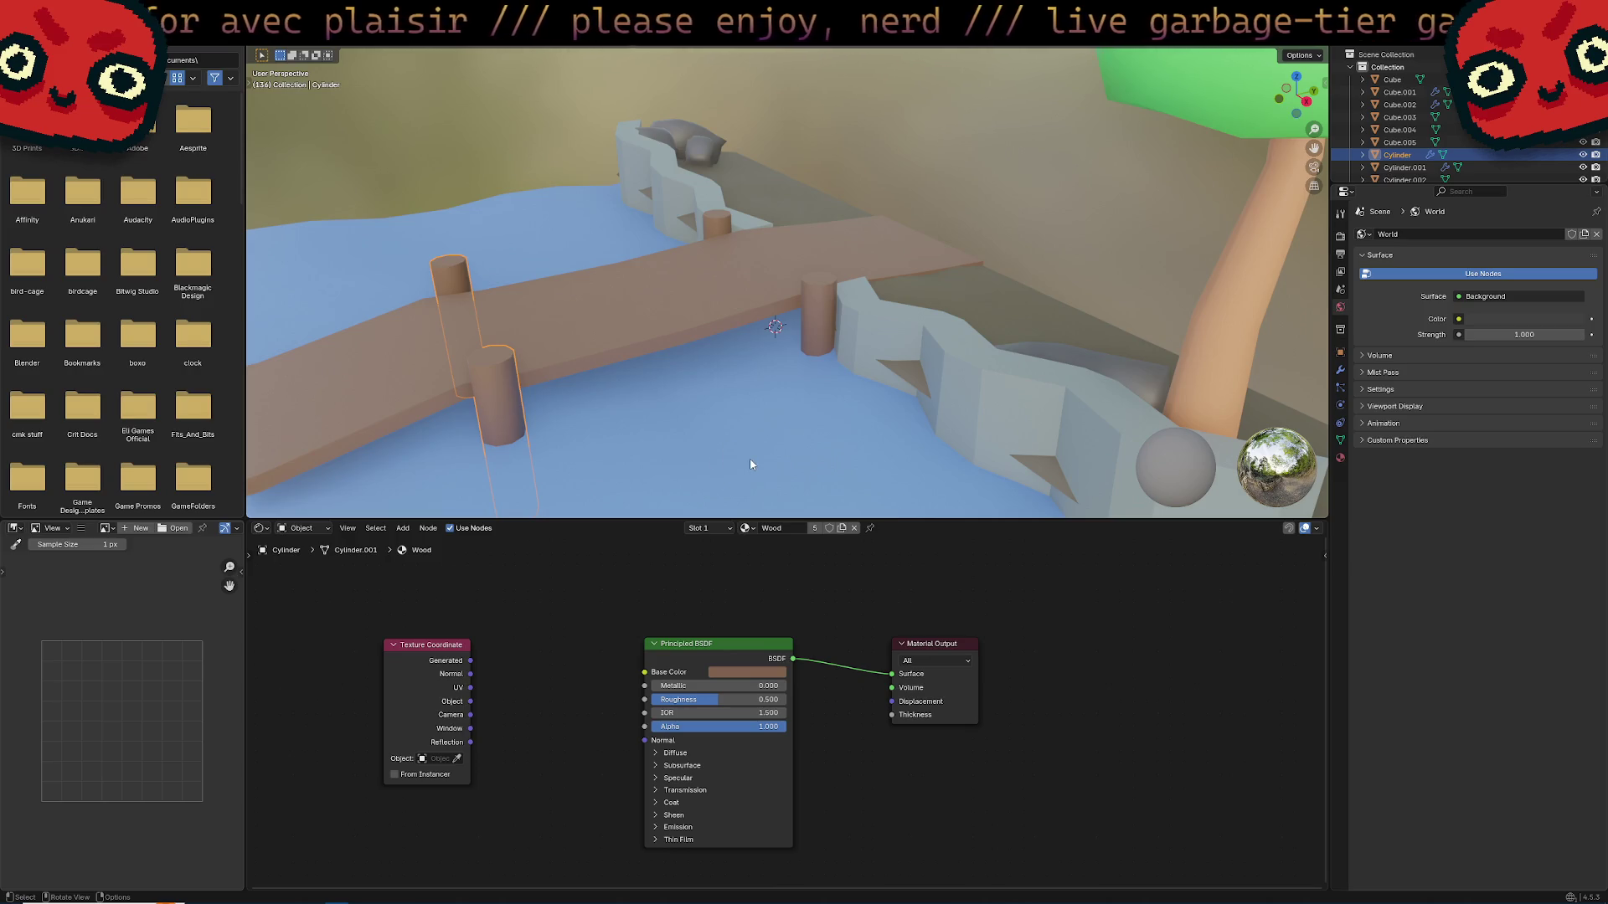
mouse_move(751, 457)
middle_down()
mouse_move(765, 449)
mouse_move(656, 422)
middle_up()
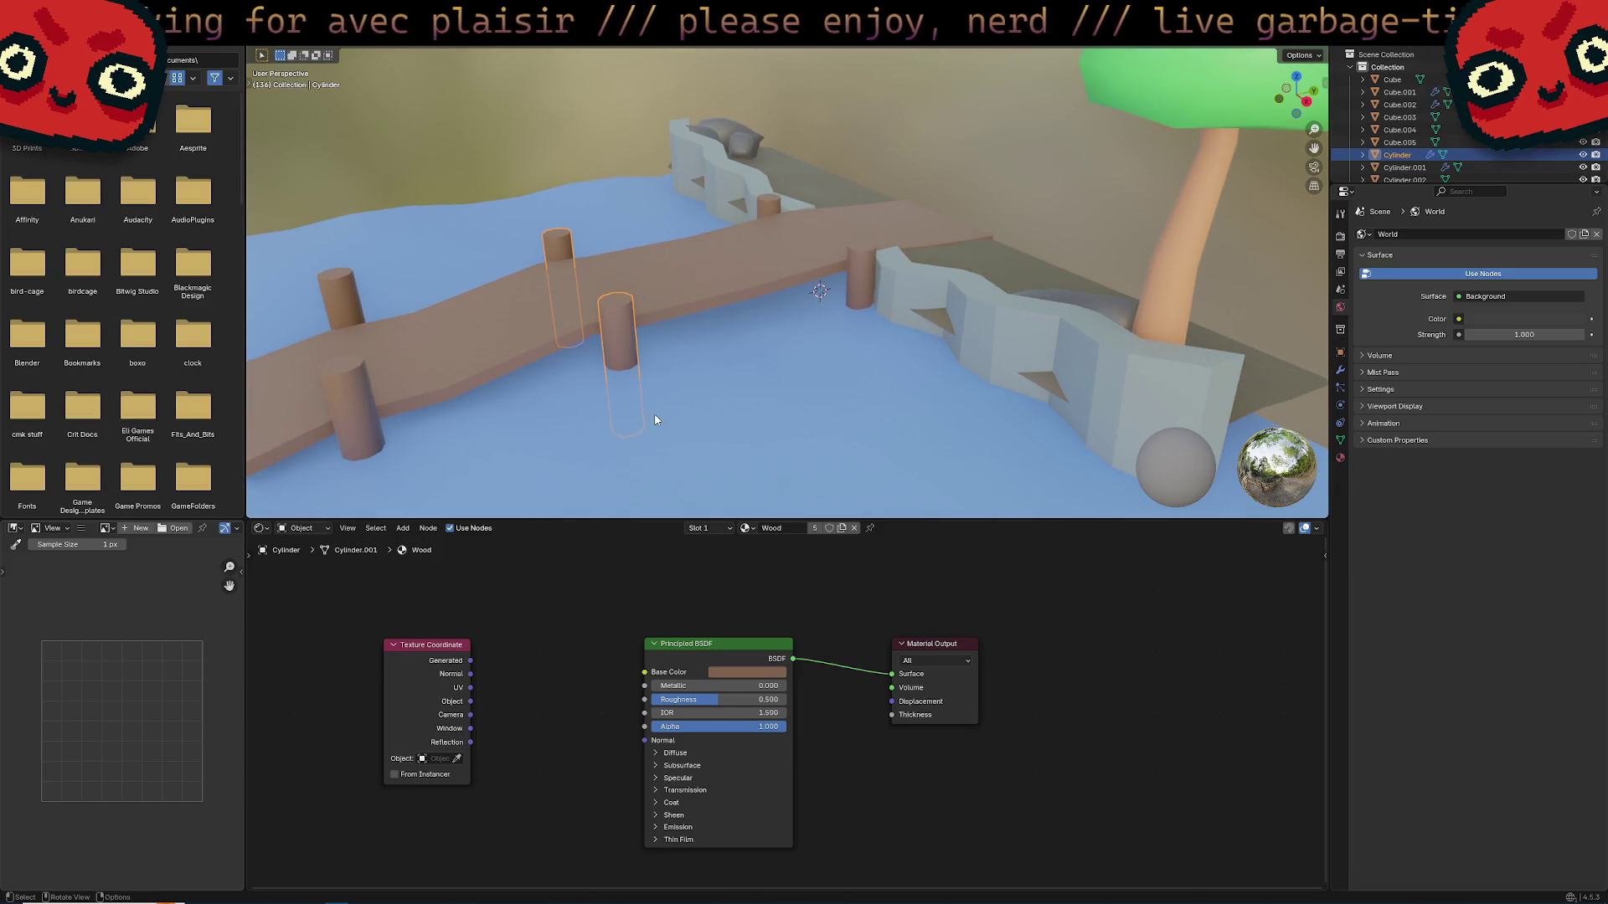
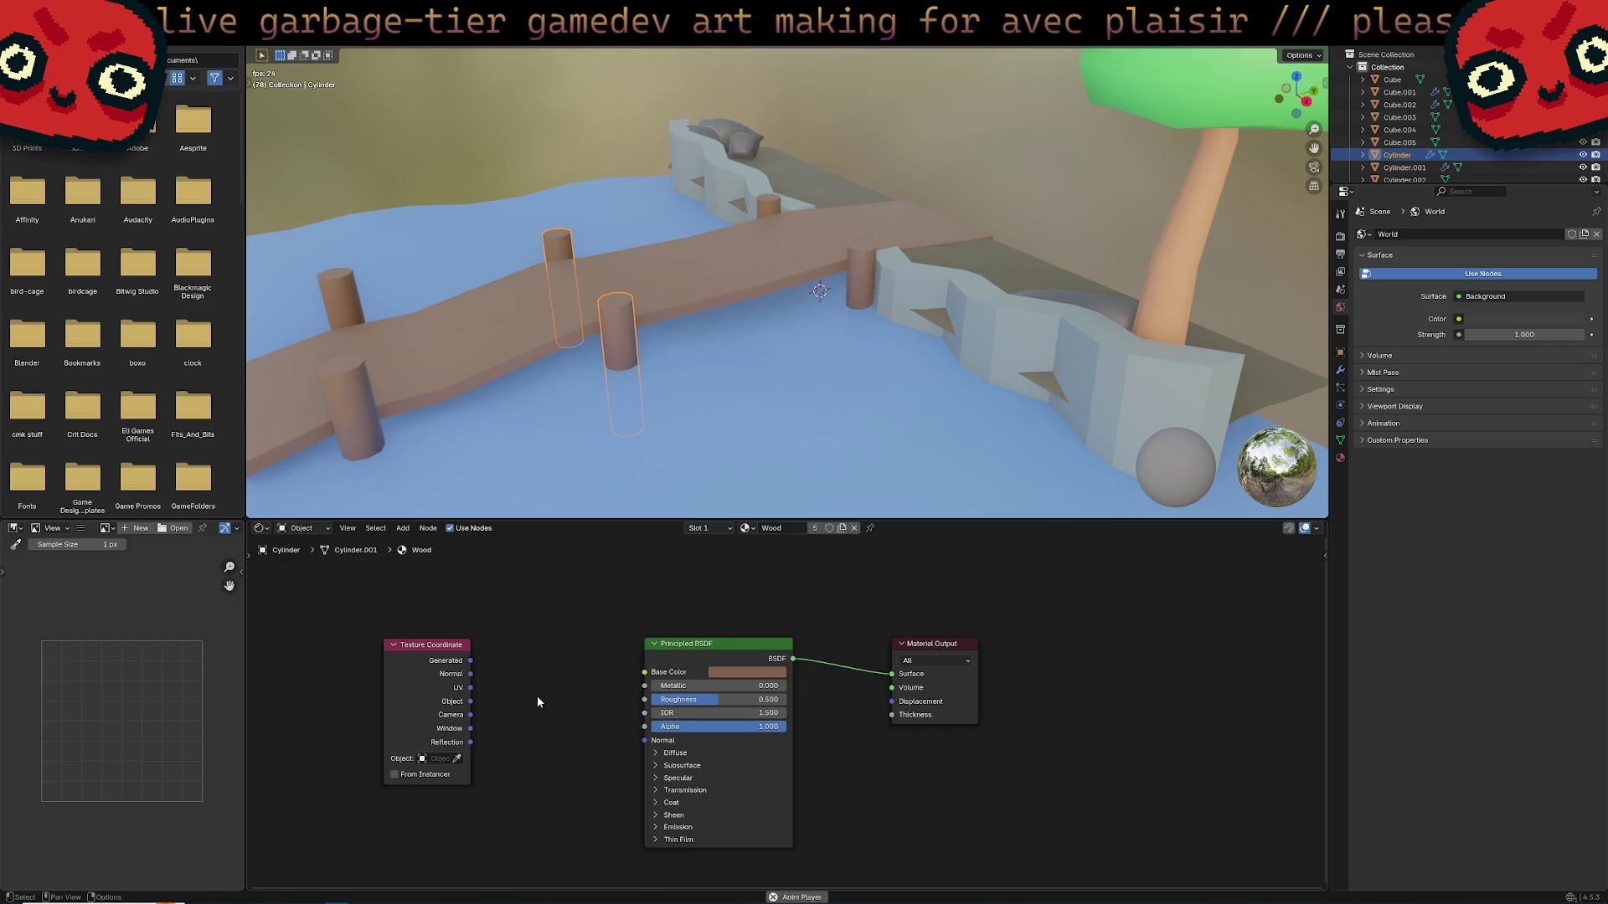
Tidy the Principled BSDF and Material Output nodes, then duplicate the Principled BSDF with Shift+D.
scroll(531, 665, up, 3)
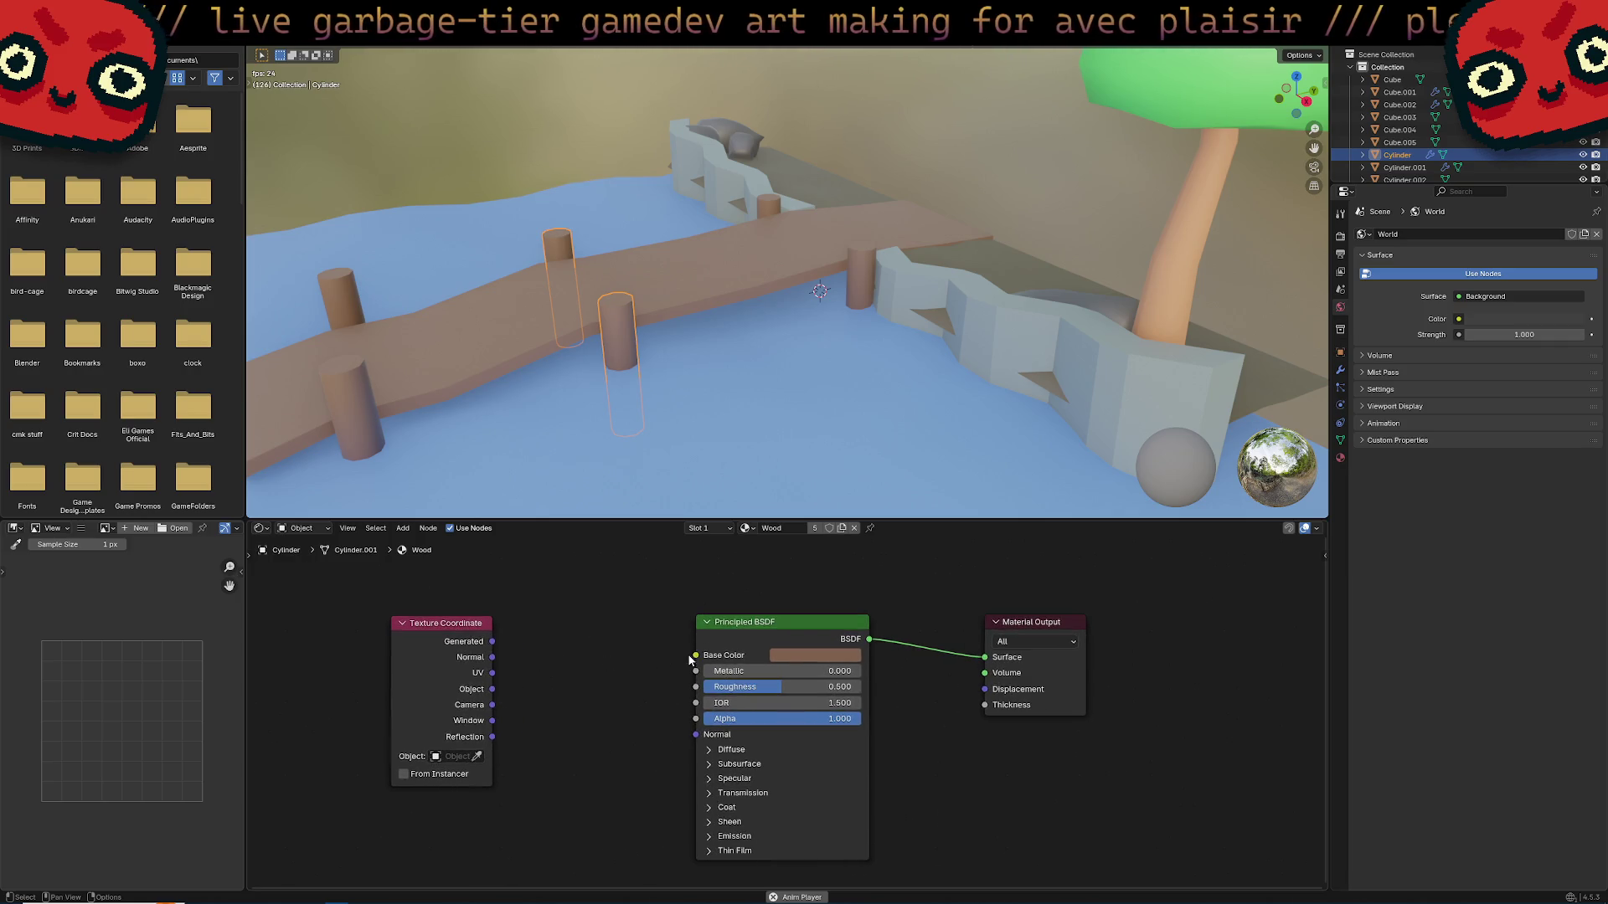
drag(810, 618, 795, 567)
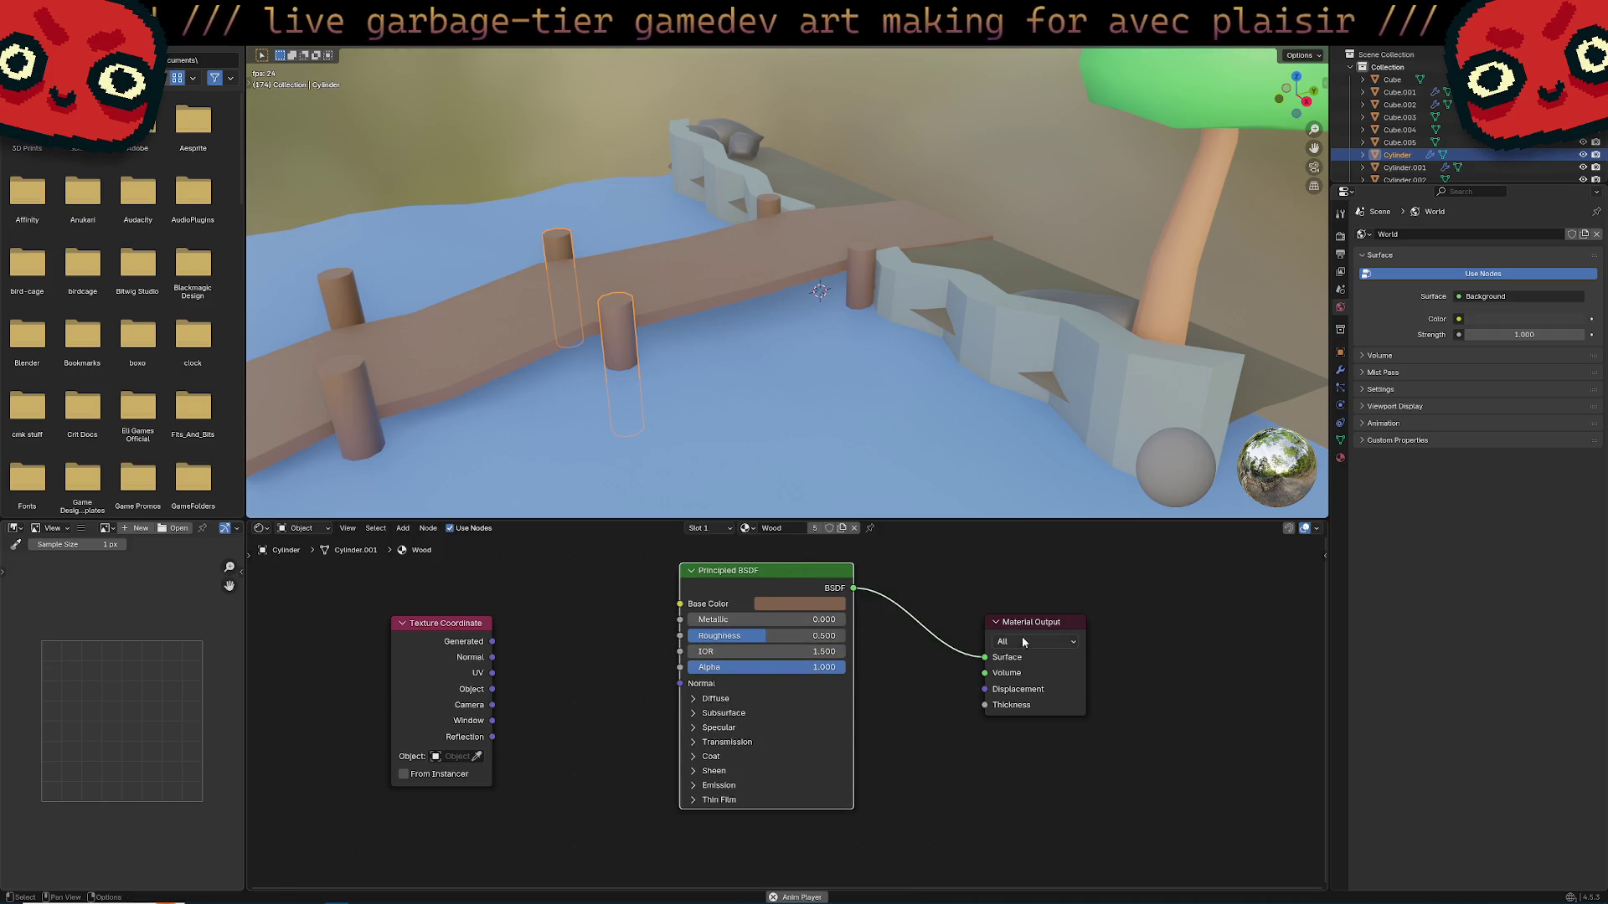
drag(1018, 623, 1013, 585)
drag(790, 570, 783, 554)
scroll(937, 730, down, 1)
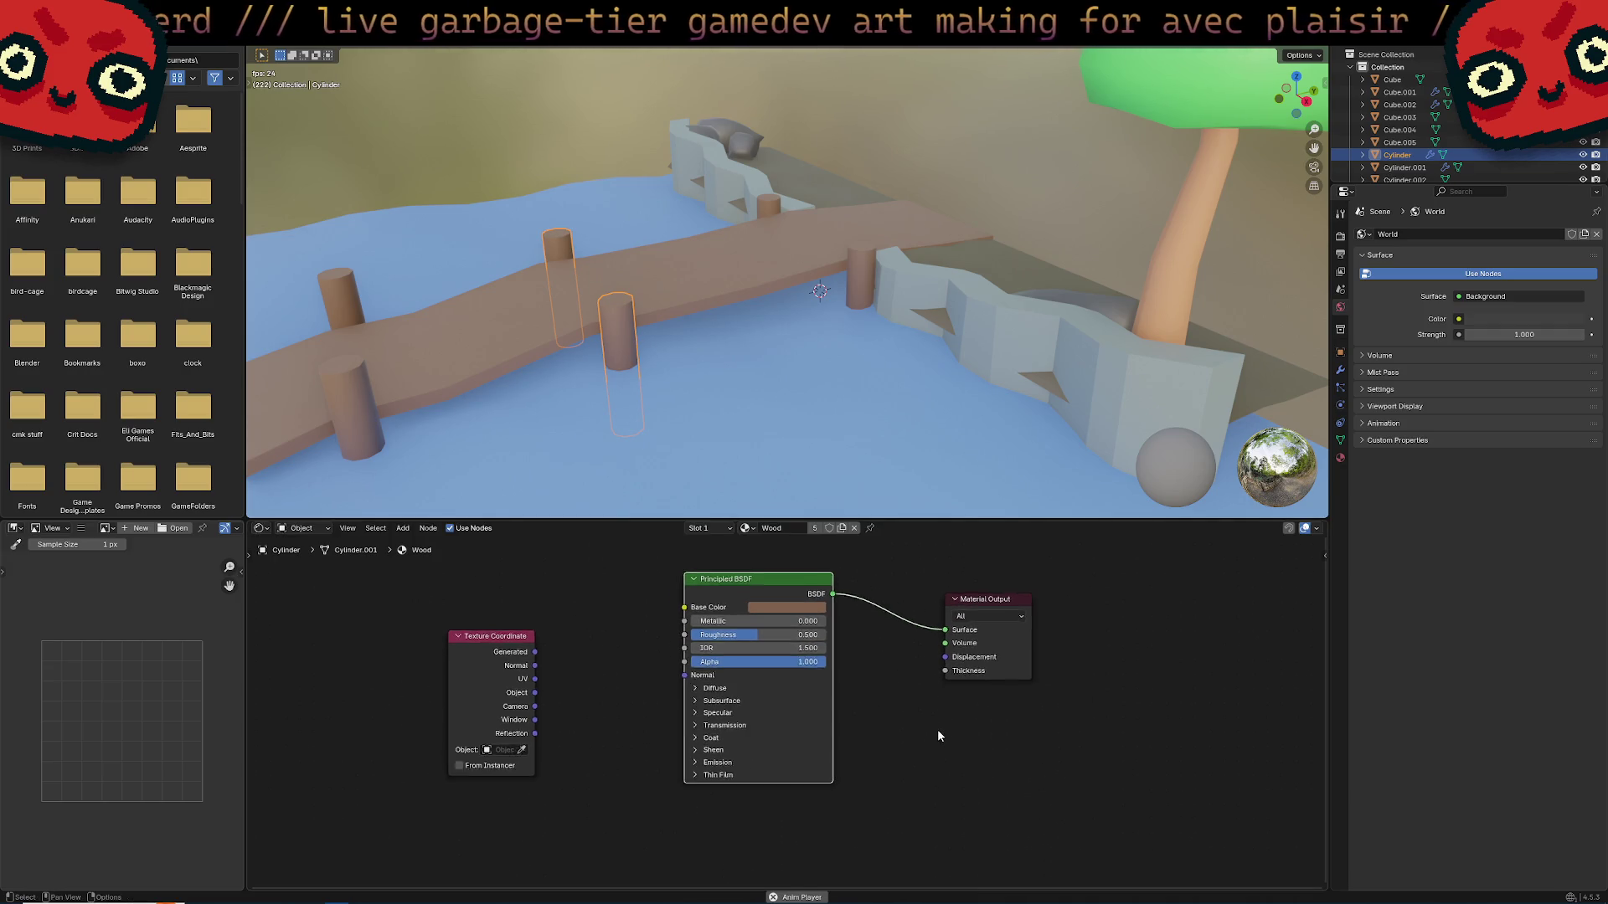
scroll(861, 787, down, 1)
key(shift+d)
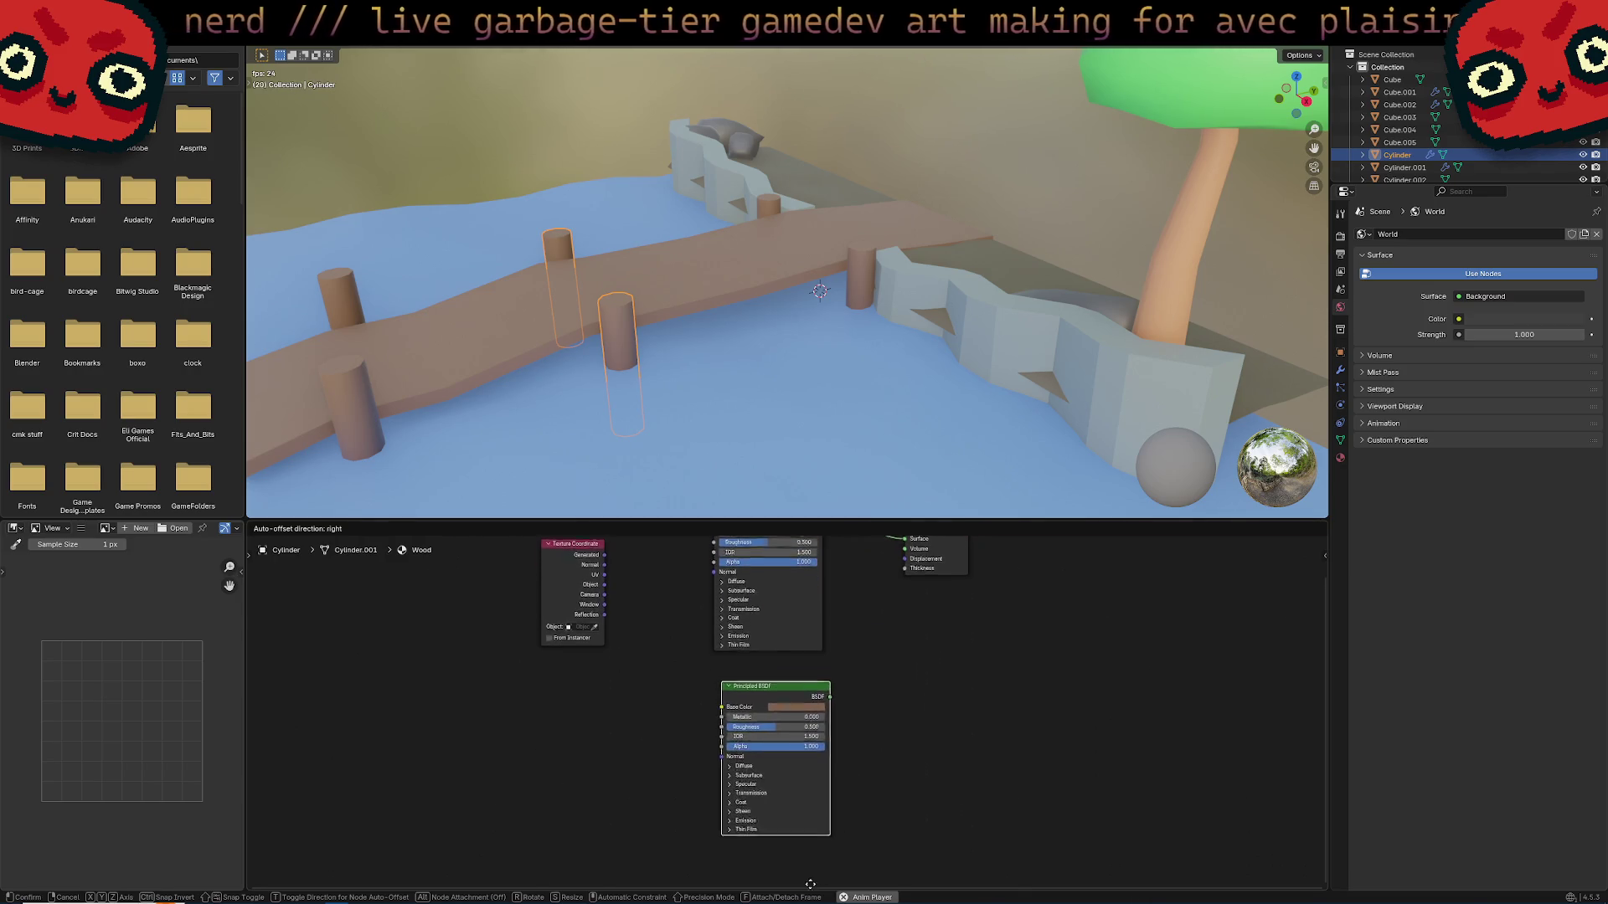
Drop the duplicated Principled BSDF below the original and shift Material Output down-right.
click(897, 701)
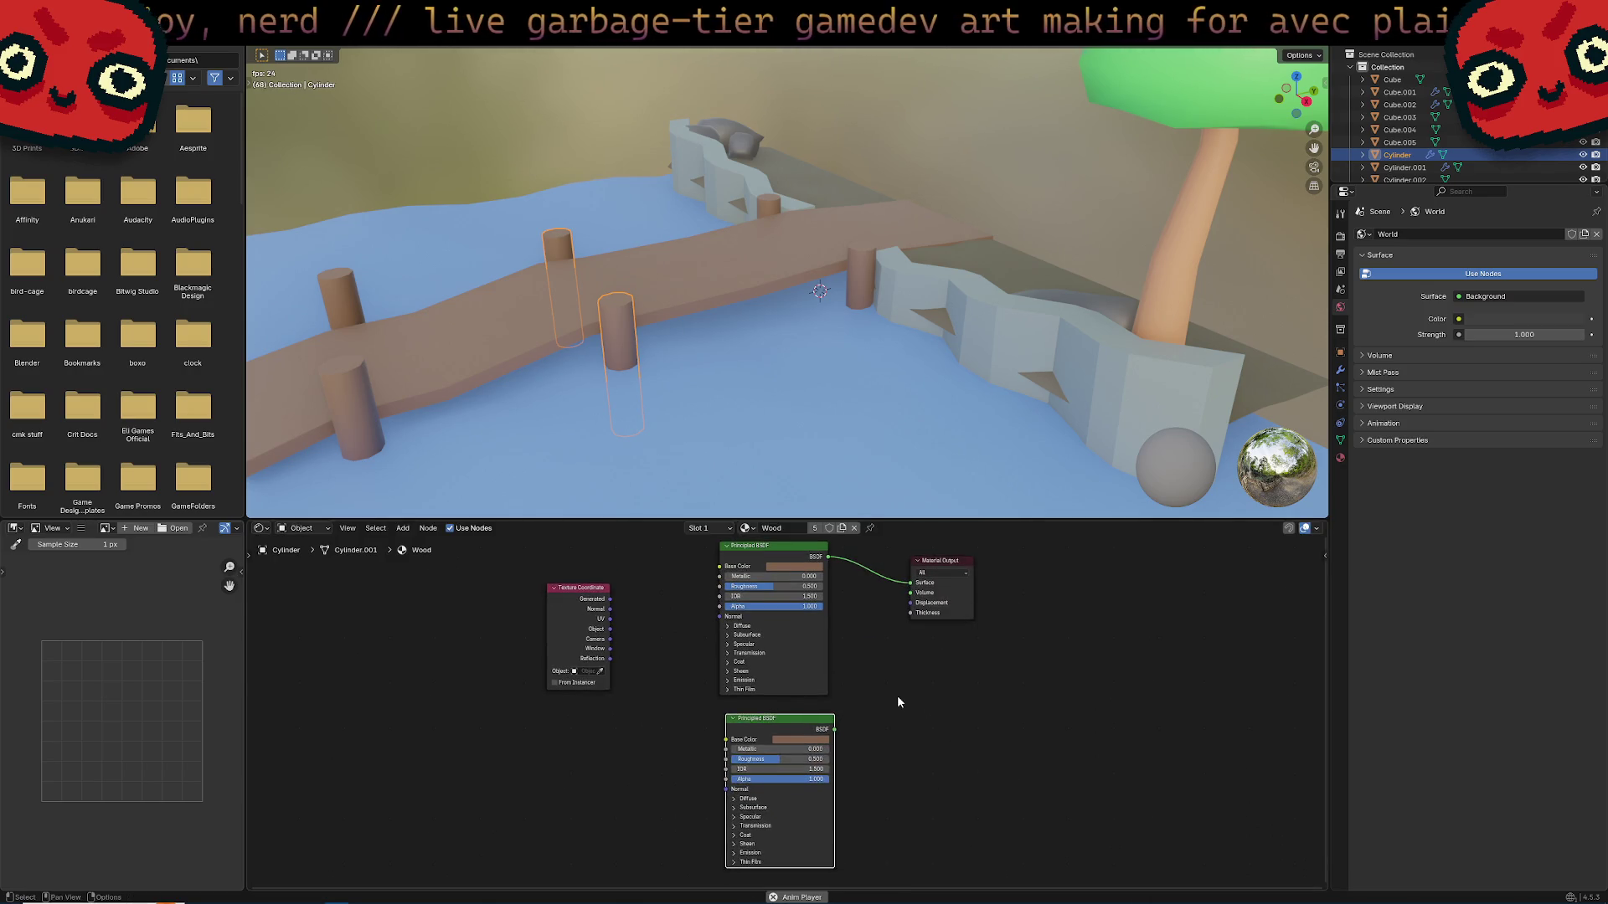
click(899, 702)
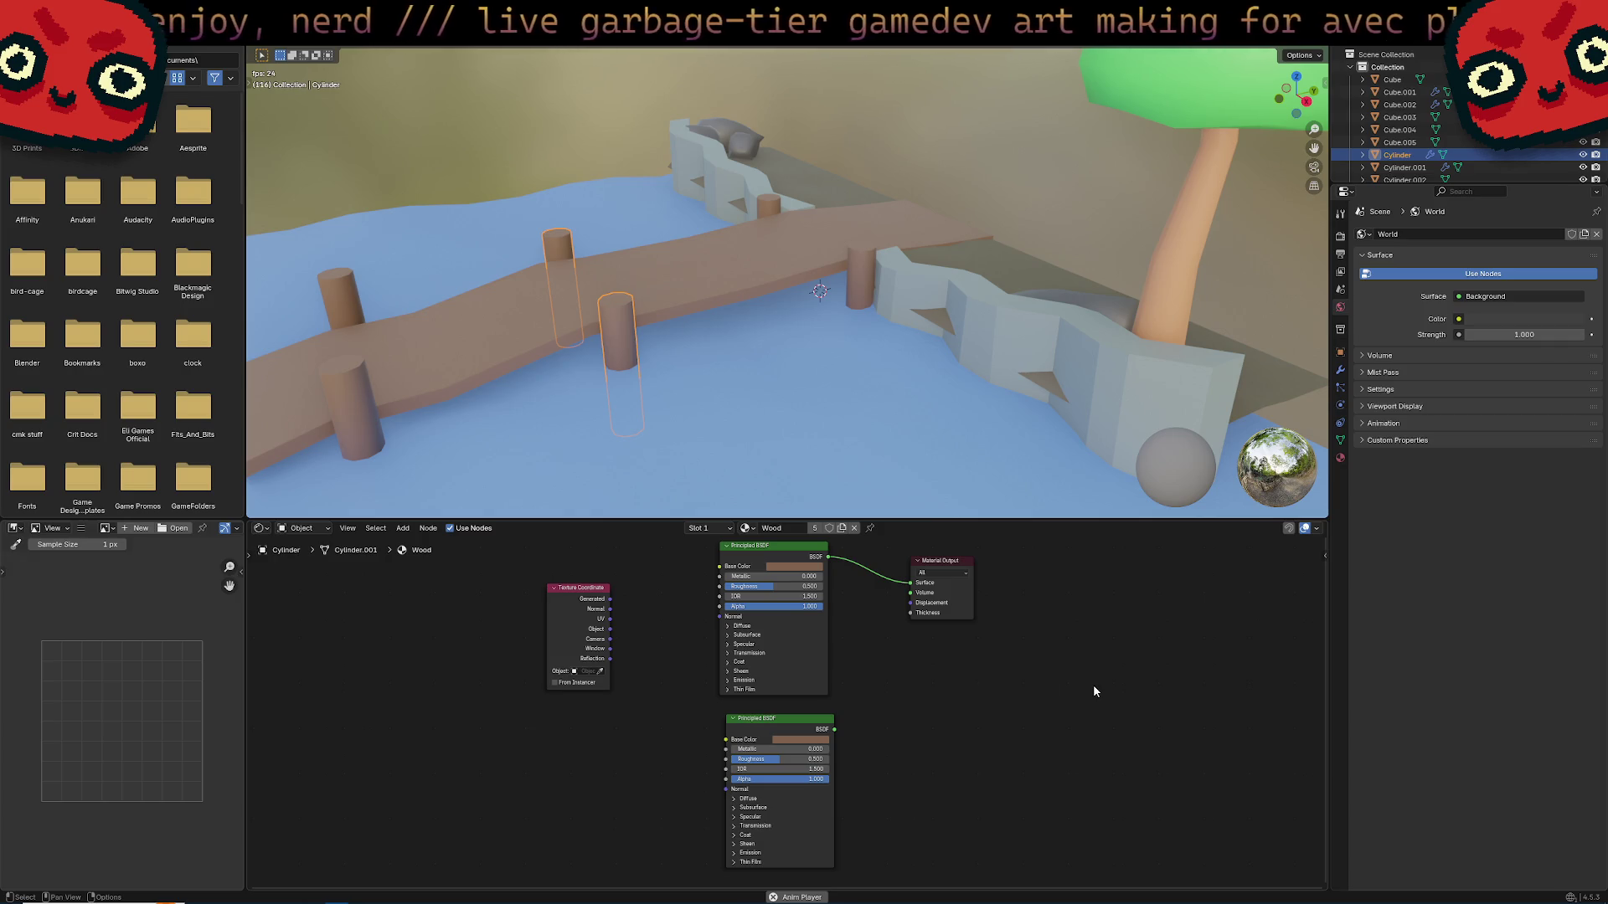
drag(941, 566, 955, 577)
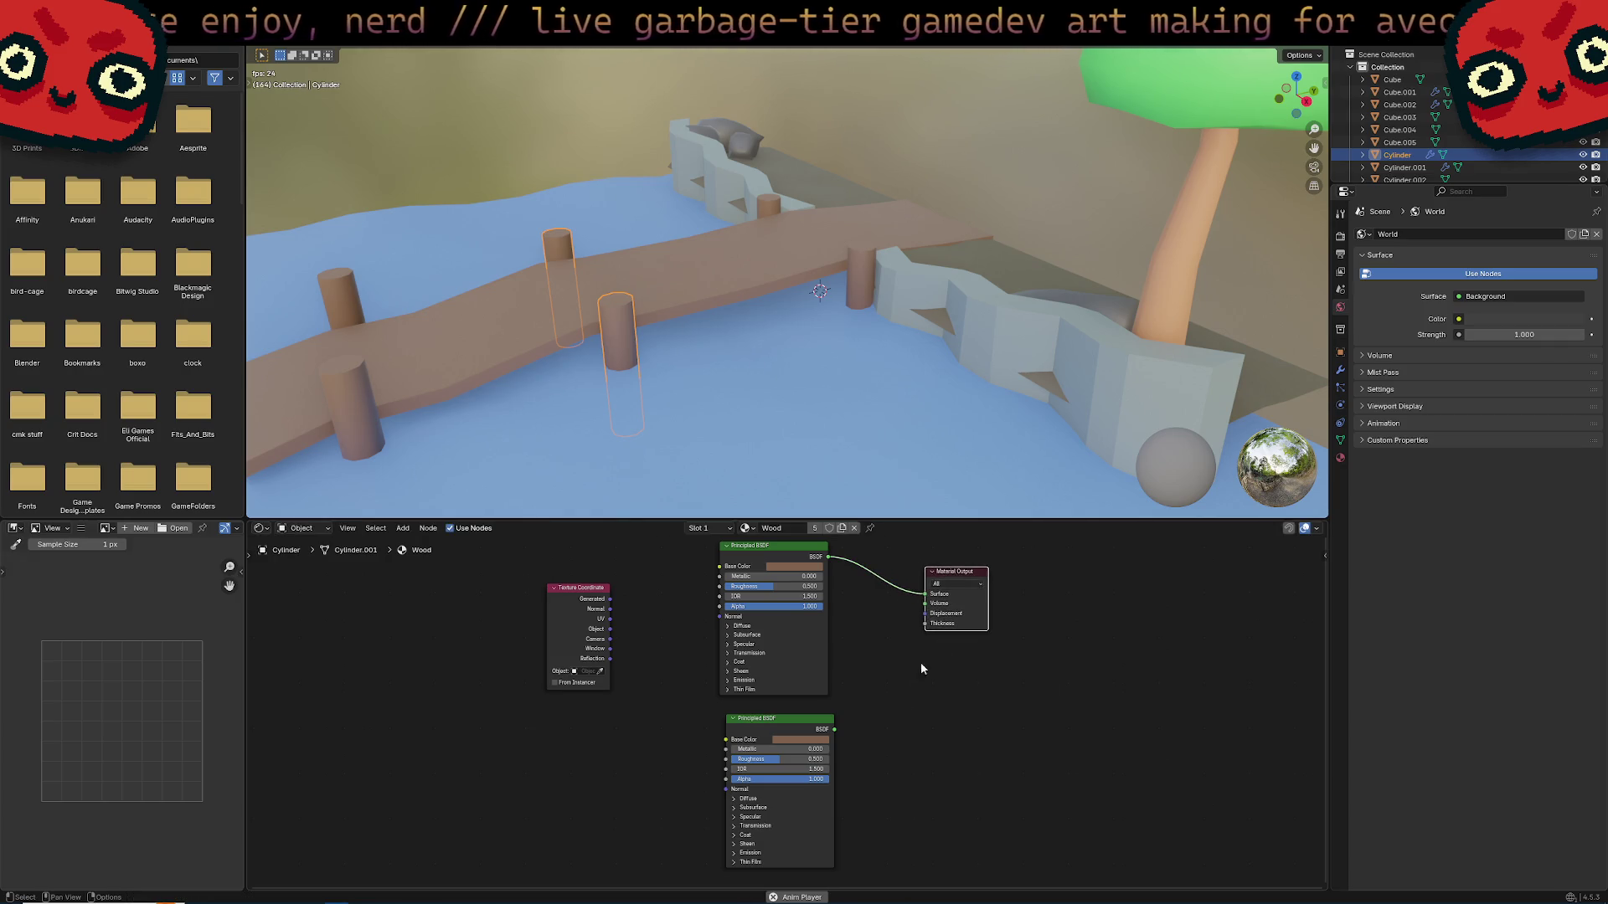
Try the node Find search from the context menu, then cancel it.
right_click(869, 669)
mouse_move(874, 654)
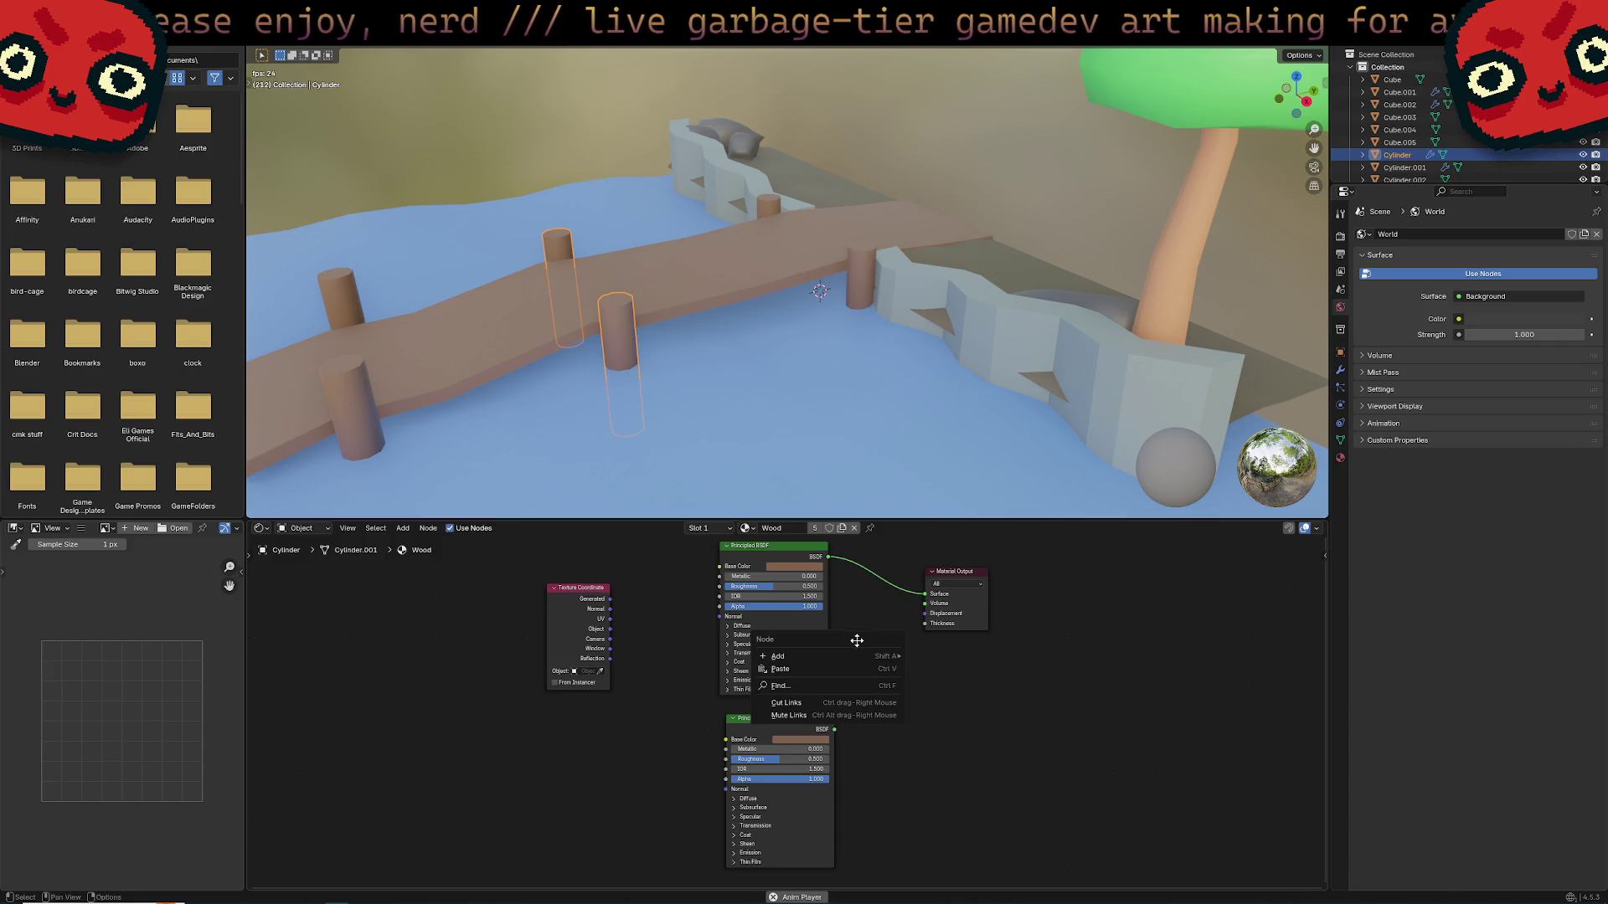
click(866, 686)
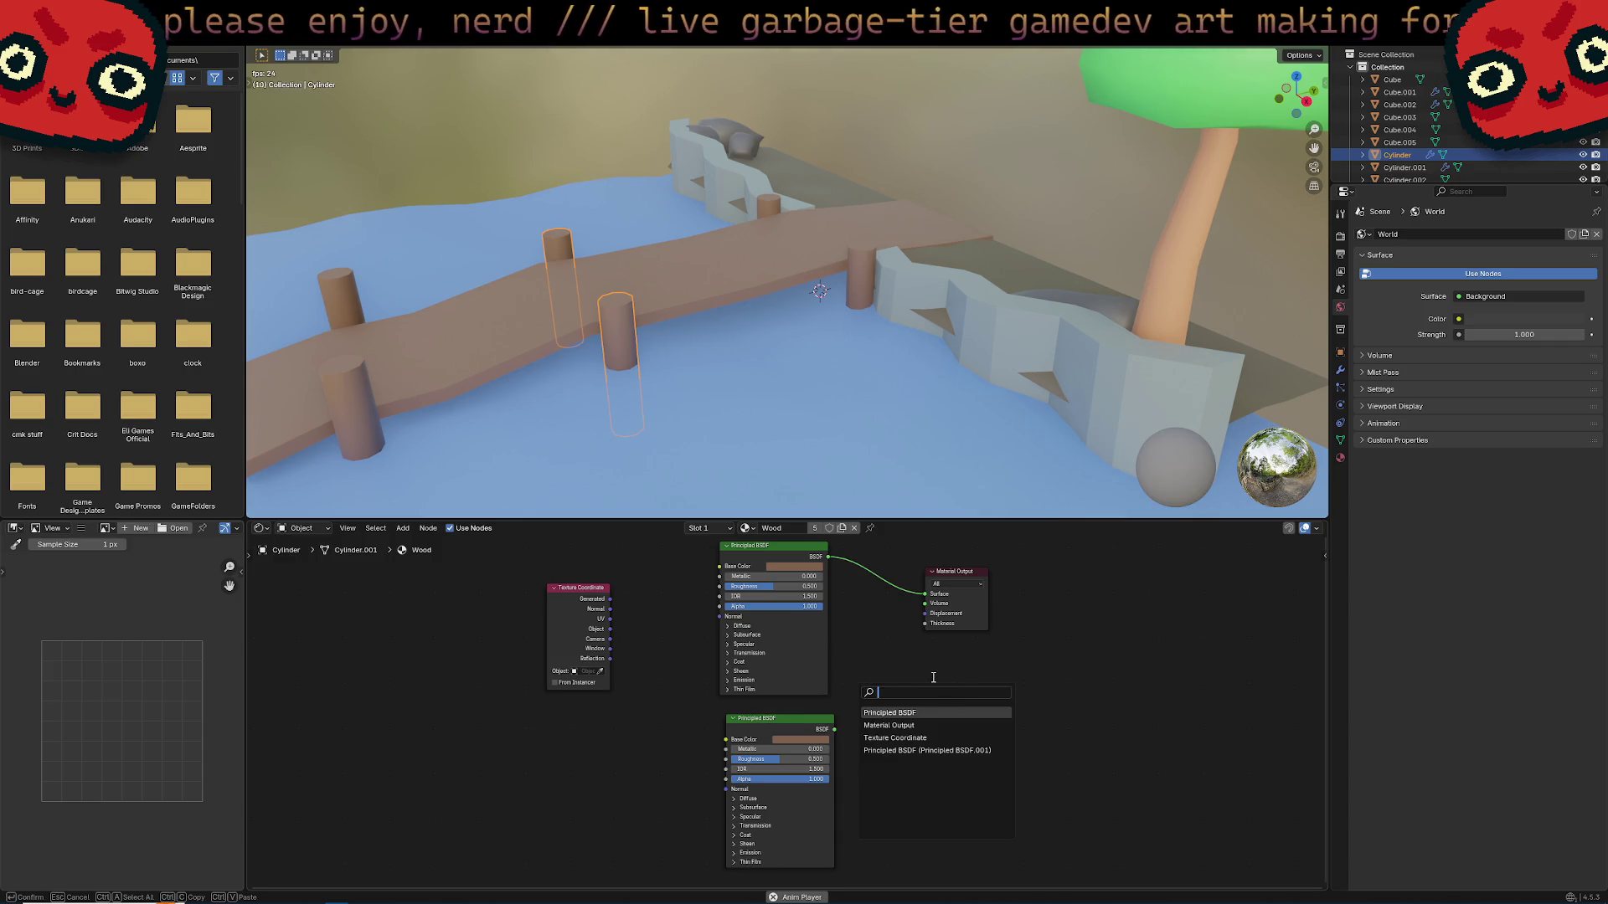
text(m)
key(BackSpace)
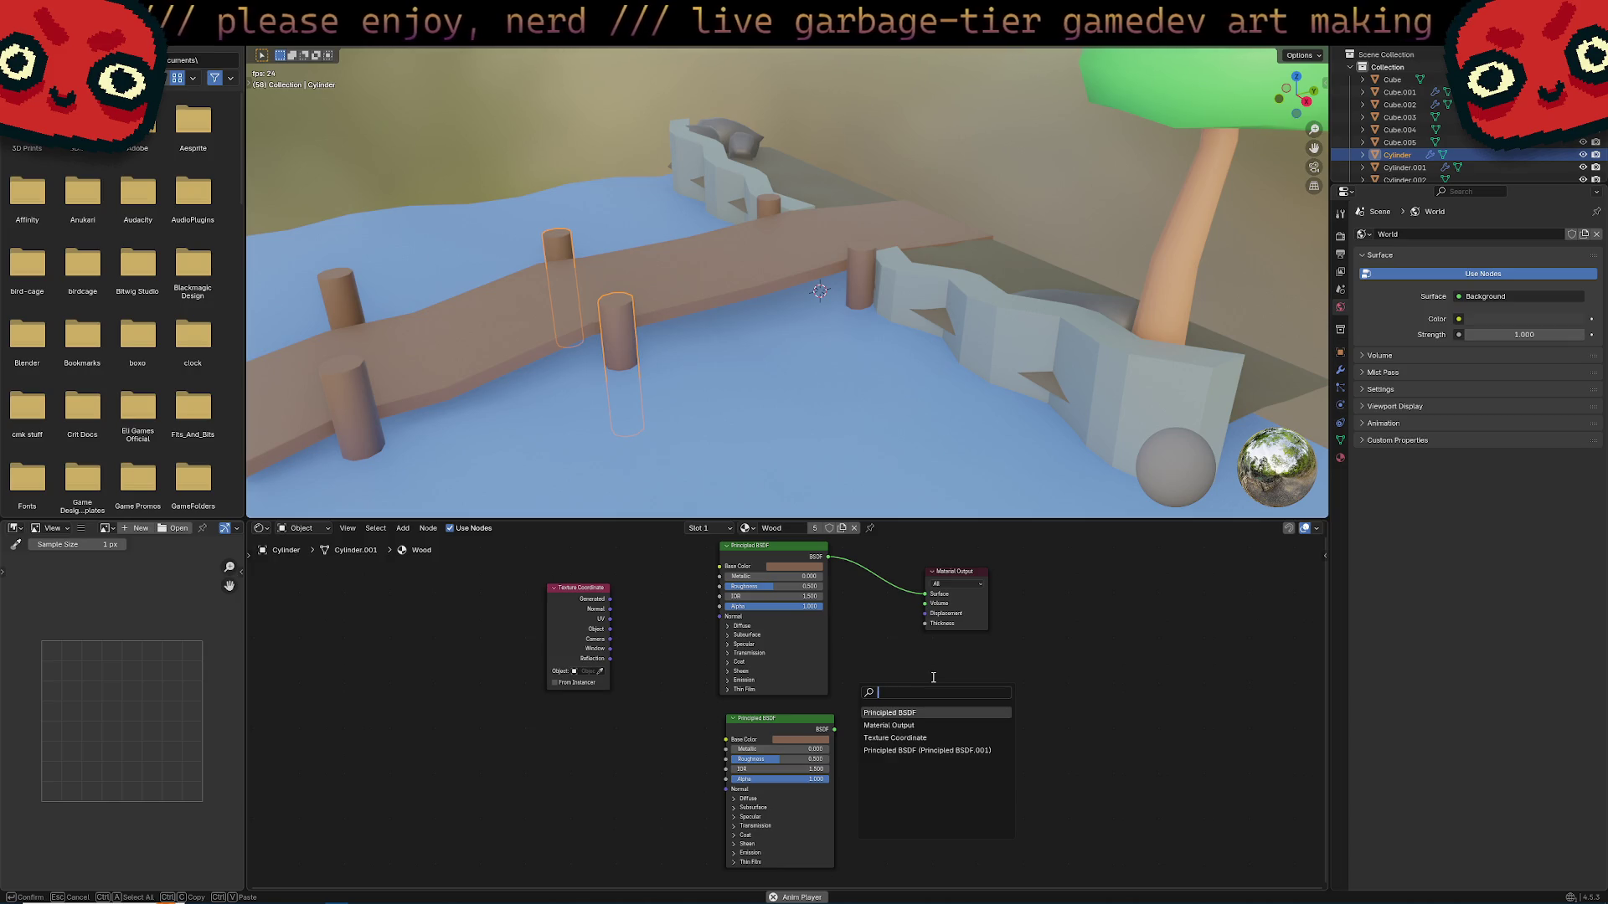
key(Escape)
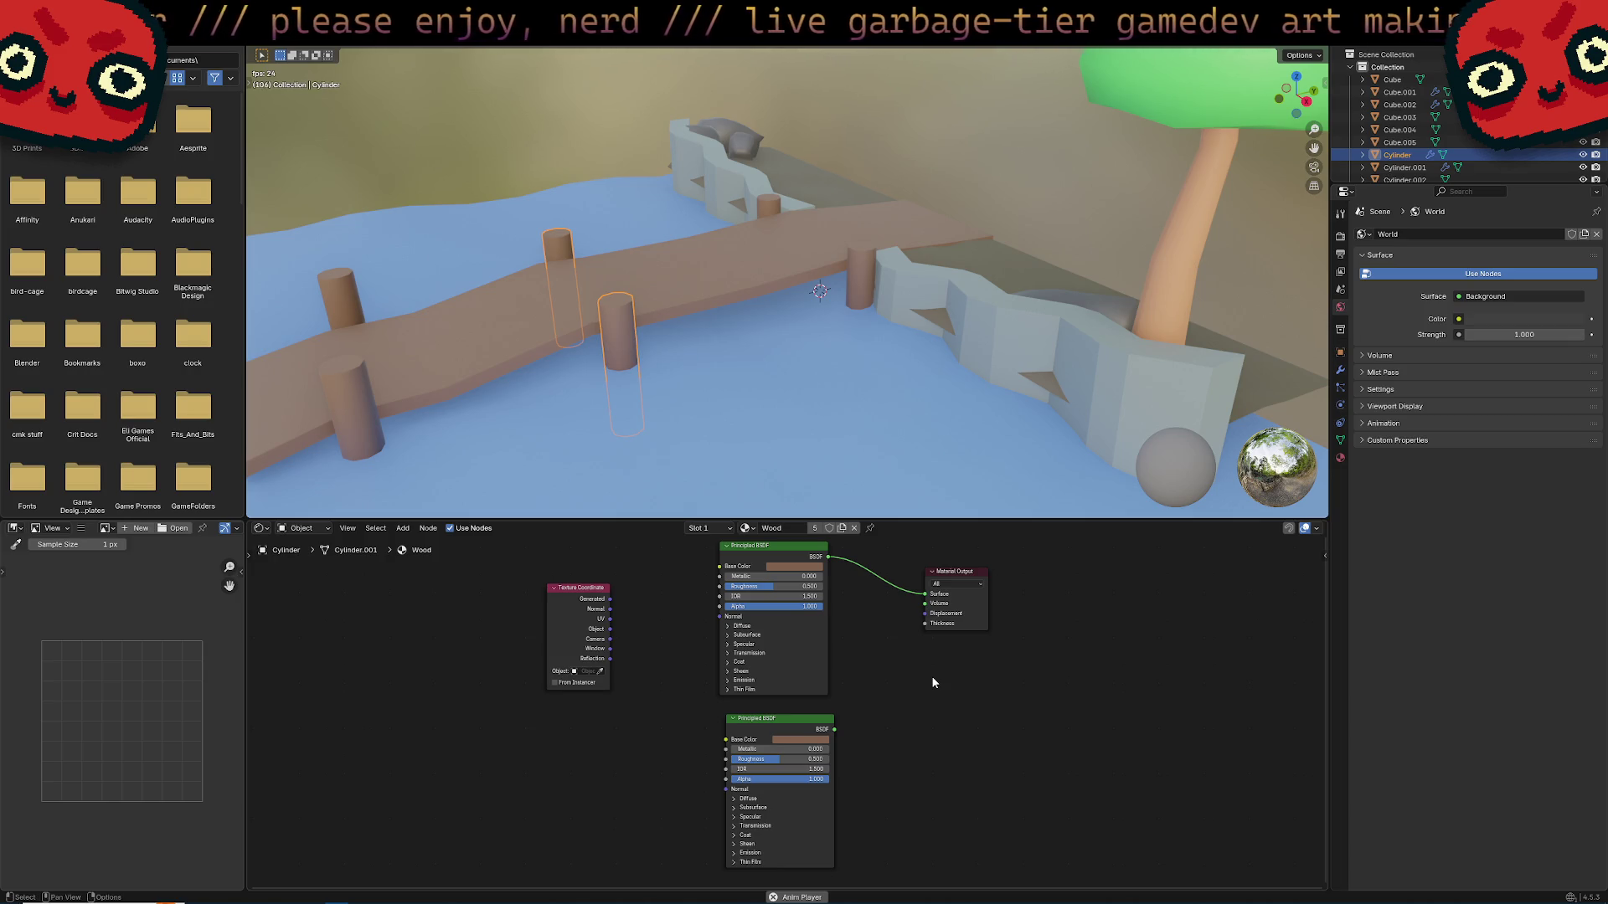
Browse the context menu's Add submenus until the Shader node list appears.
right_click(908, 665)
mouse_move(907, 635)
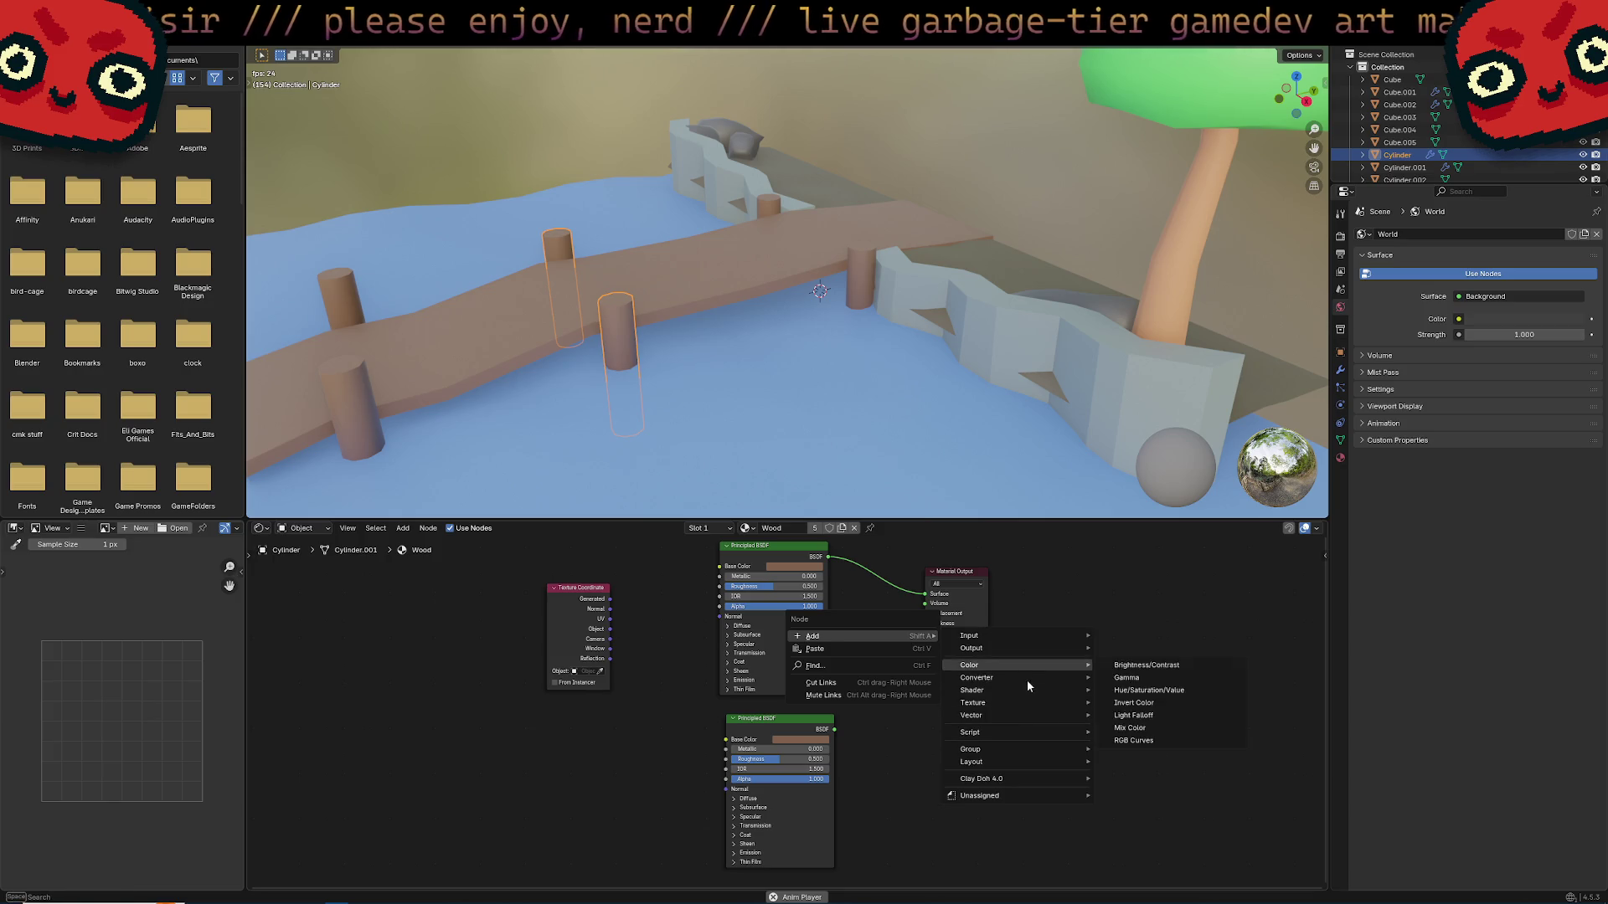
mouse_move(1058, 737)
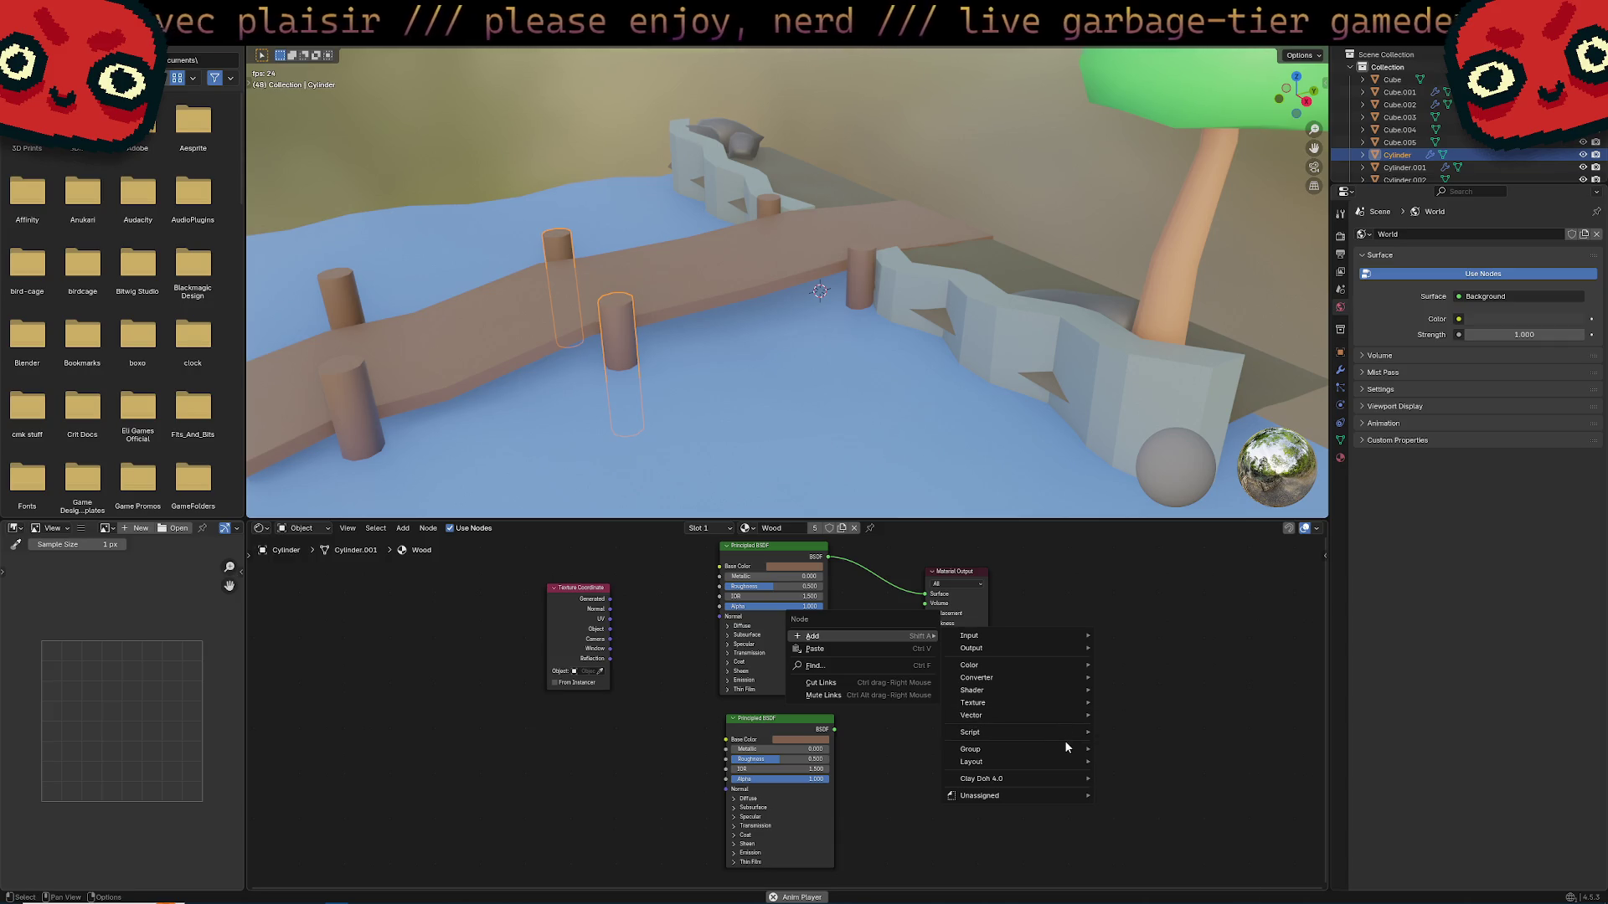
mouse_move(1071, 697)
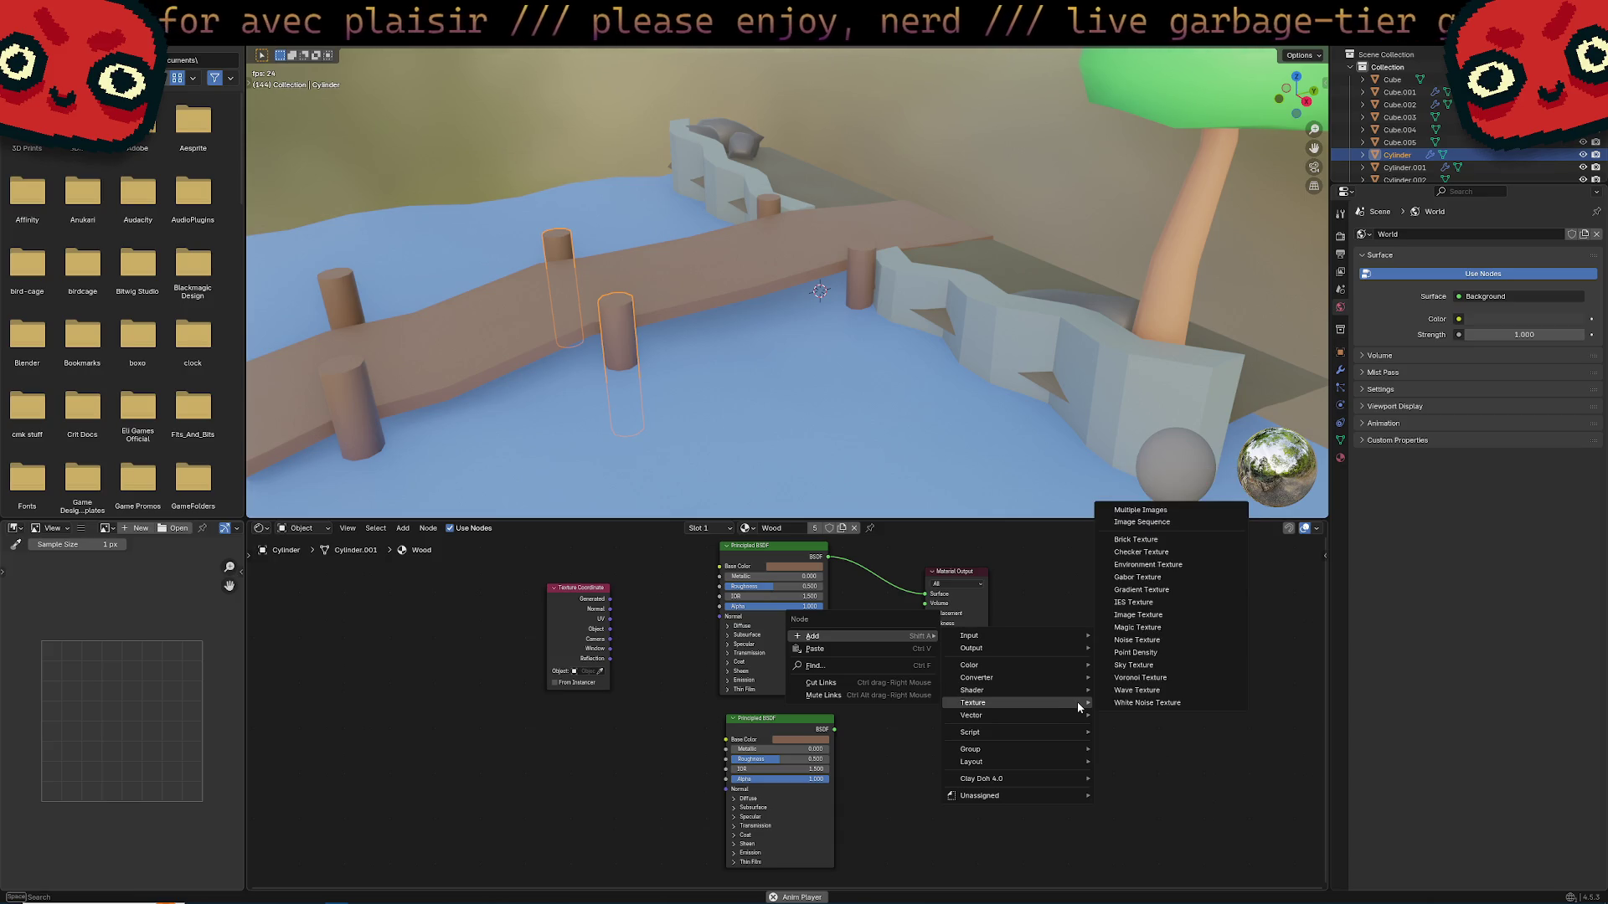
mouse_move(1075, 668)
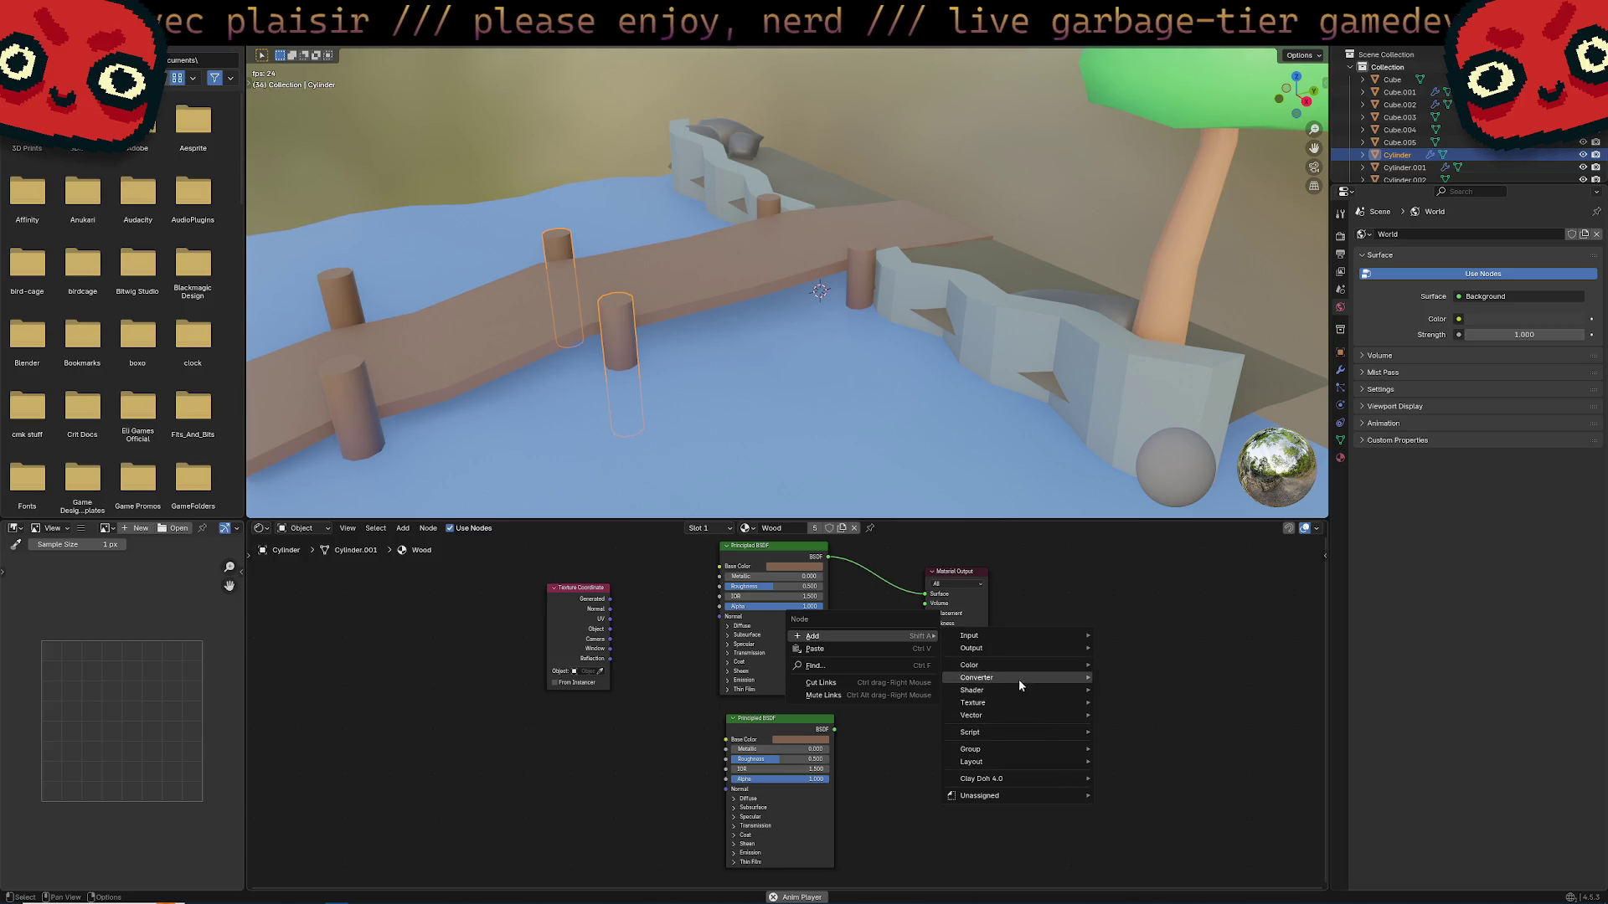
mouse_move(1041, 764)
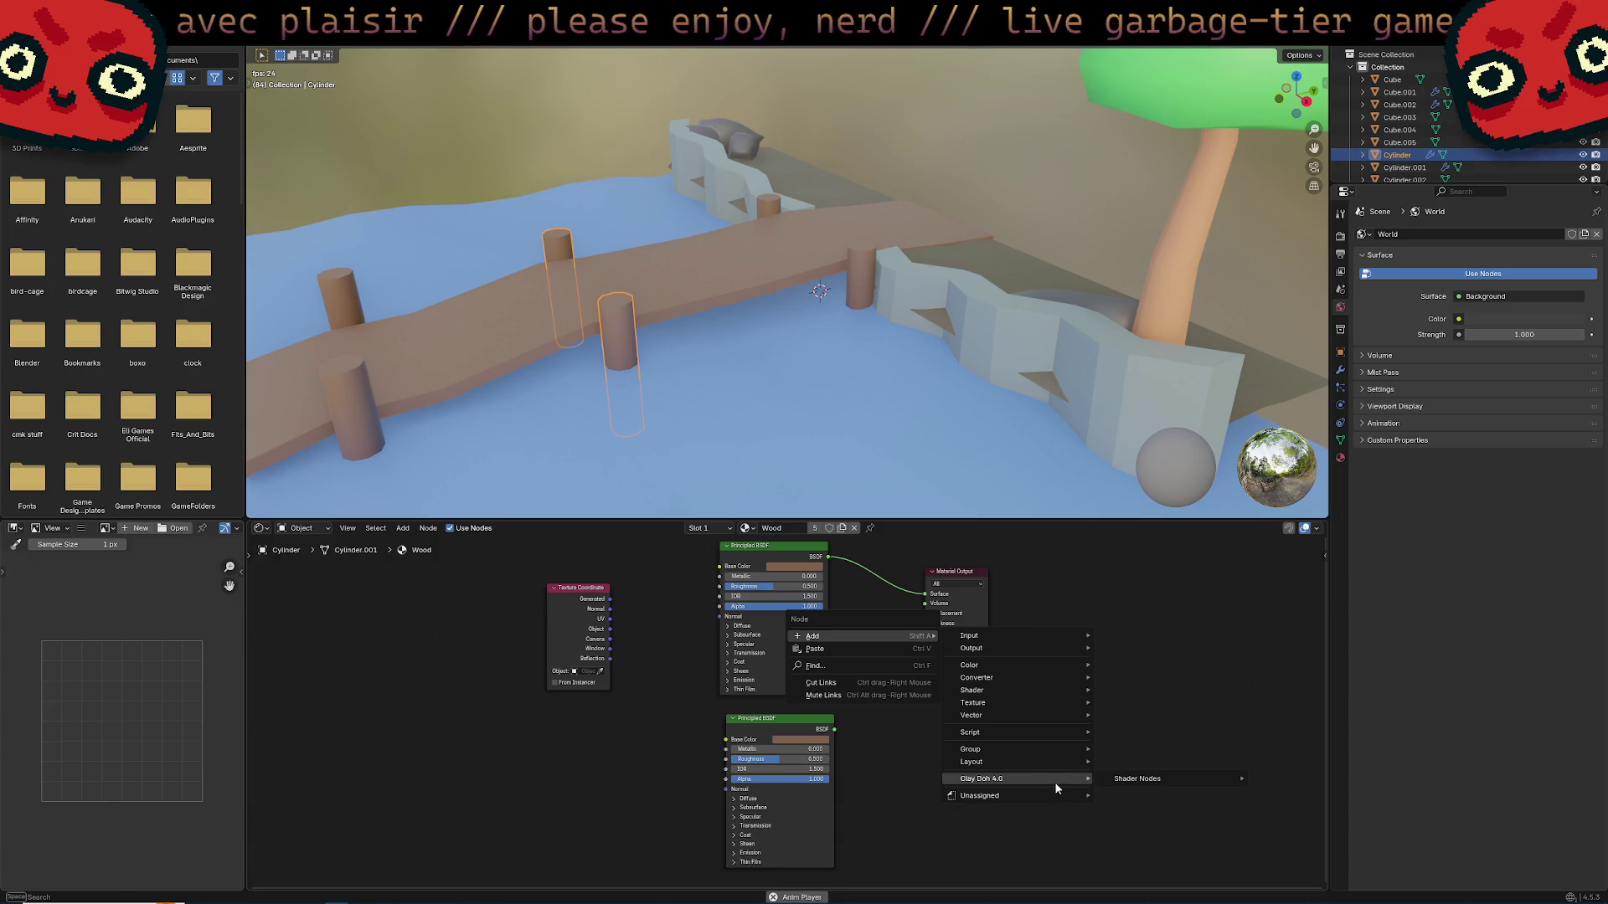
mouse_move(1060, 737)
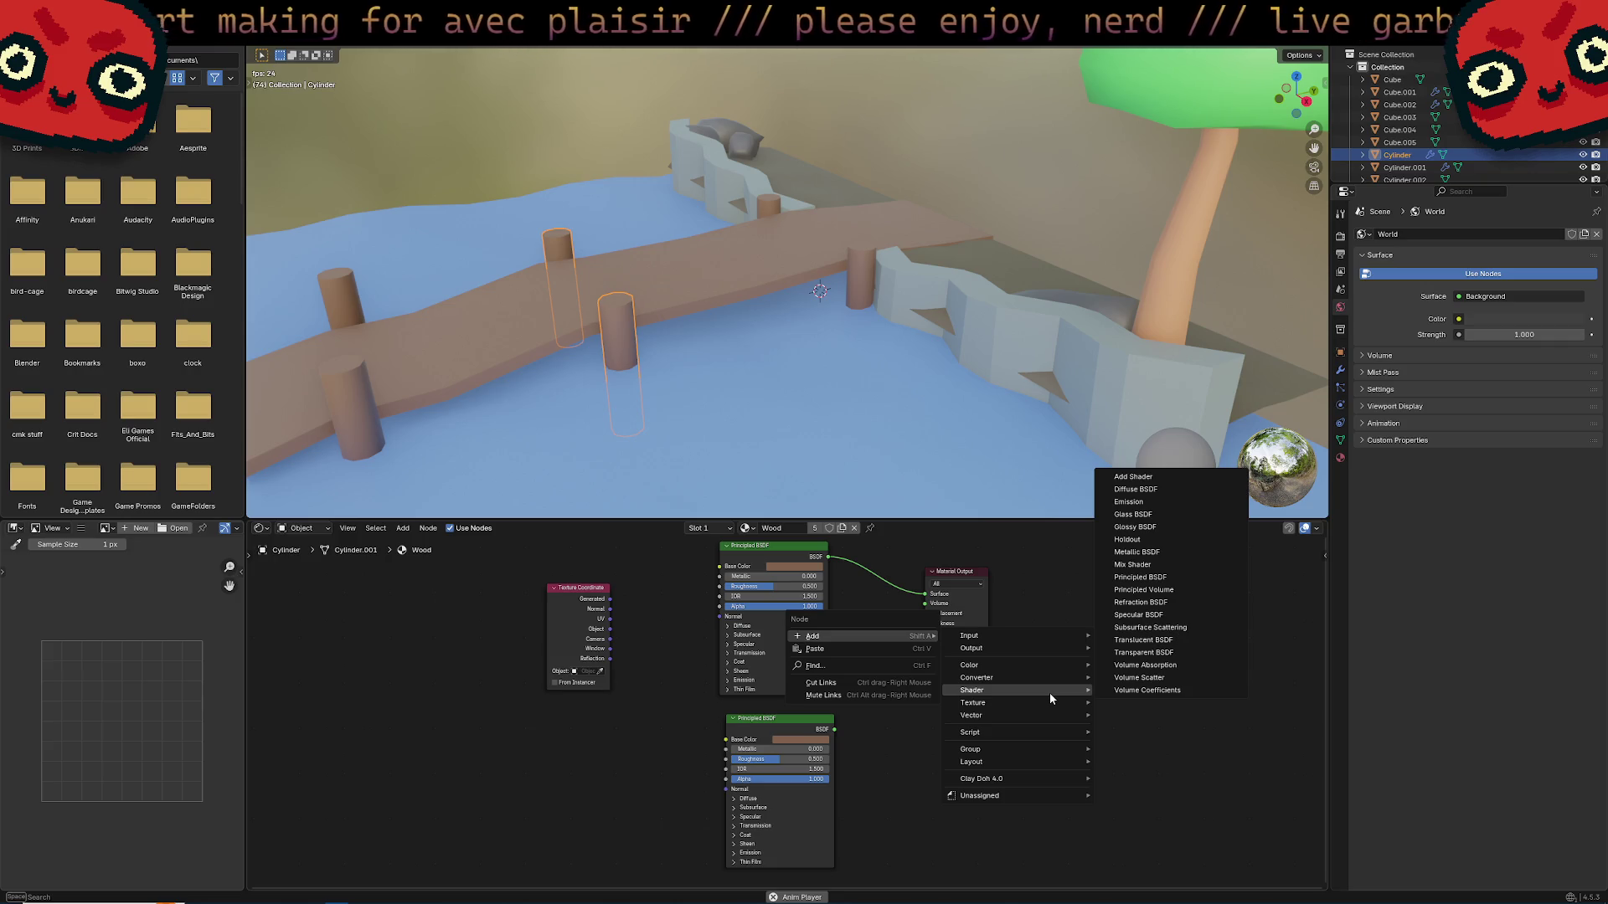
Add a Mix Shader and route both Principled BSDFs through it into Material Output.
click(1132, 564)
click(949, 674)
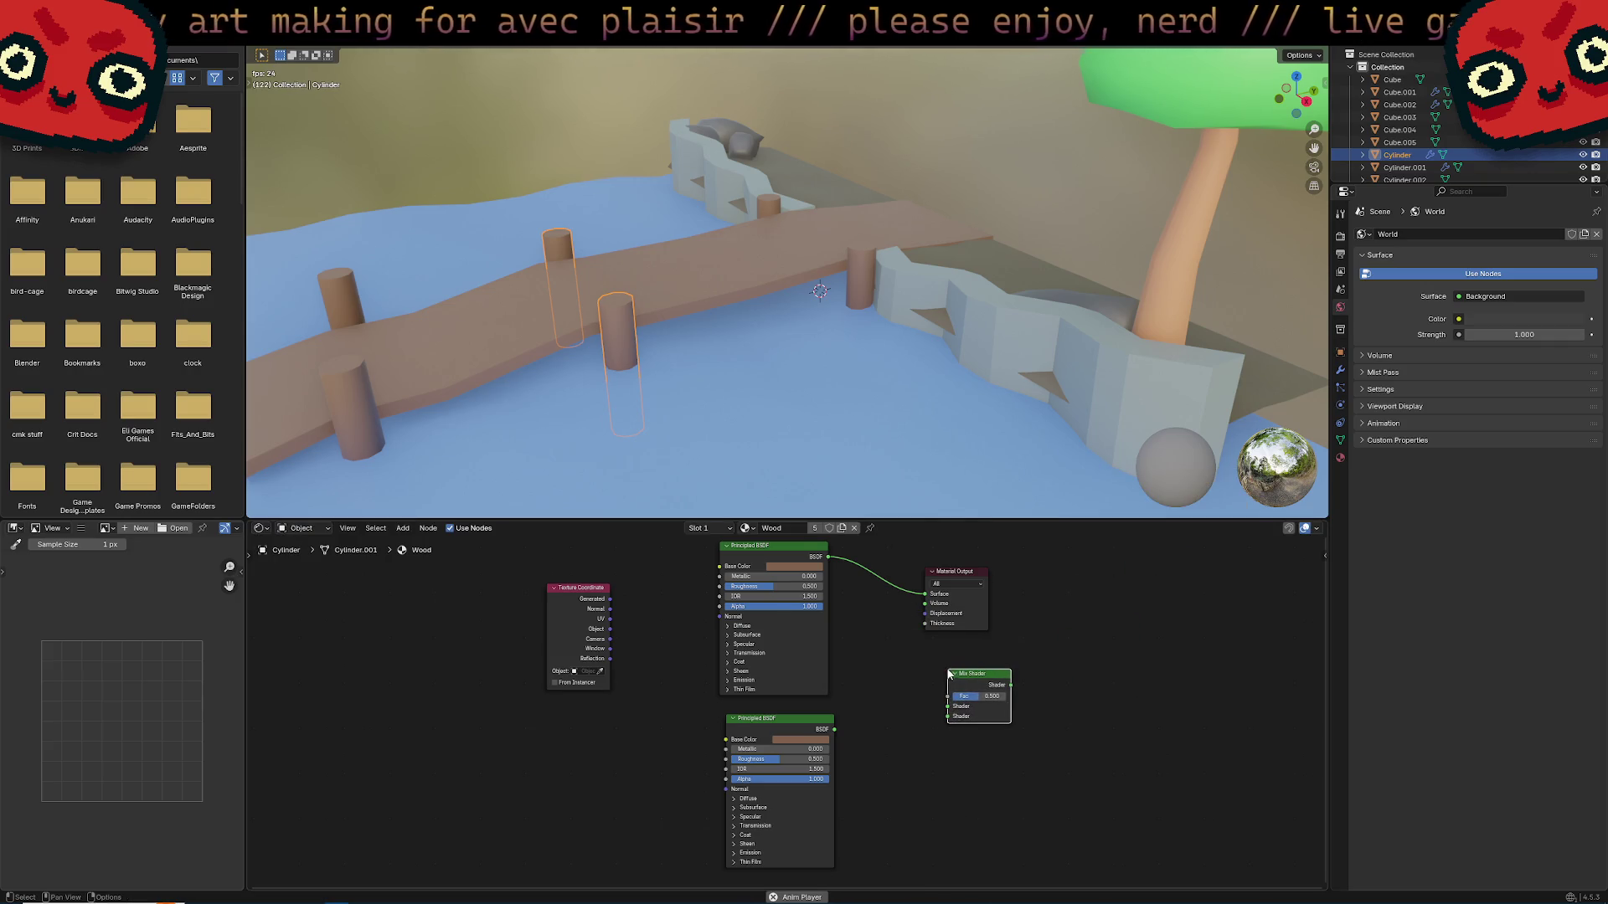
mouse_move(963, 576)
mouse_down()
mouse_move(1041, 566)
mouse_move(977, 635)
mouse_move(949, 706)
mouse_up()
mouse_move(833, 729)
mouse_down()
mouse_move(945, 722)
mouse_move(1008, 628)
mouse_move(1004, 583)
mouse_up()
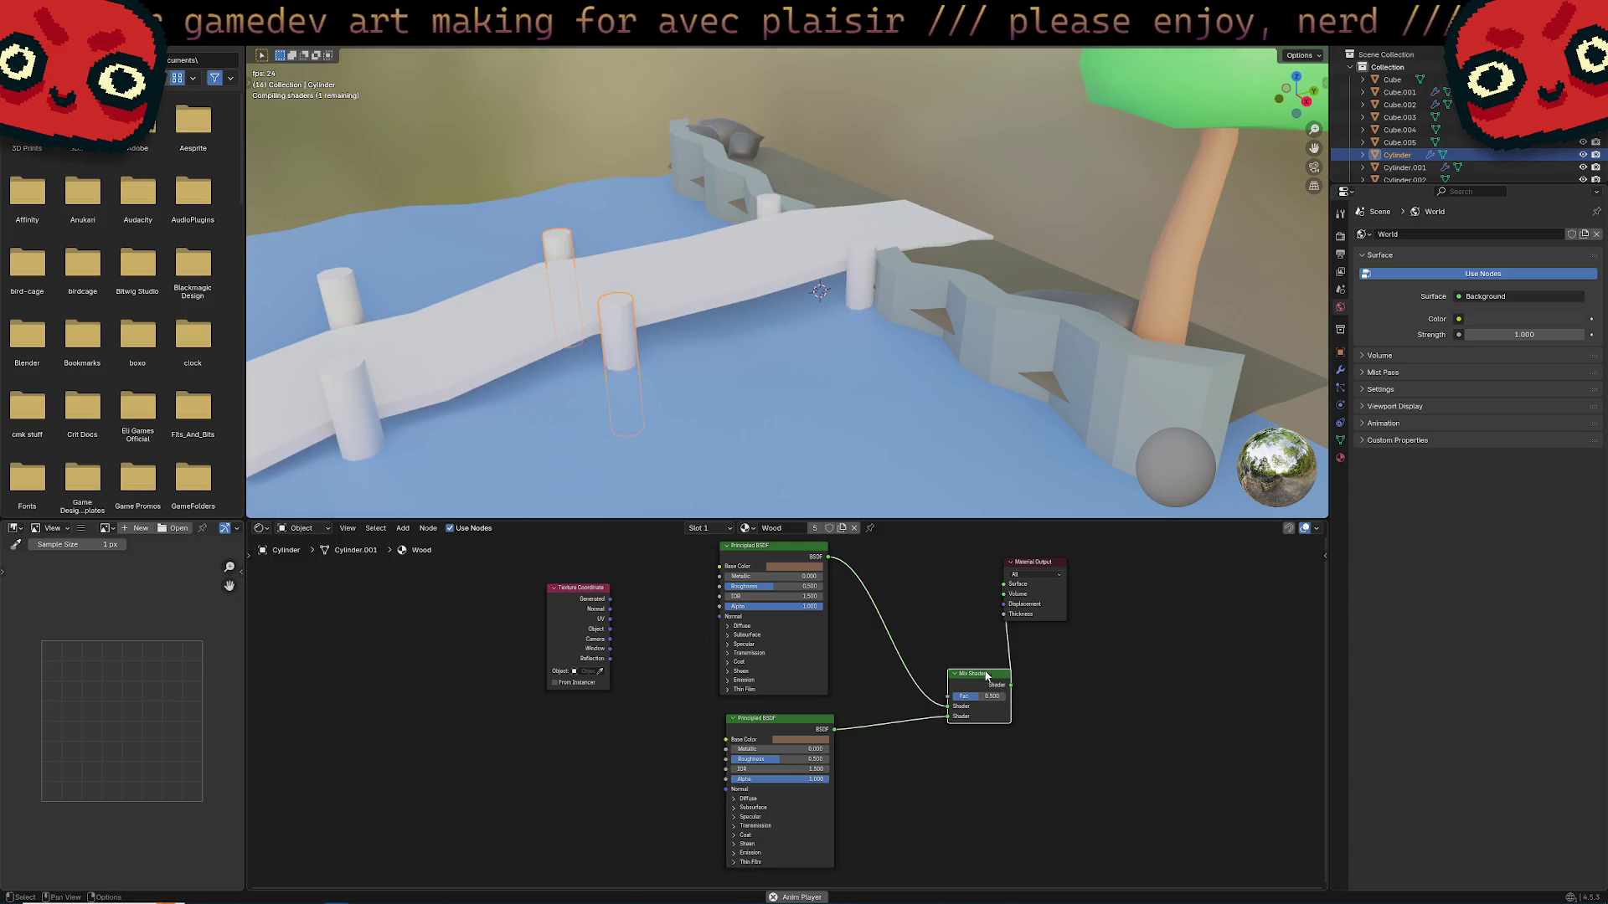
drag(987, 675, 964, 644)
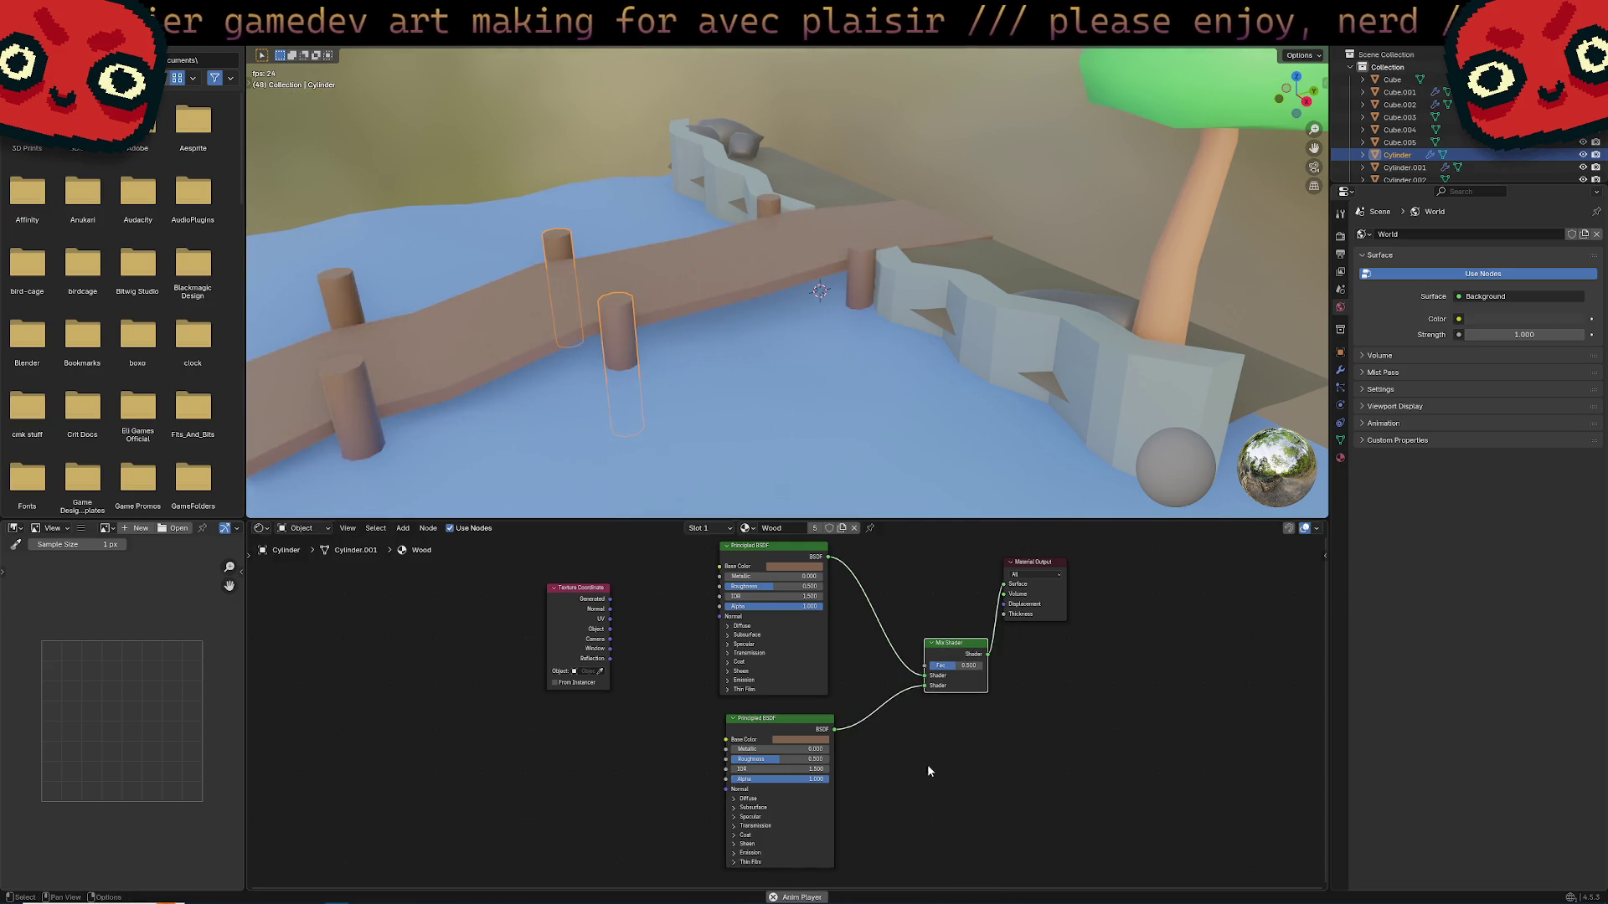
Make the second BSDF olive green with Metallic 0.132 and Roughness 0.252.
click(817, 741)
click(797, 633)
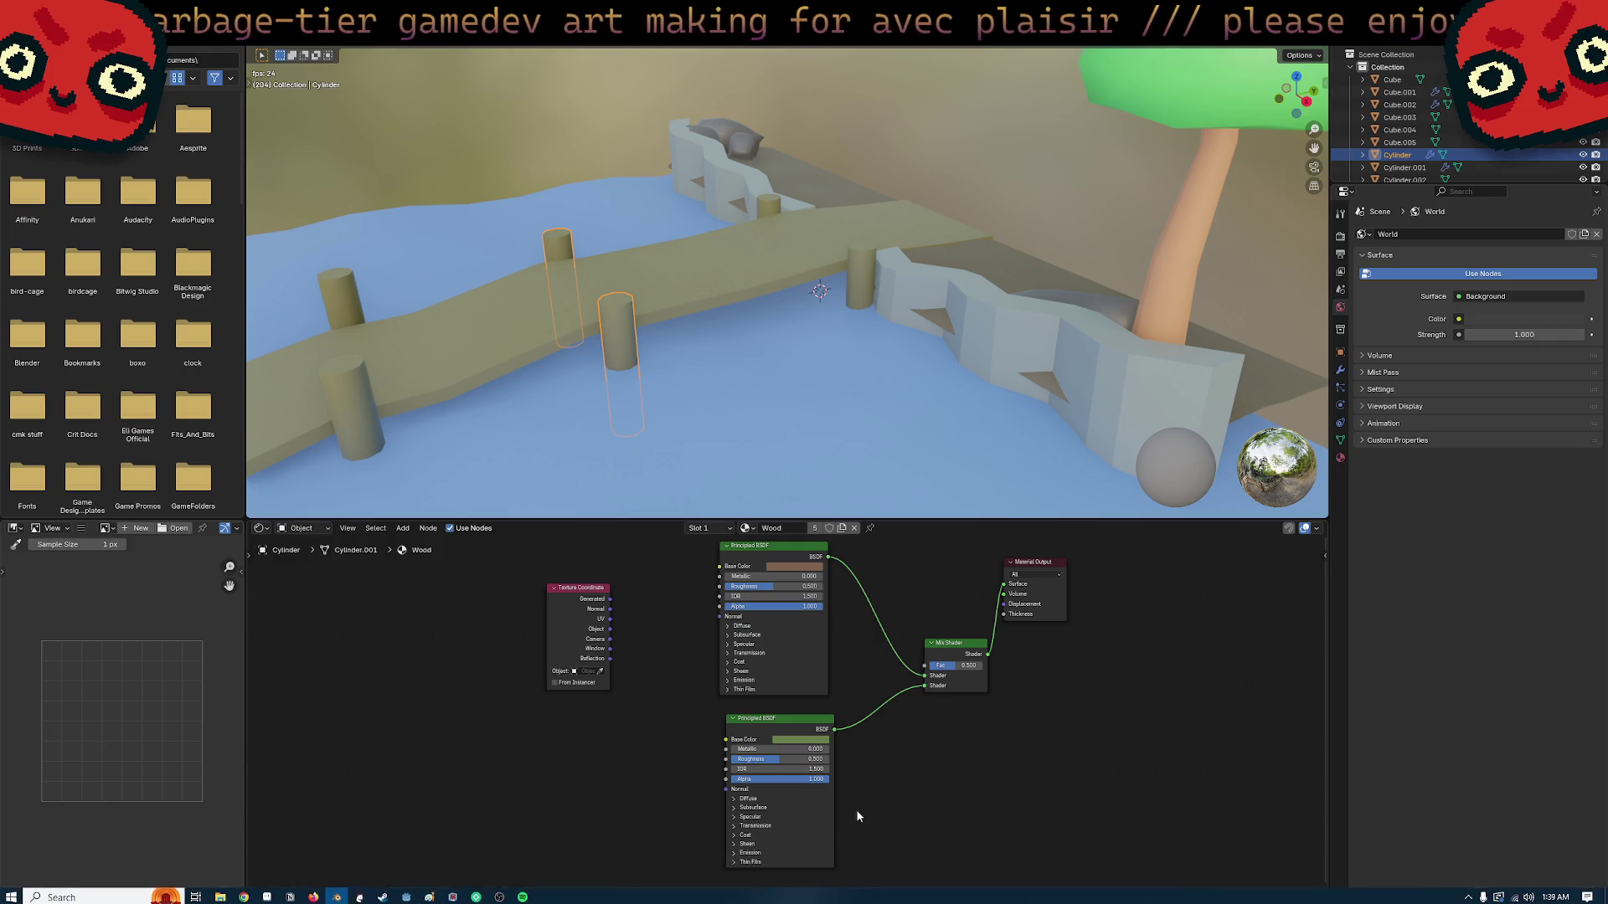
mouse_move(778, 759)
mouse_down()
mouse_move(737, 760)
mouse_move(796, 749)
mouse_up()
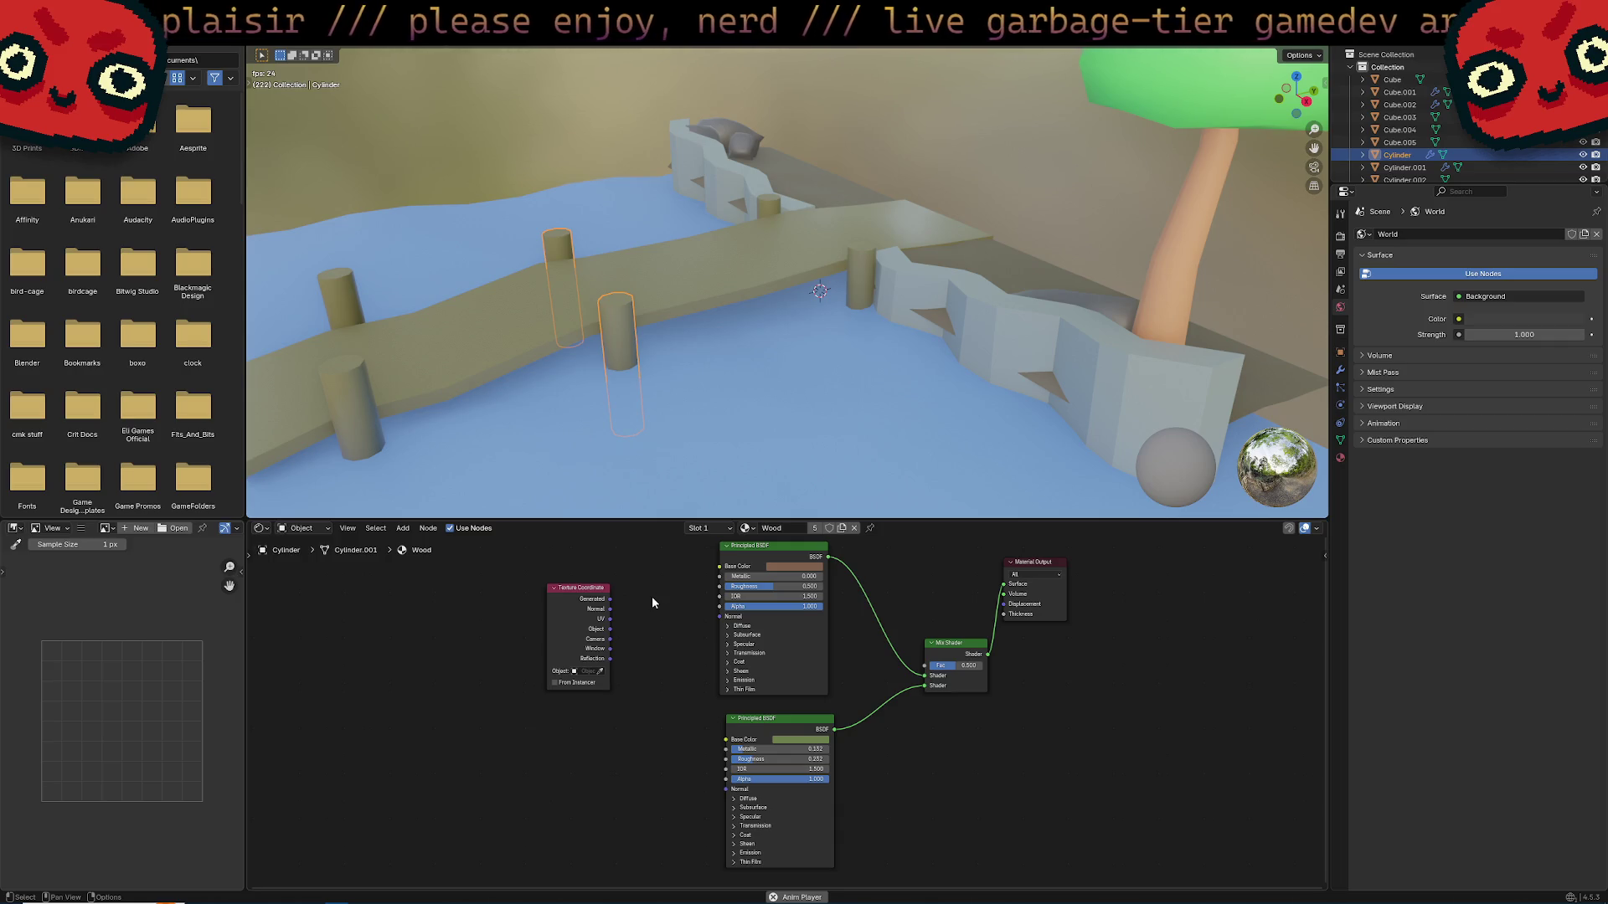
Shift the node view and move the Texture Coordinate node further left.
scroll(654, 576, down, 1)
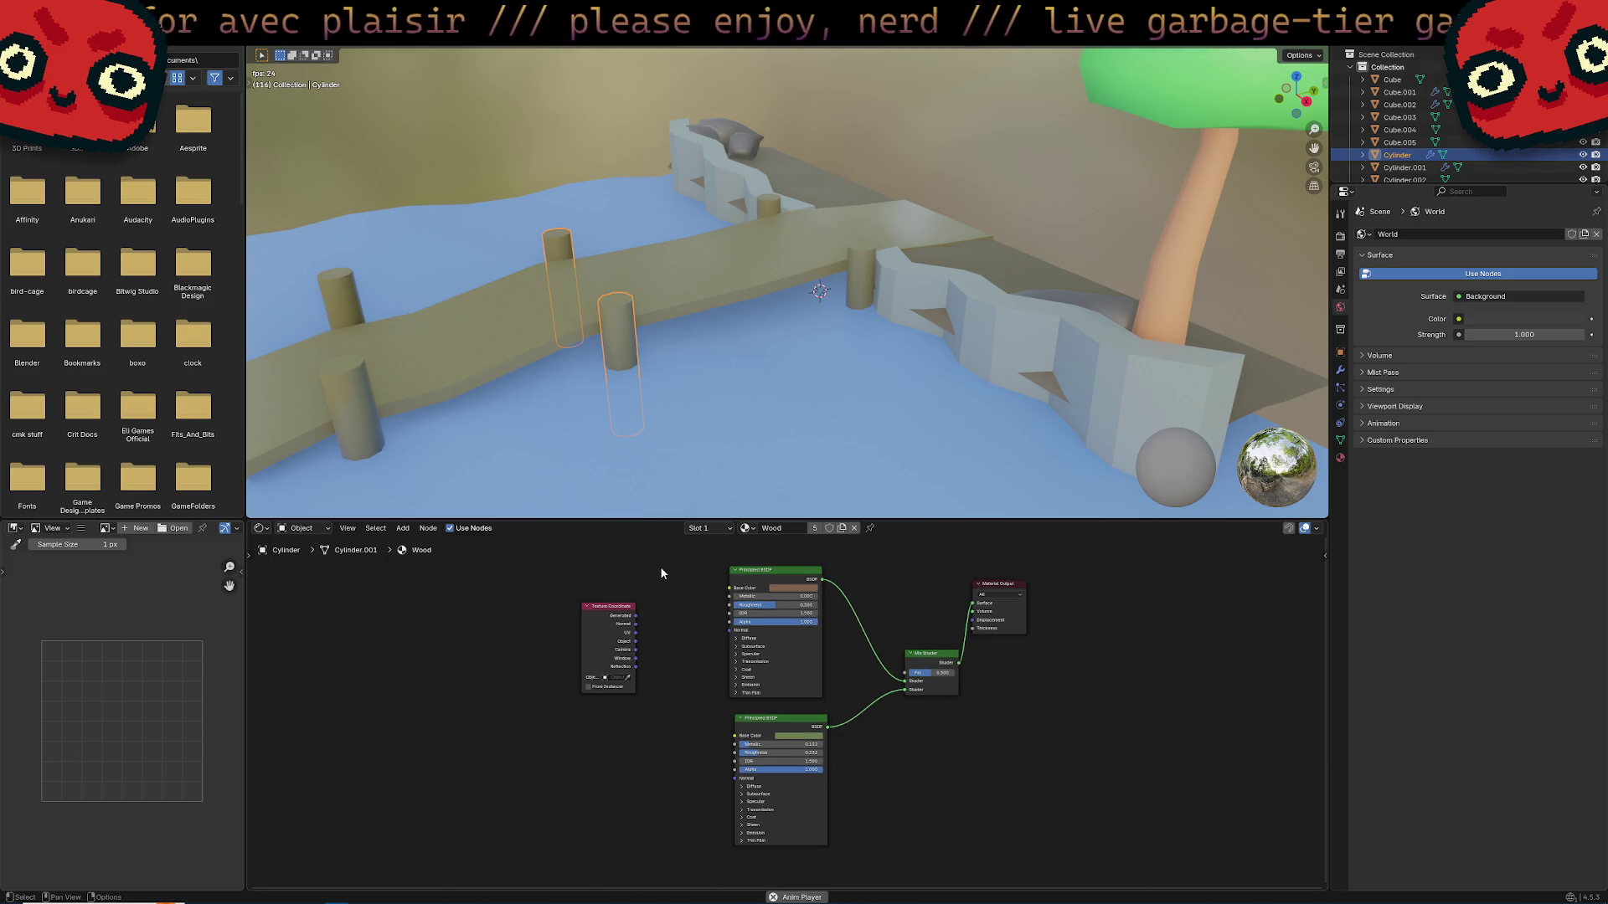
mouse_move(660, 566)
middle_down()
mouse_move(727, 642)
mouse_move(830, 682)
middle_up()
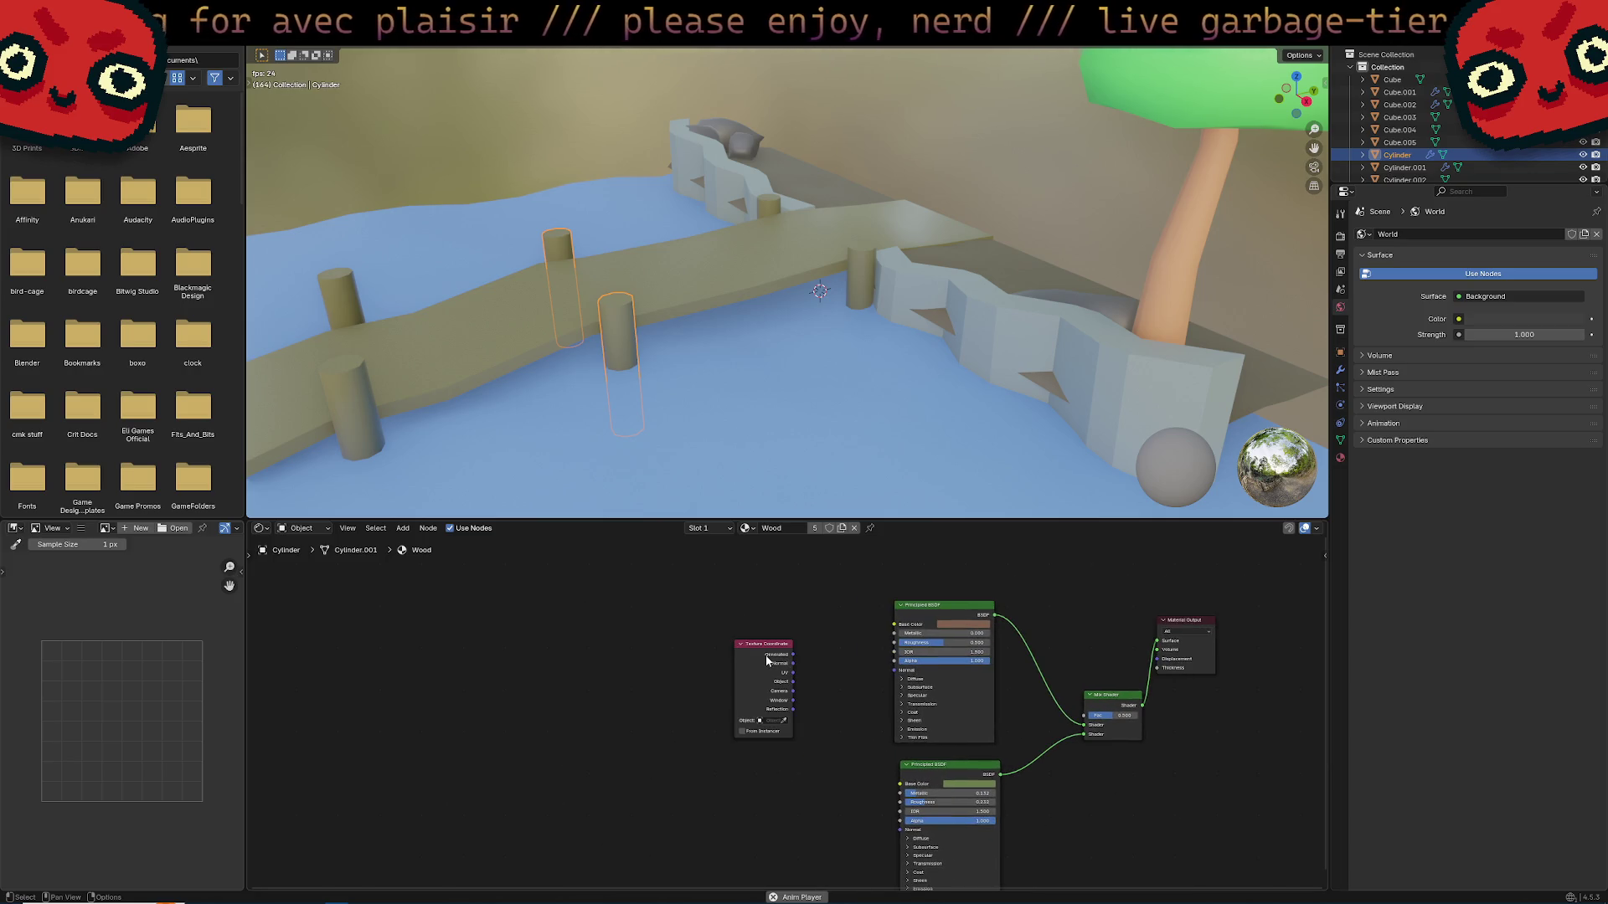
drag(758, 646, 682, 658)
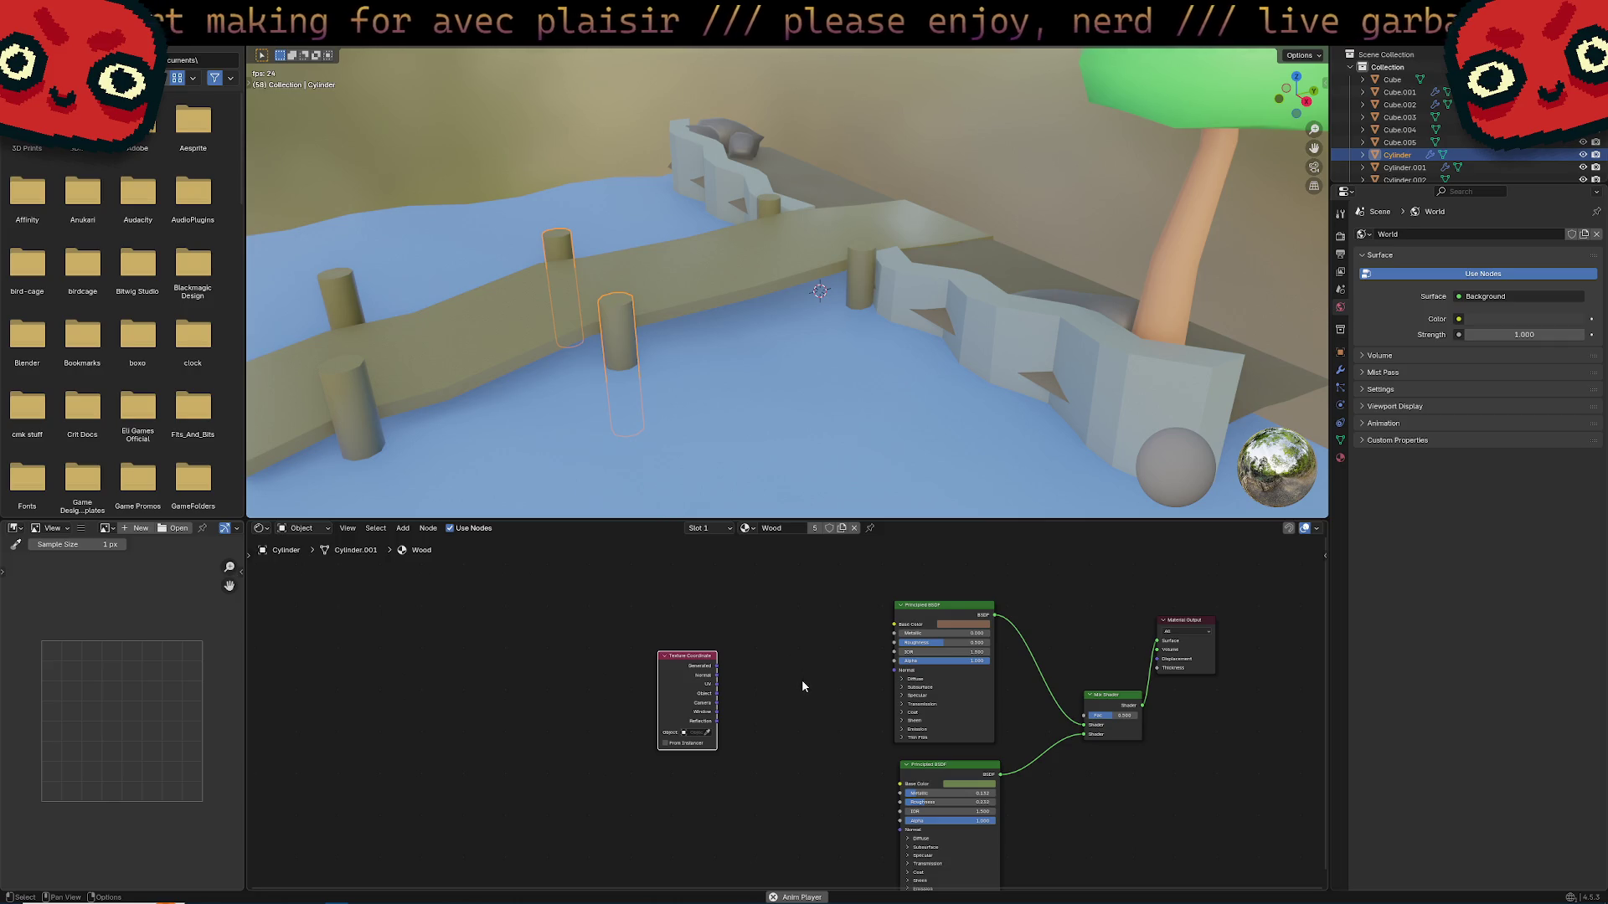
drag(714, 657, 704, 664)
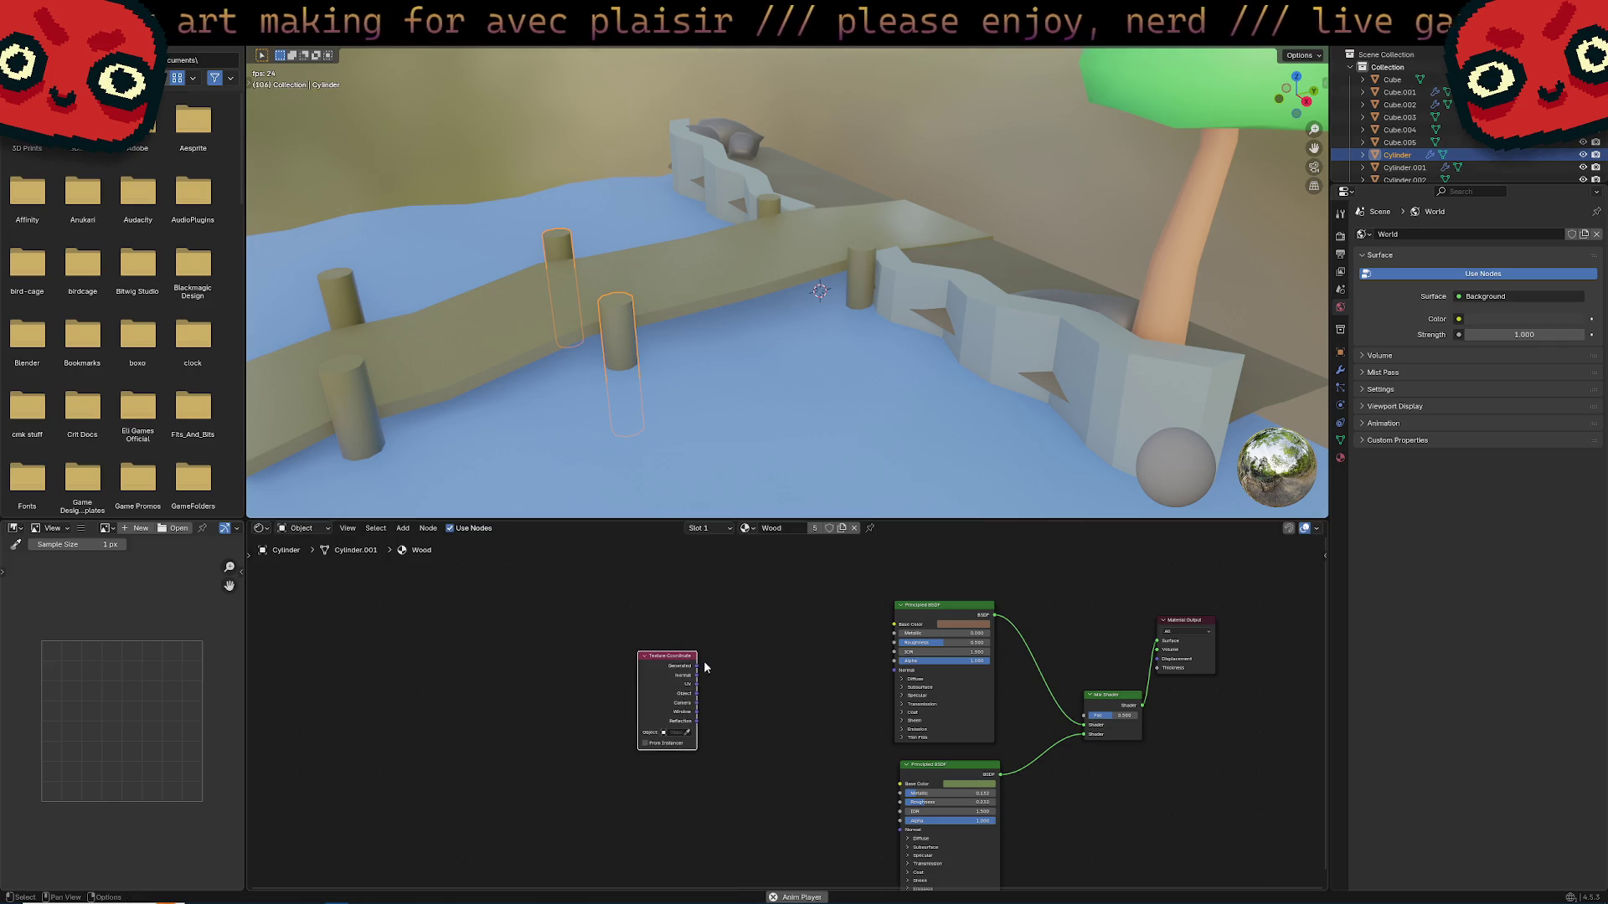
scroll(699, 670, up, 2)
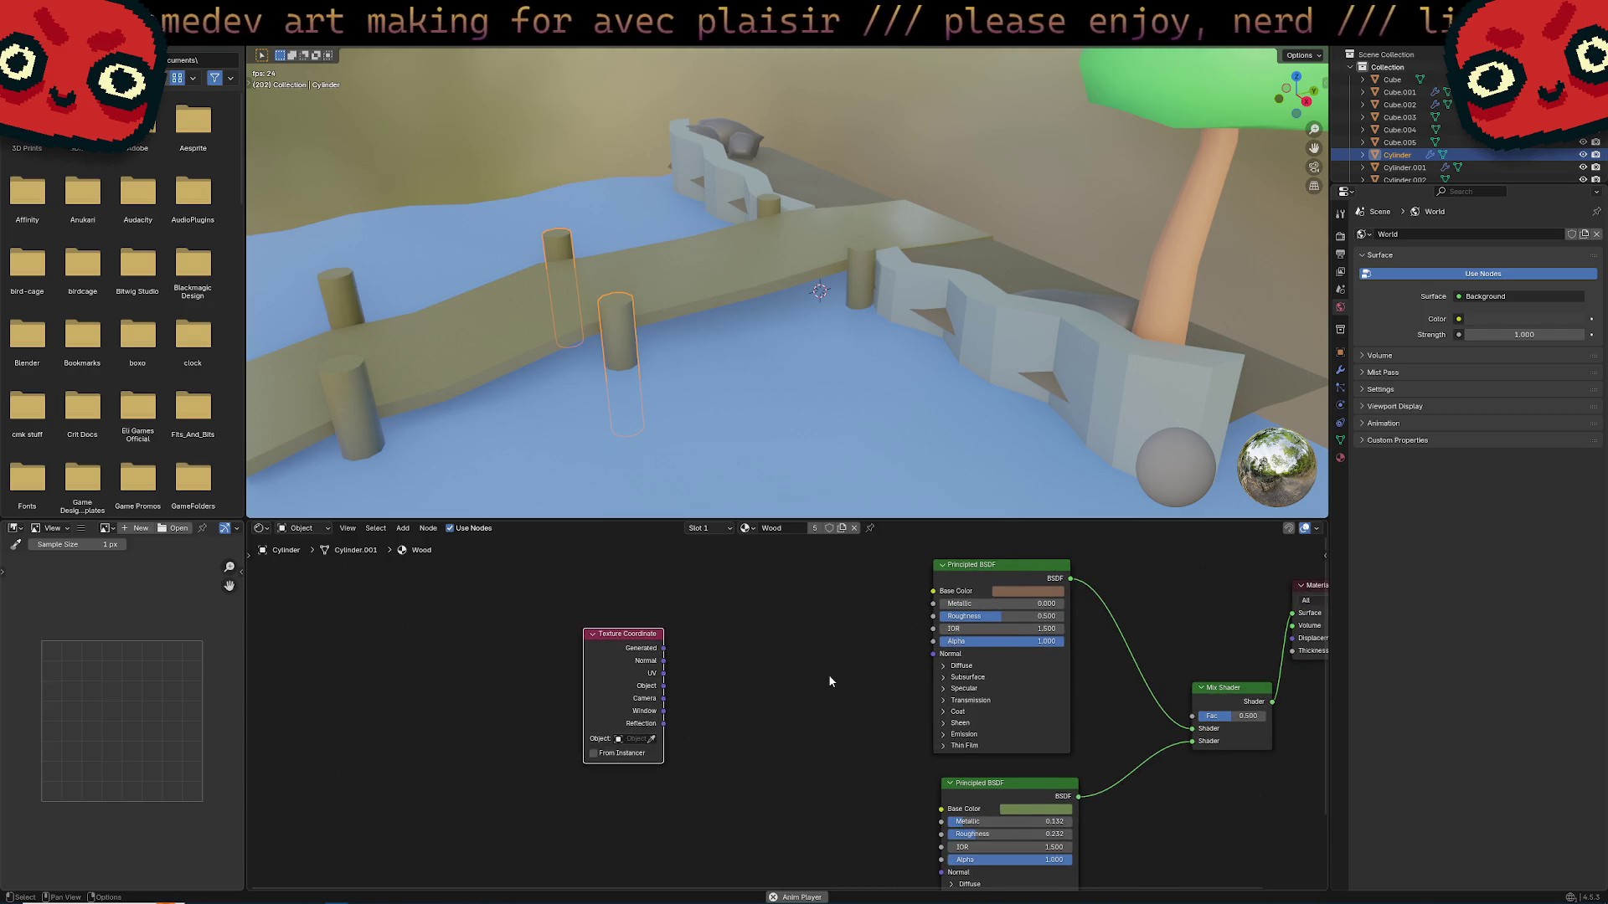
scroll(762, 703, down, 1)
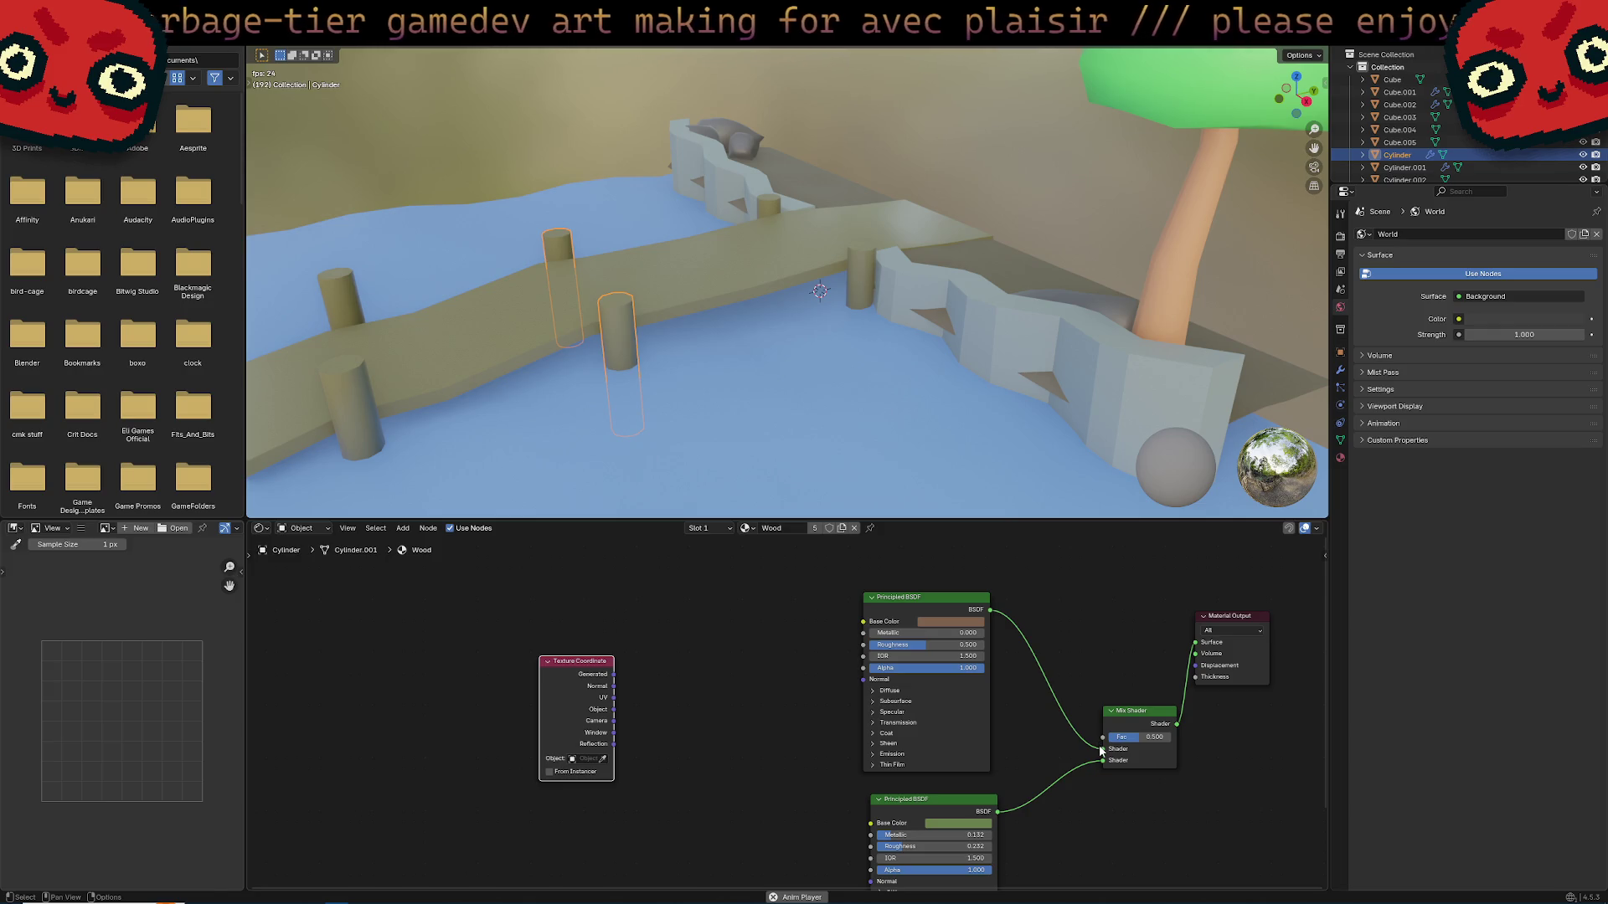
Wire Generated into the Mix Shader factor so objects show the magenta-cyan gradient.
mouse_move(1101, 751)
mouse_down()
mouse_move(1072, 737)
mouse_move(1043, 797)
mouse_up()
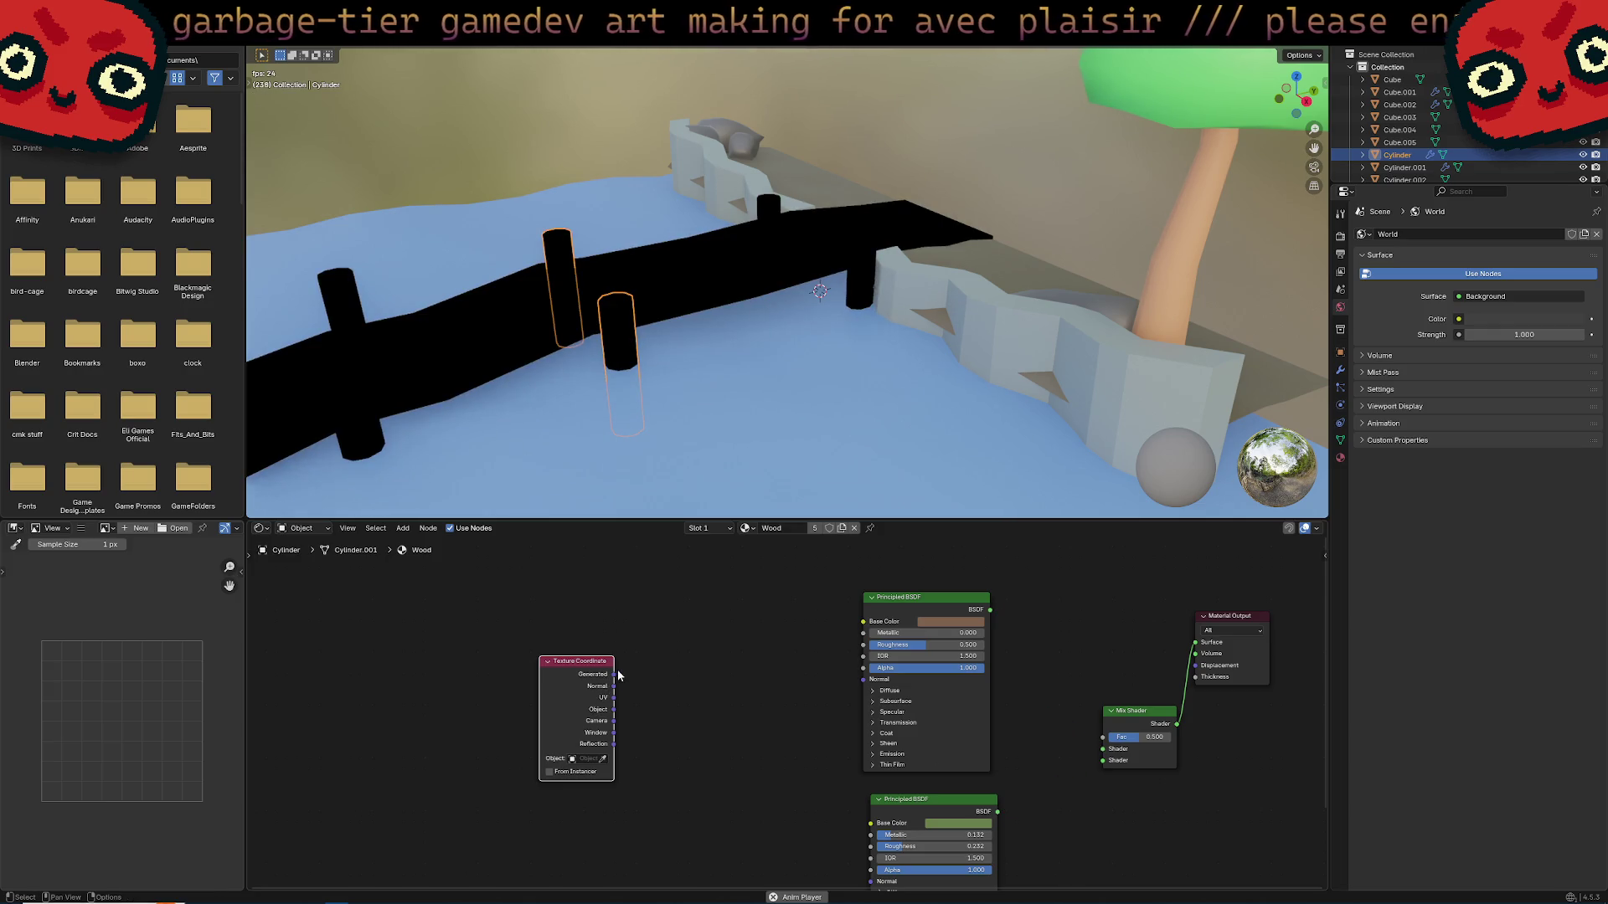
mouse_move(615, 674)
mouse_down()
mouse_move(727, 713)
mouse_move(1102, 737)
mouse_up()
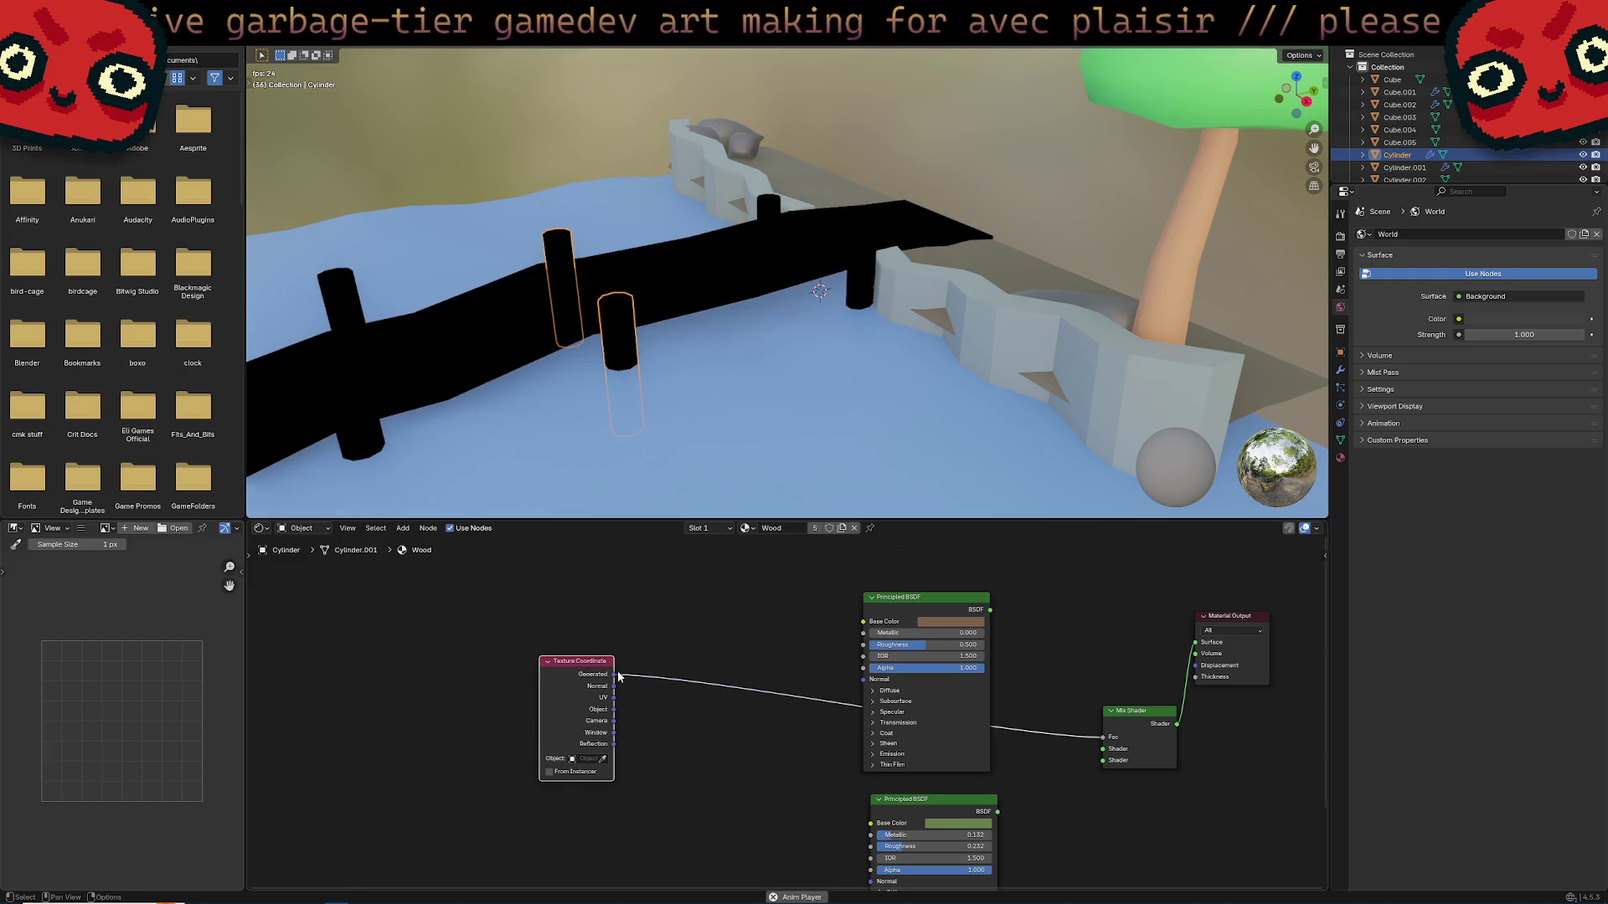
drag(596, 675, 650, 694)
drag(1130, 729, 1096, 634)
drag(649, 695, 692, 665)
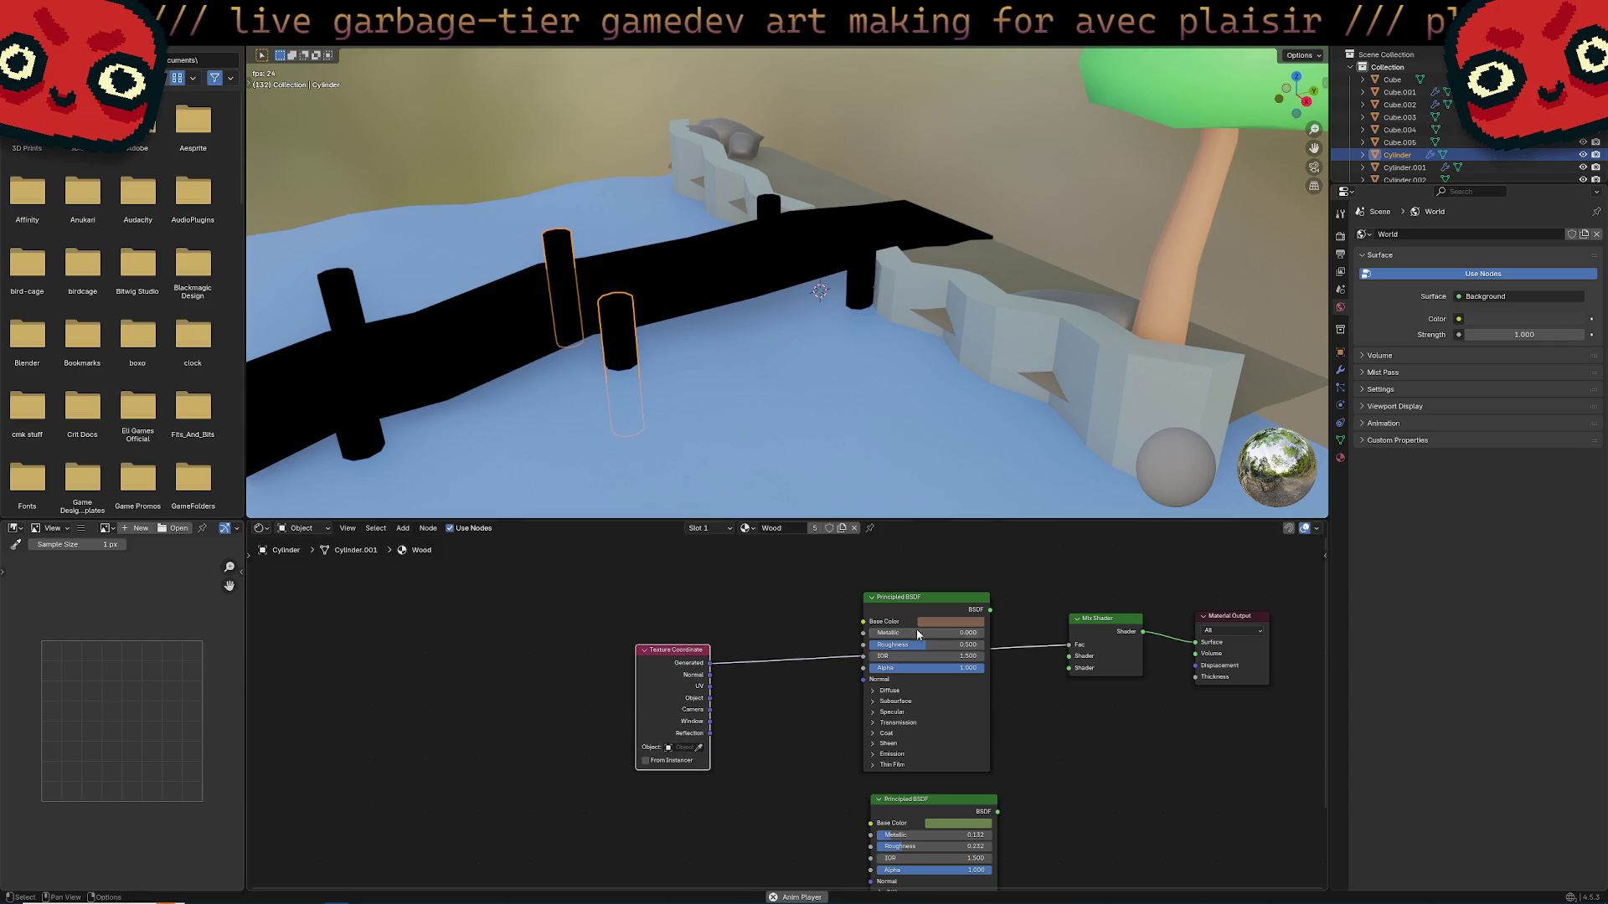
drag(1069, 645, 1183, 645)
right_click(1183, 645)
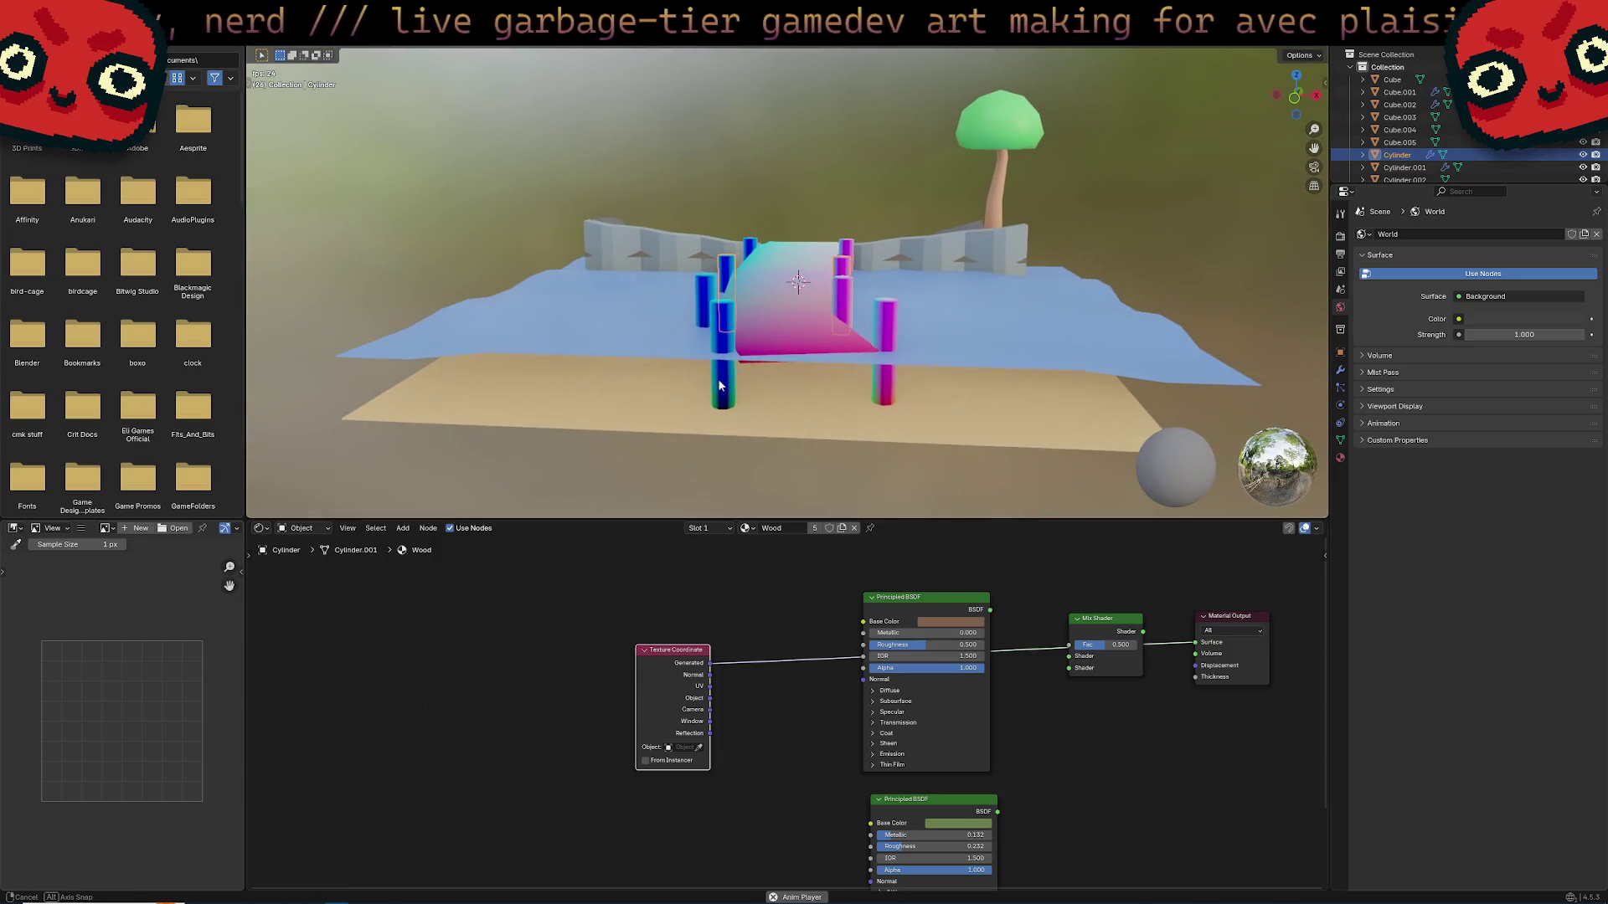
drag(699, 691, 640, 678)
click(669, 678)
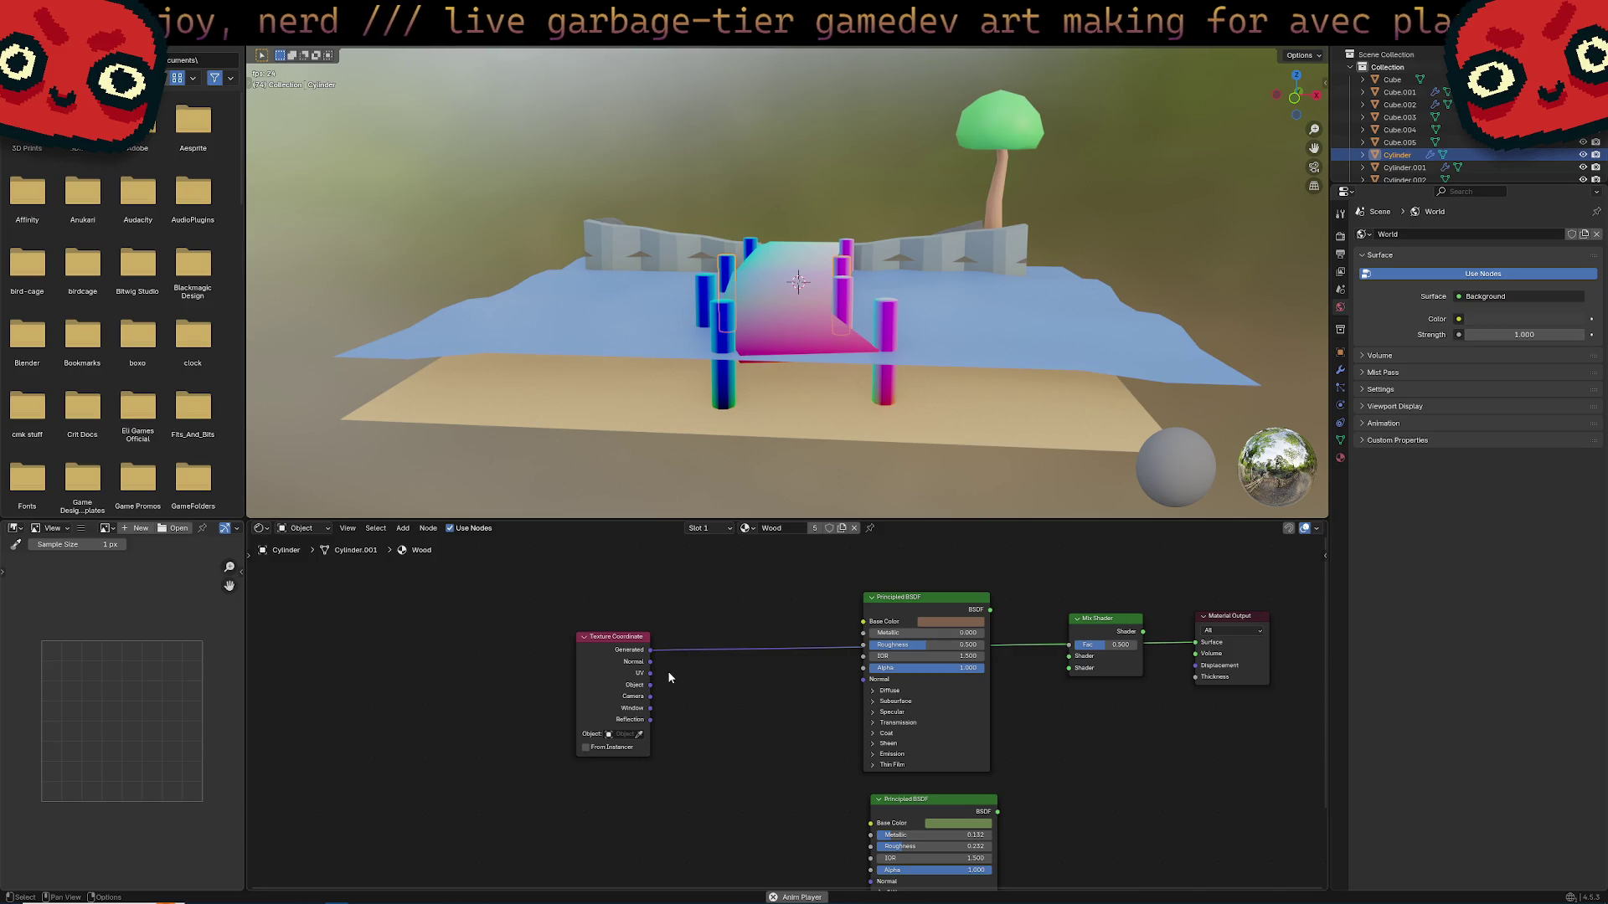
scroll(677, 716, up, 1)
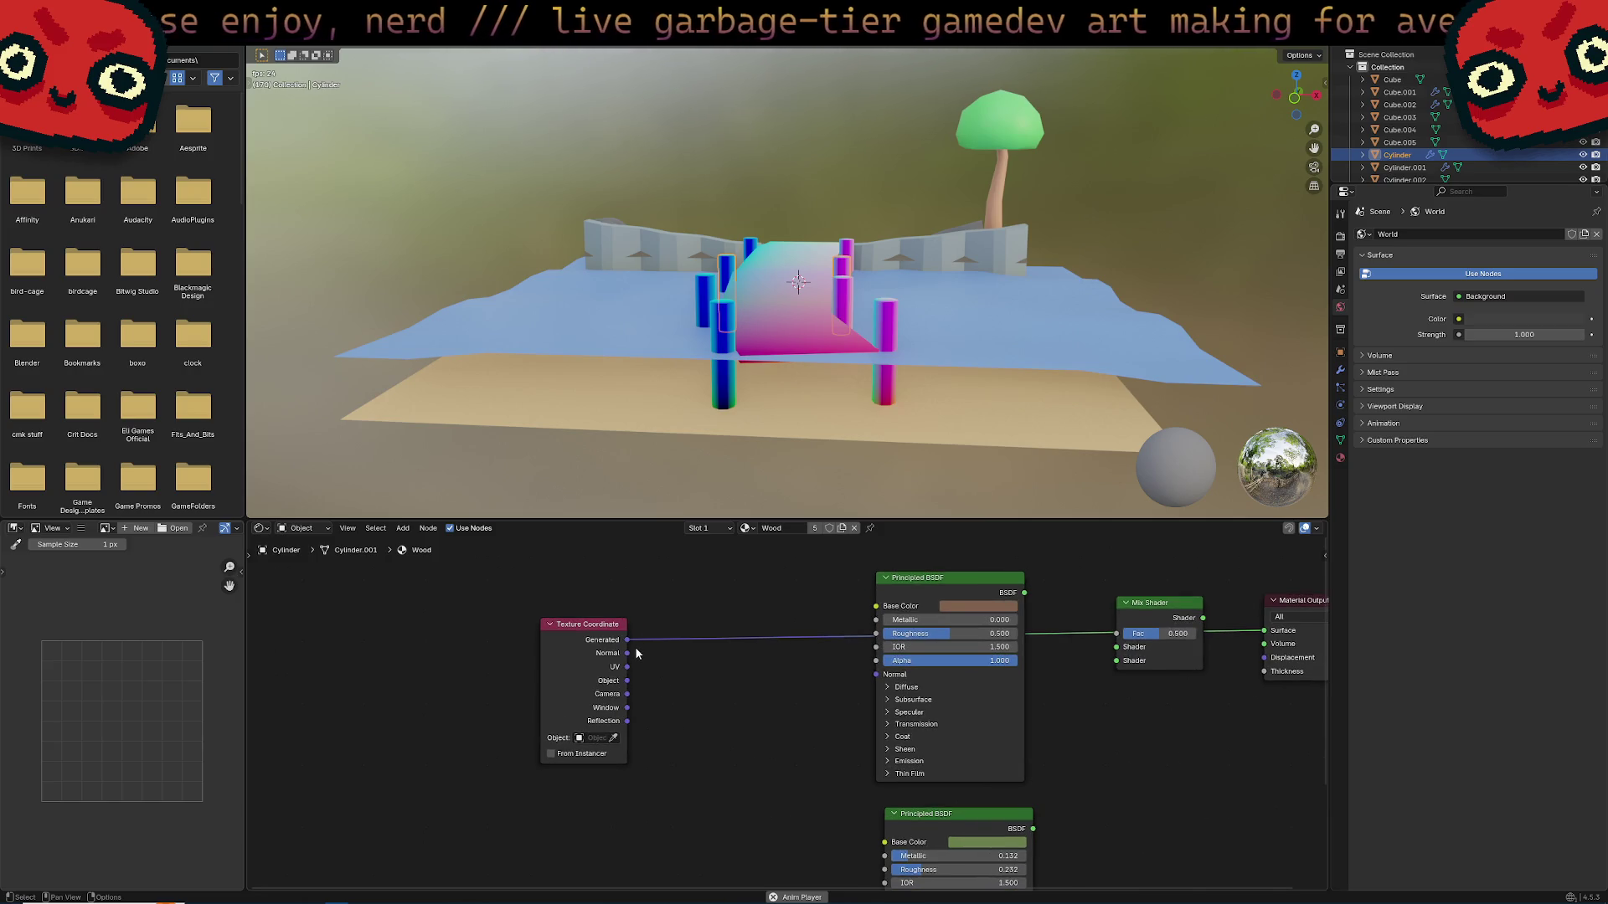
right_click(695, 682)
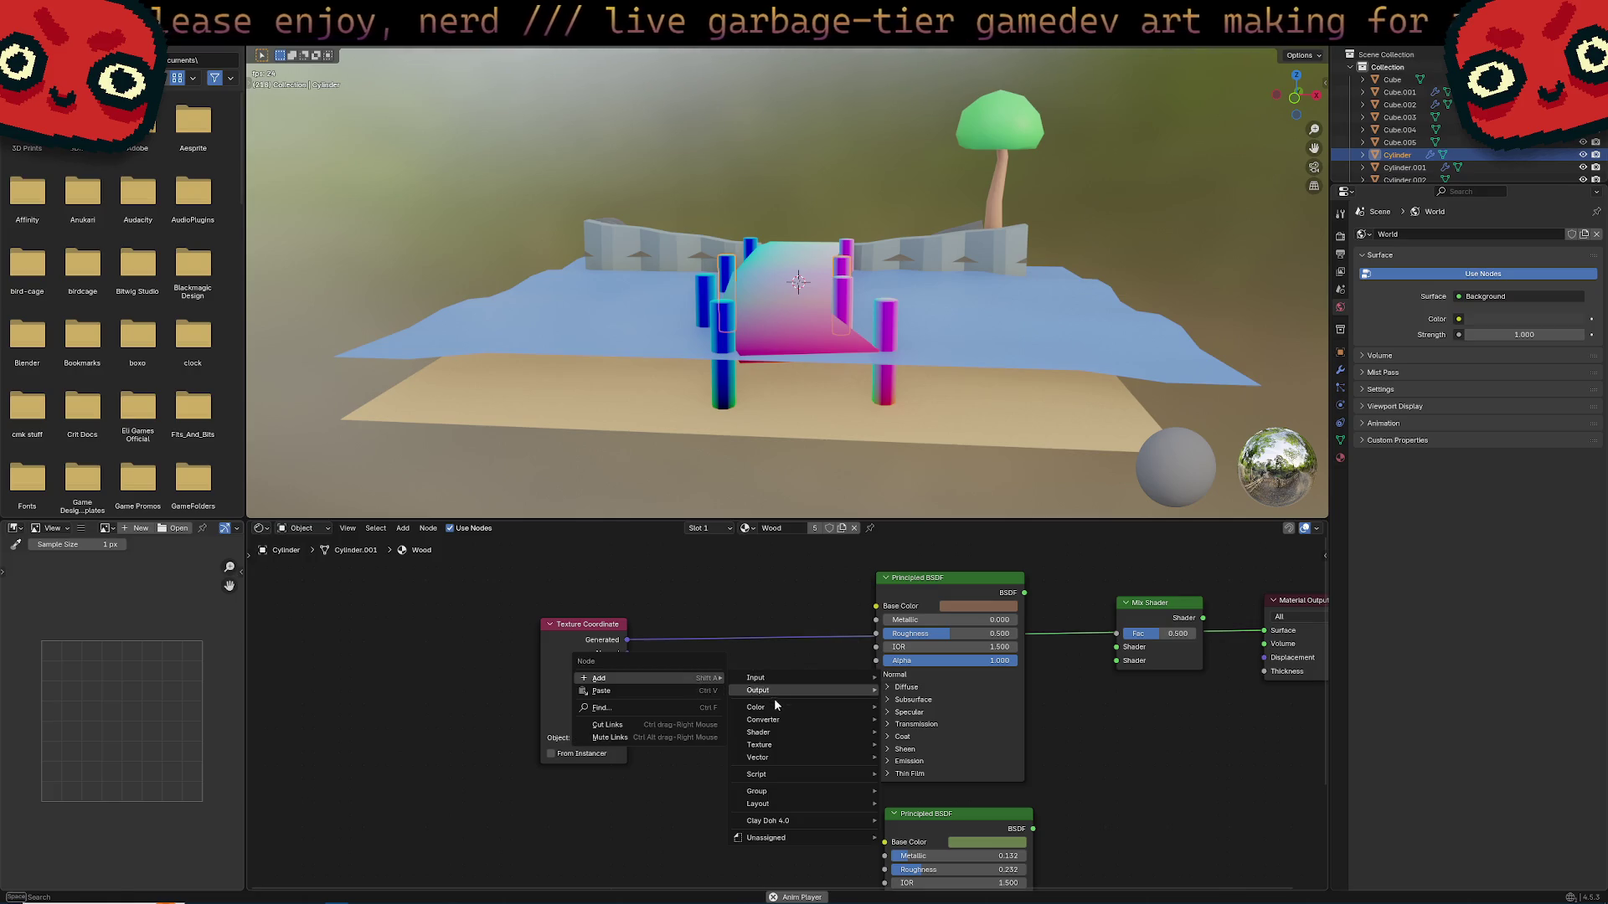
mouse_move(836, 710)
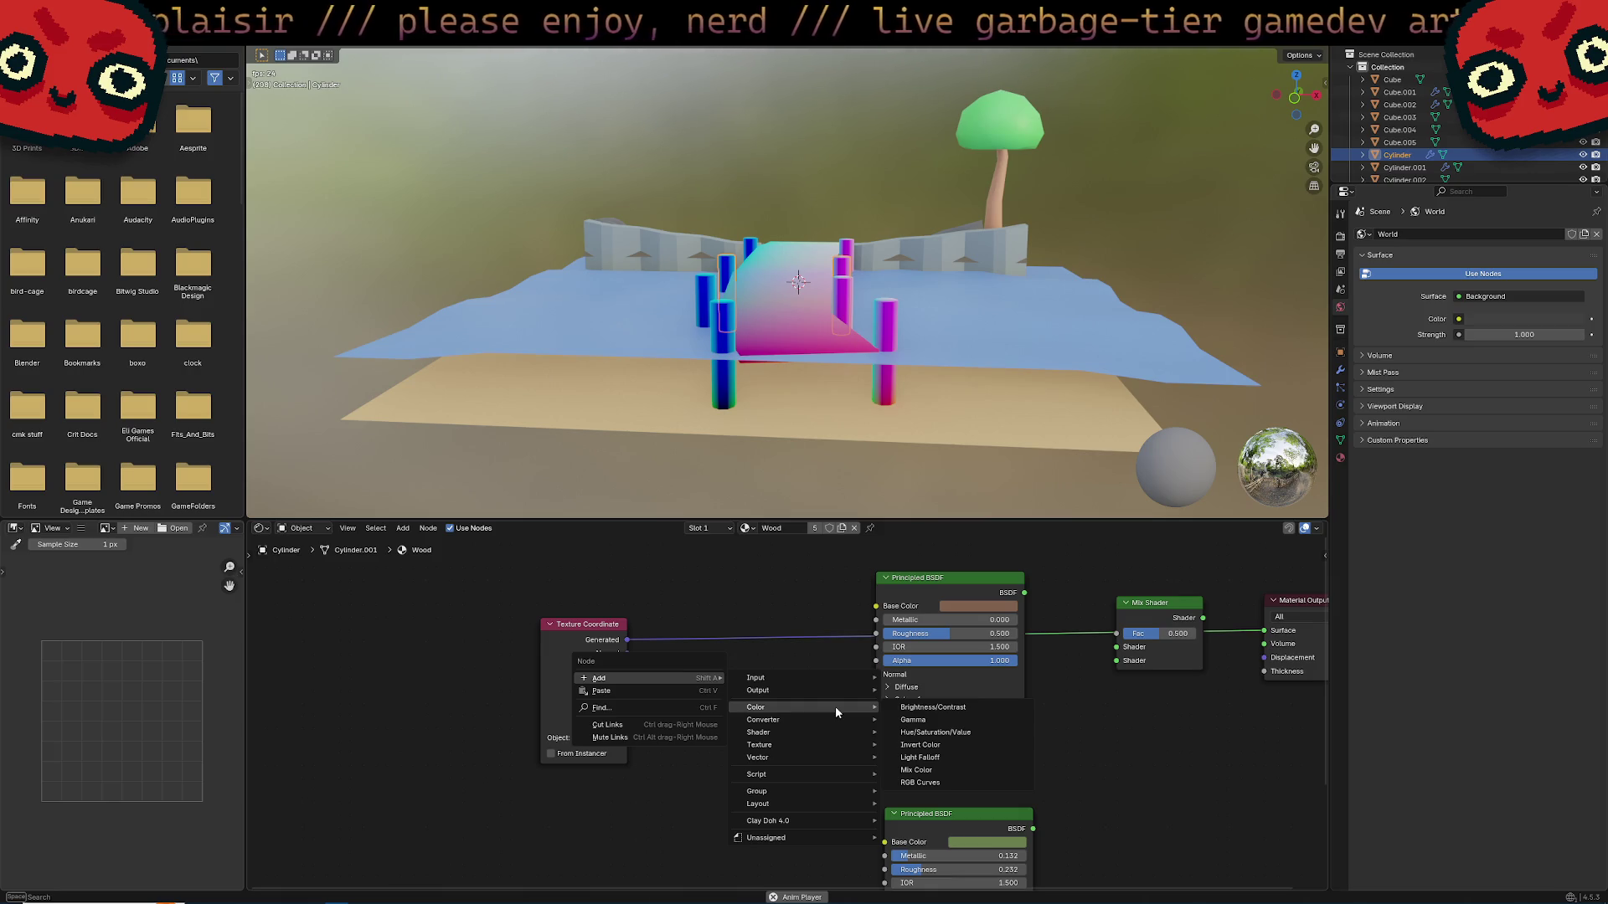
mouse_move(846, 469)
middle_down()
mouse_move(921, 391)
mouse_move(806, 359)
mouse_move(827, 375)
mouse_move(1056, 226)
mouse_move(961, 372)
mouse_move(971, 316)
mouse_move(886, 374)
mouse_move(970, 328)
mouse_move(978, 270)
mouse_move(996, 300)
middle_up()
scroll(886, 374, up, 3)
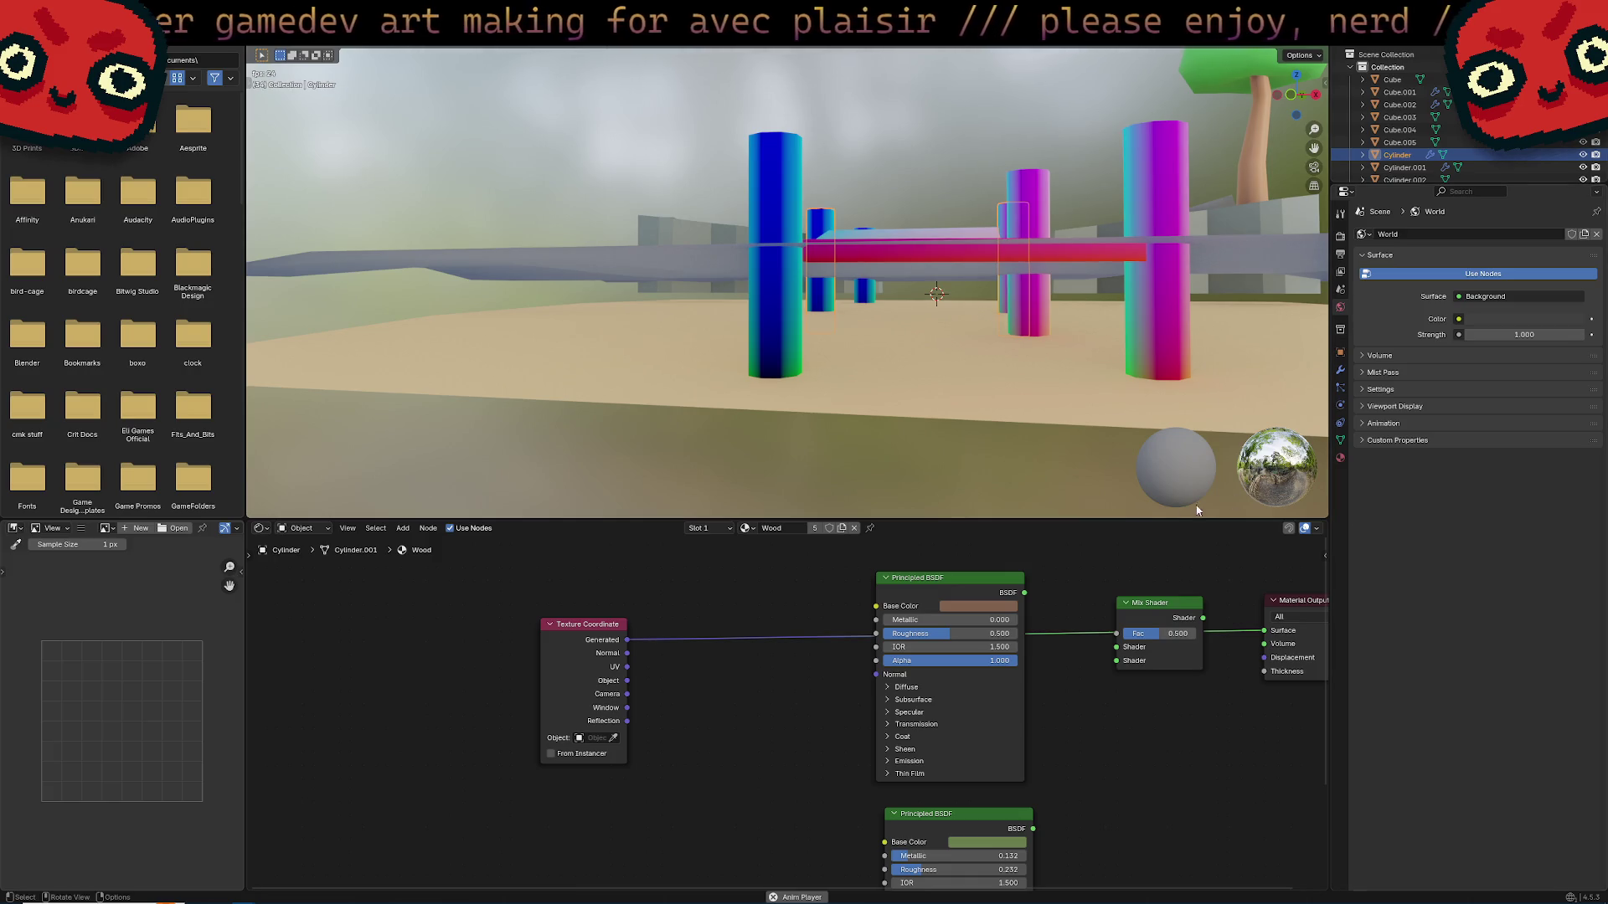
mouse_move(1197, 510)
middle_down()
mouse_move(1043, 142)
mouse_move(1022, 244)
mouse_move(763, 278)
mouse_move(794, 216)
middle_up()
scroll(801, 233, up, 4)
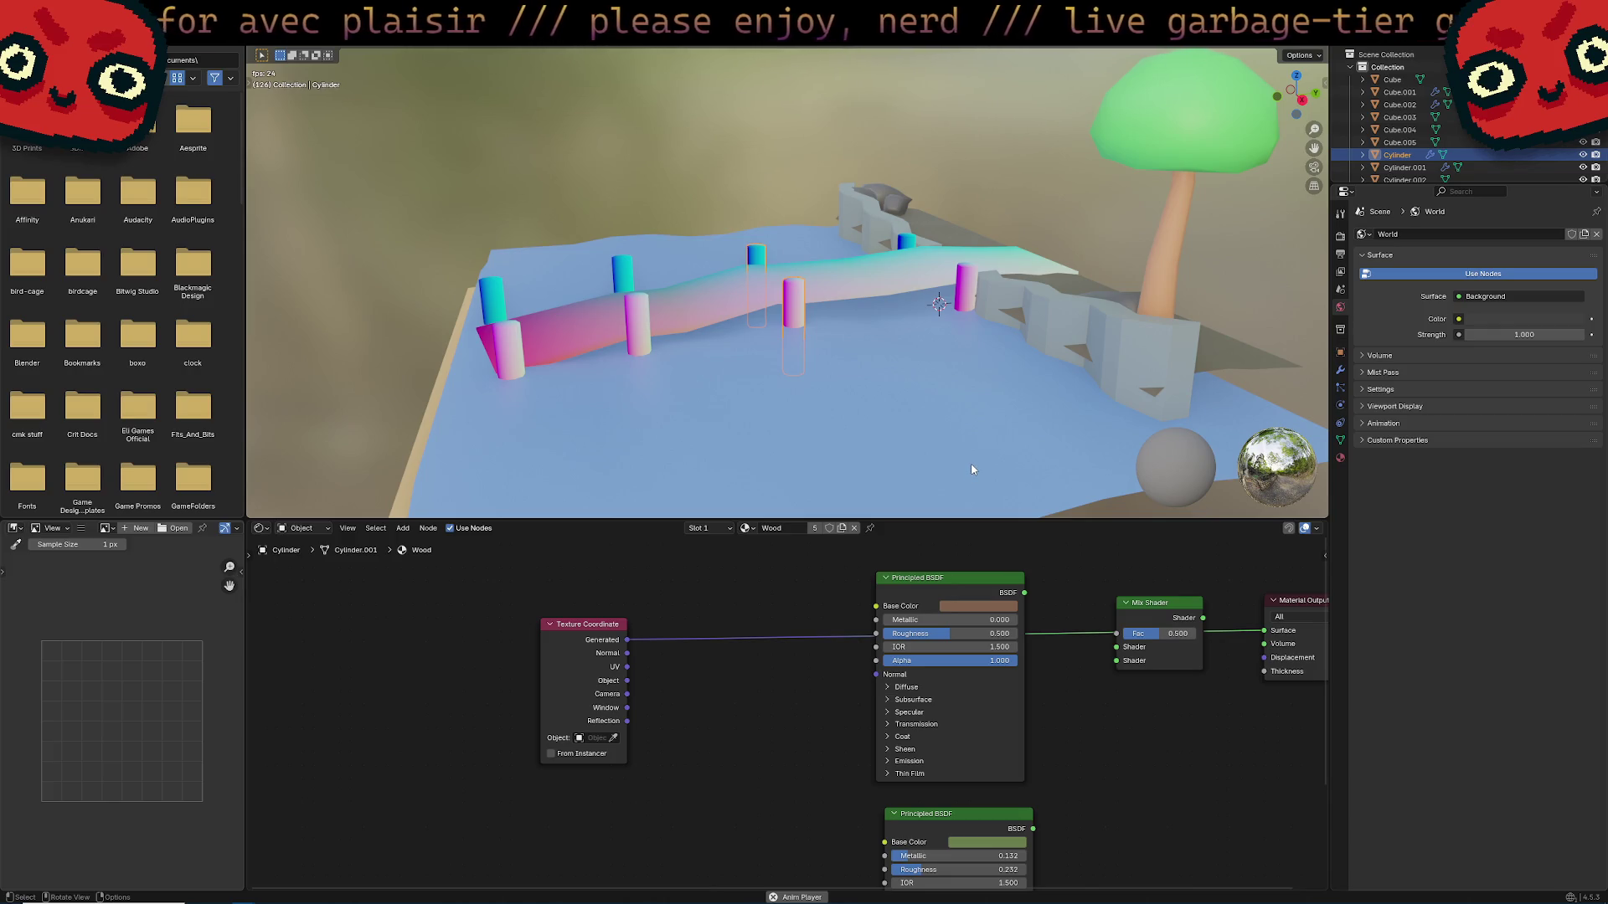
mouse_move(837, 317)
middle_down()
mouse_move(757, 392)
mouse_move(901, 415)
middle_up()
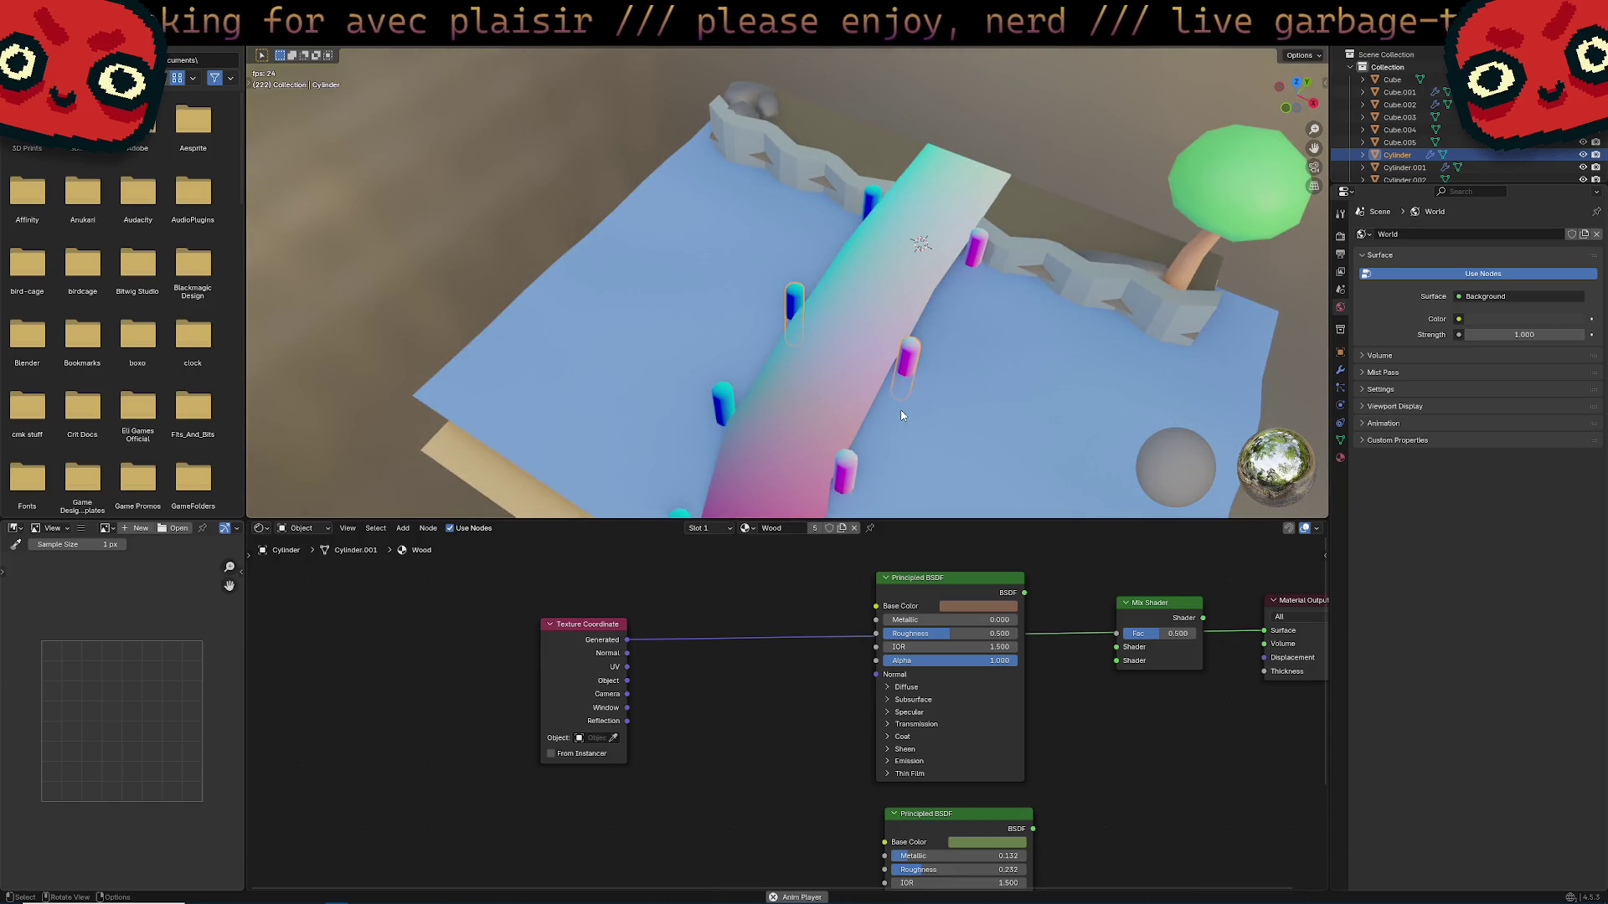
mouse_move(999, 427)
middle_down()
mouse_move(1058, 389)
mouse_move(1041, 340)
mouse_move(1065, 336)
middle_up()
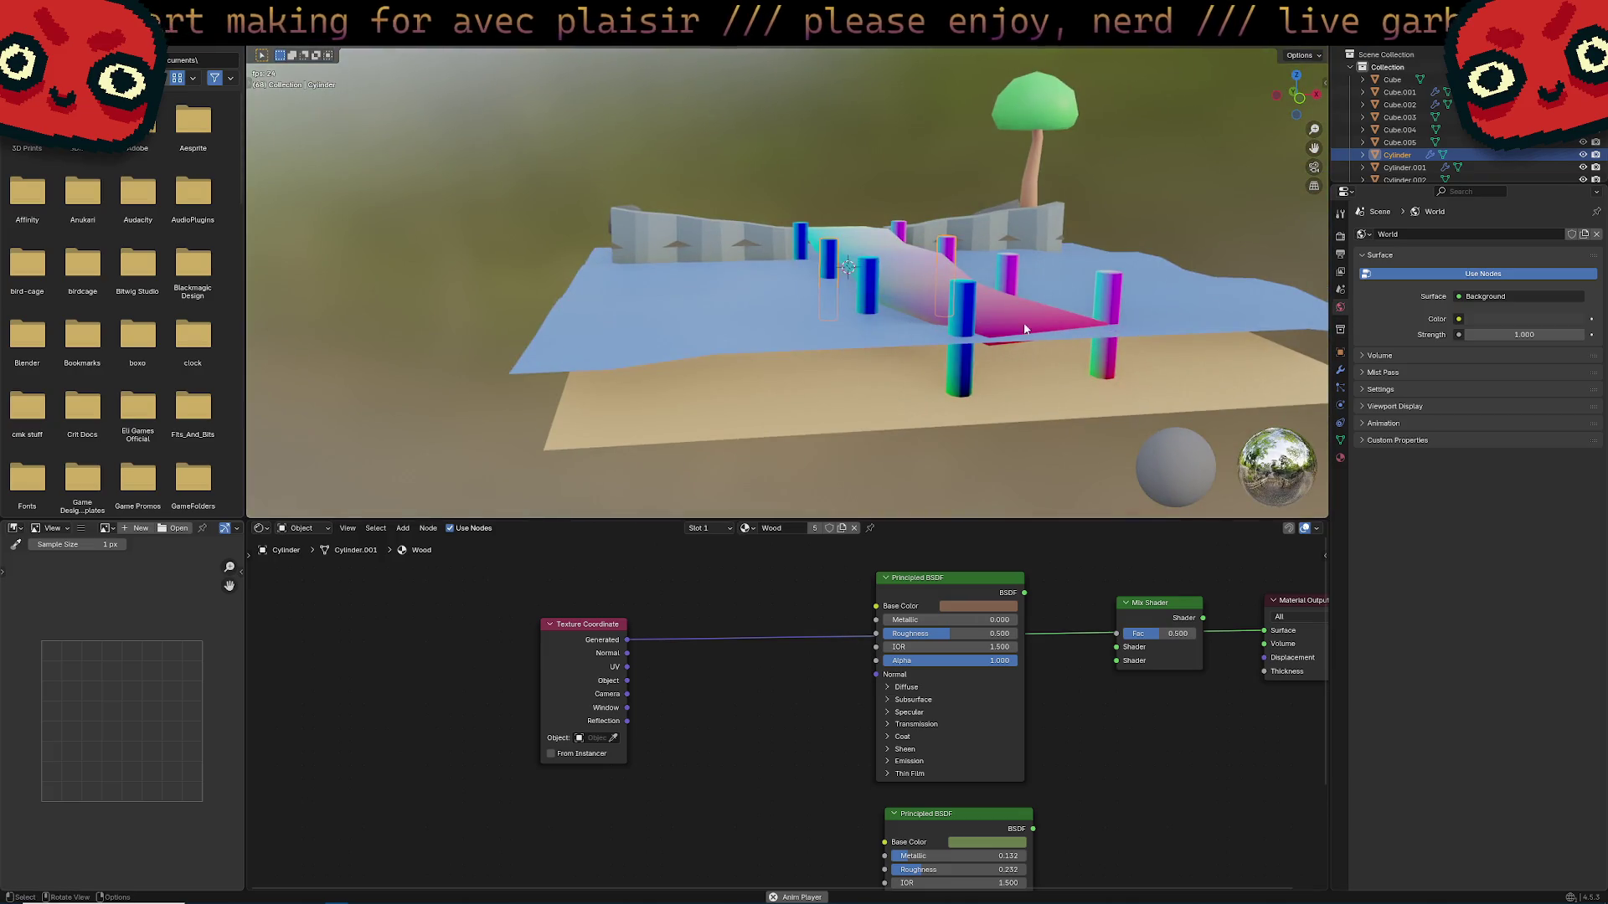
scroll(881, 285, up, 3)
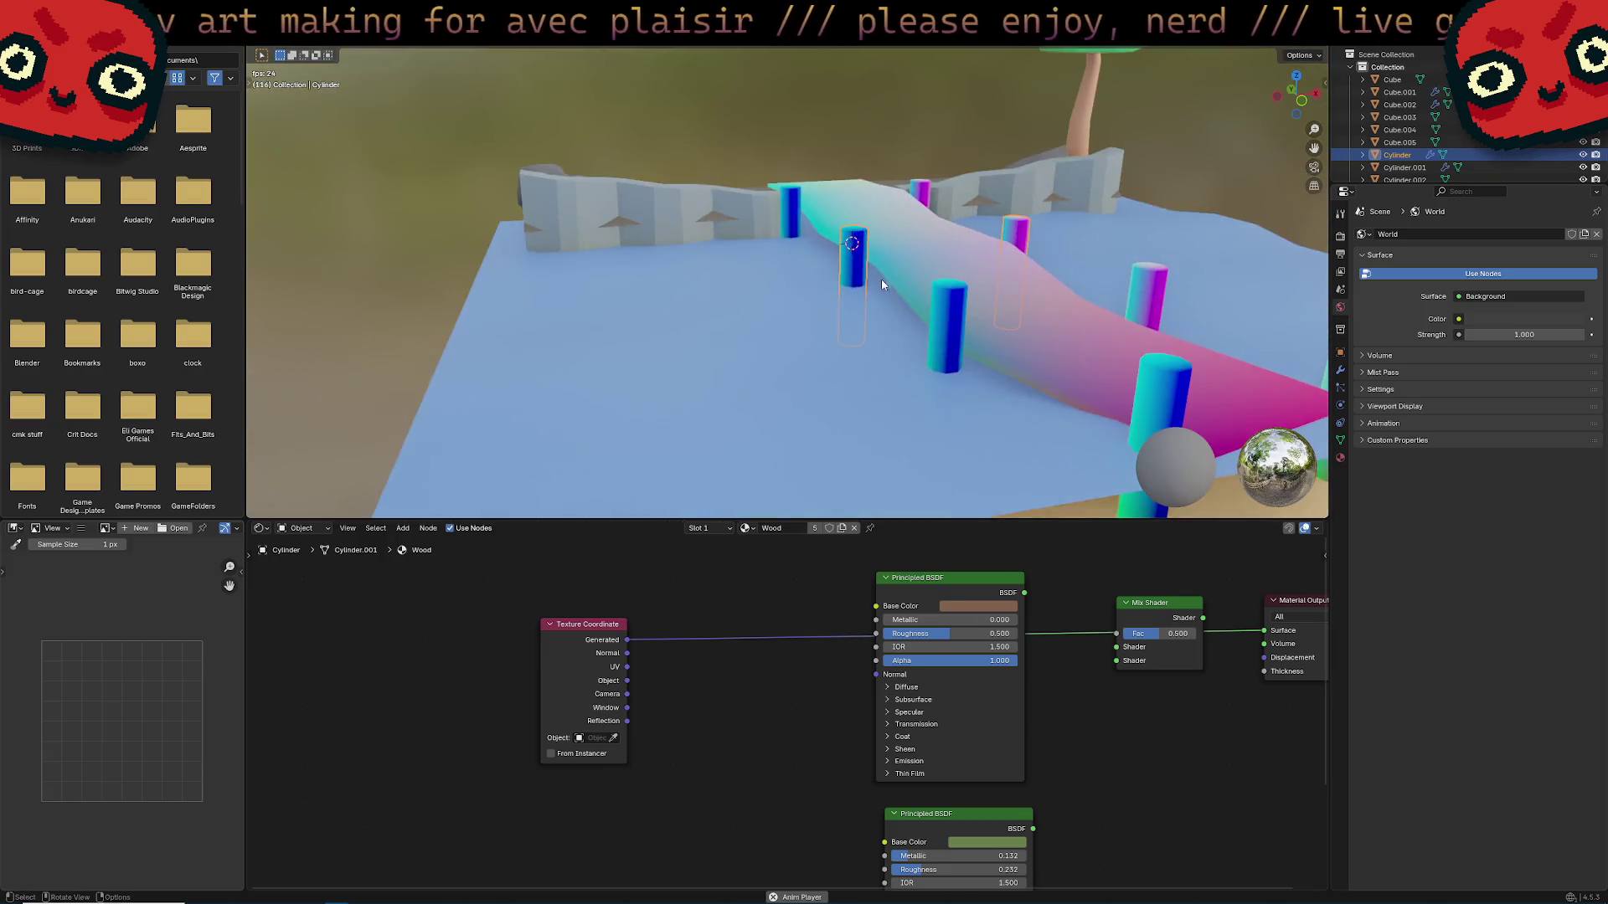
middle_drag(881, 285, 934, 270)
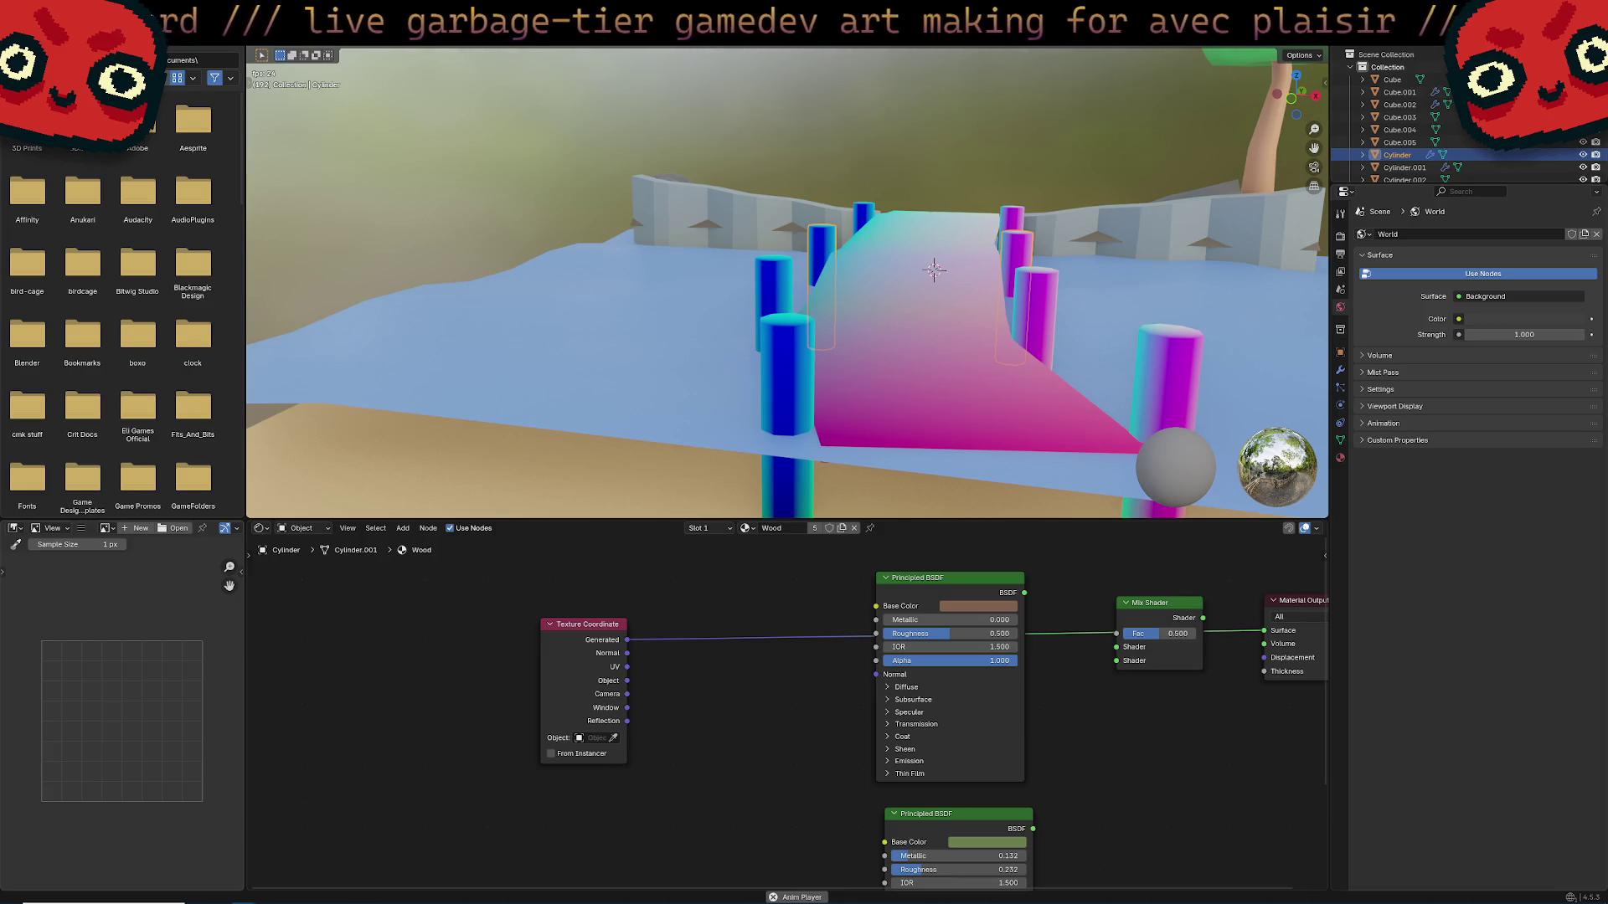
right_click(693, 610)
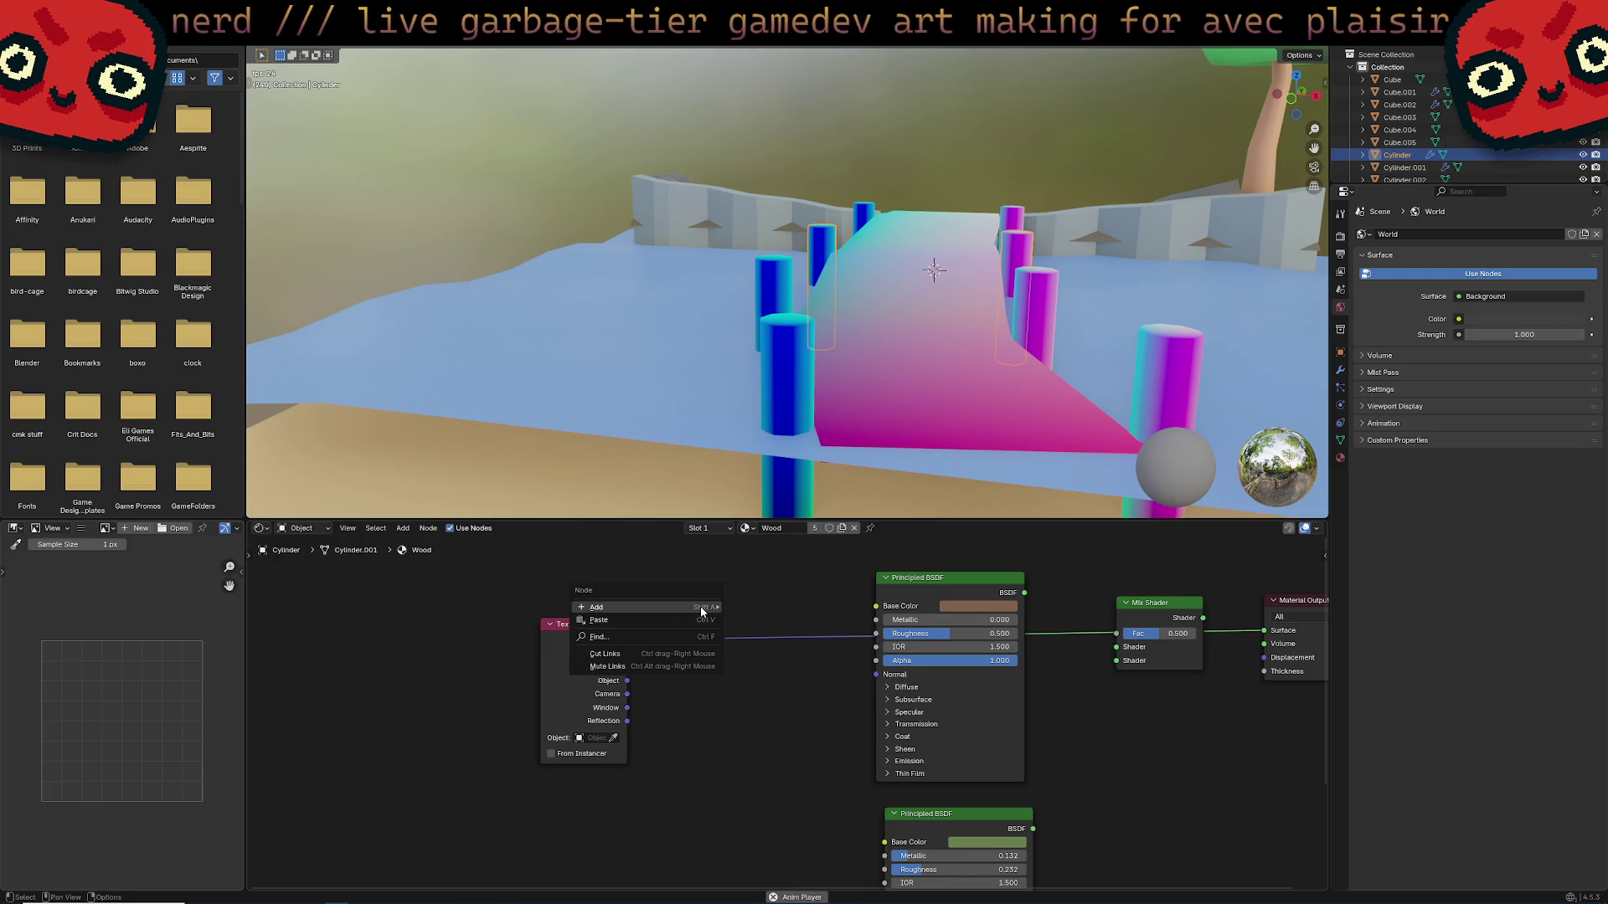
mouse_move(700, 608)
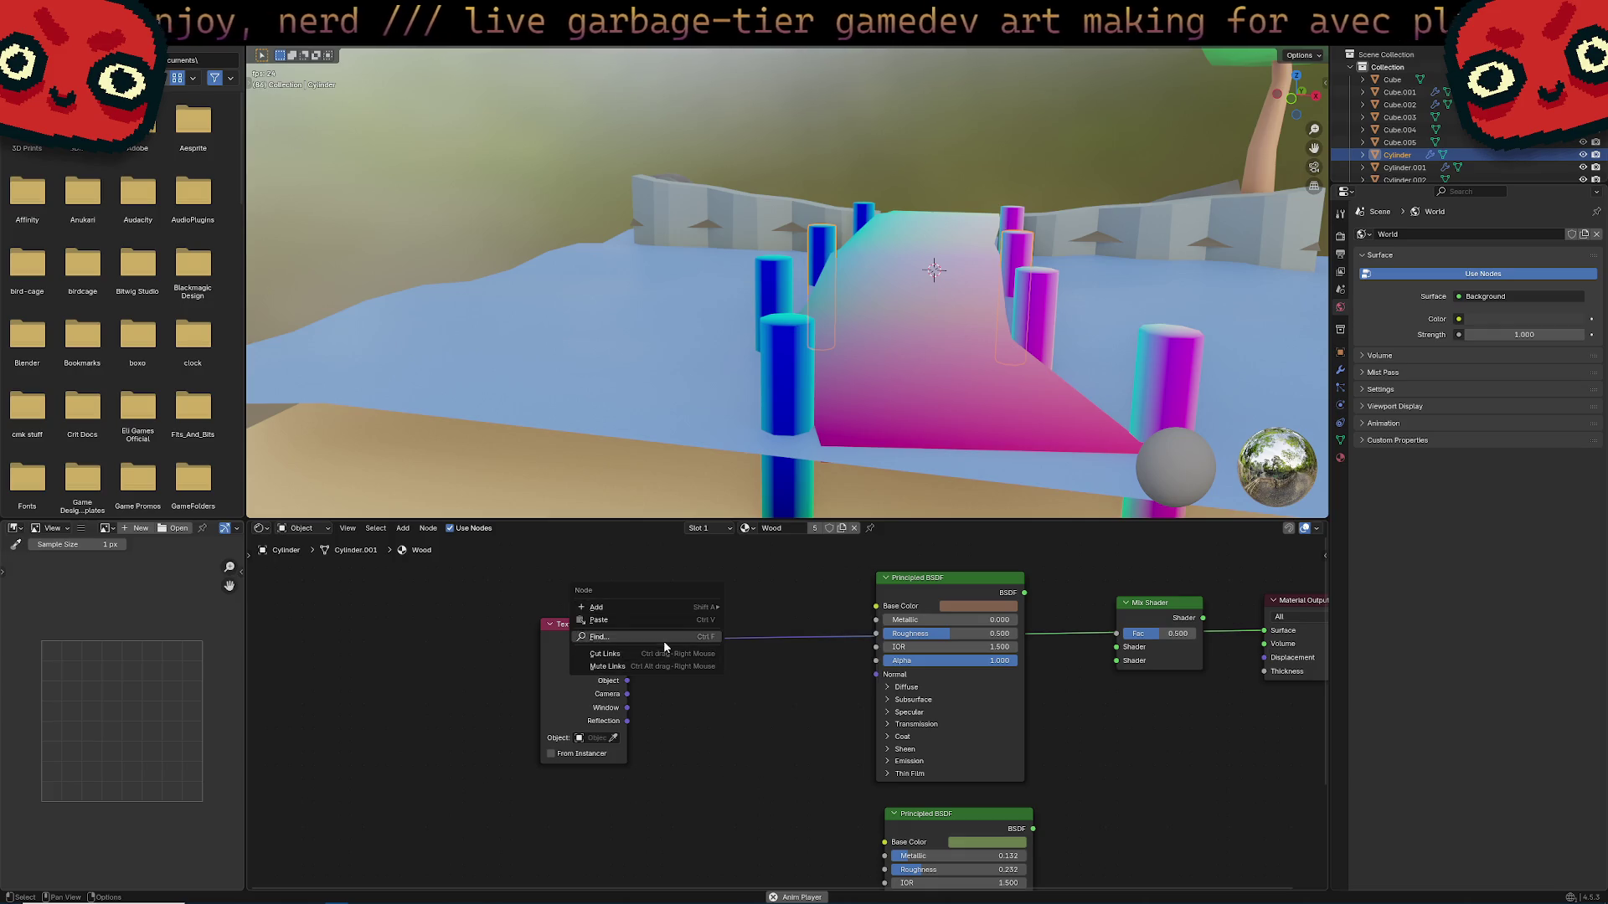
key(Escape)
drag(627, 640, 670, 647)
text(mappin)
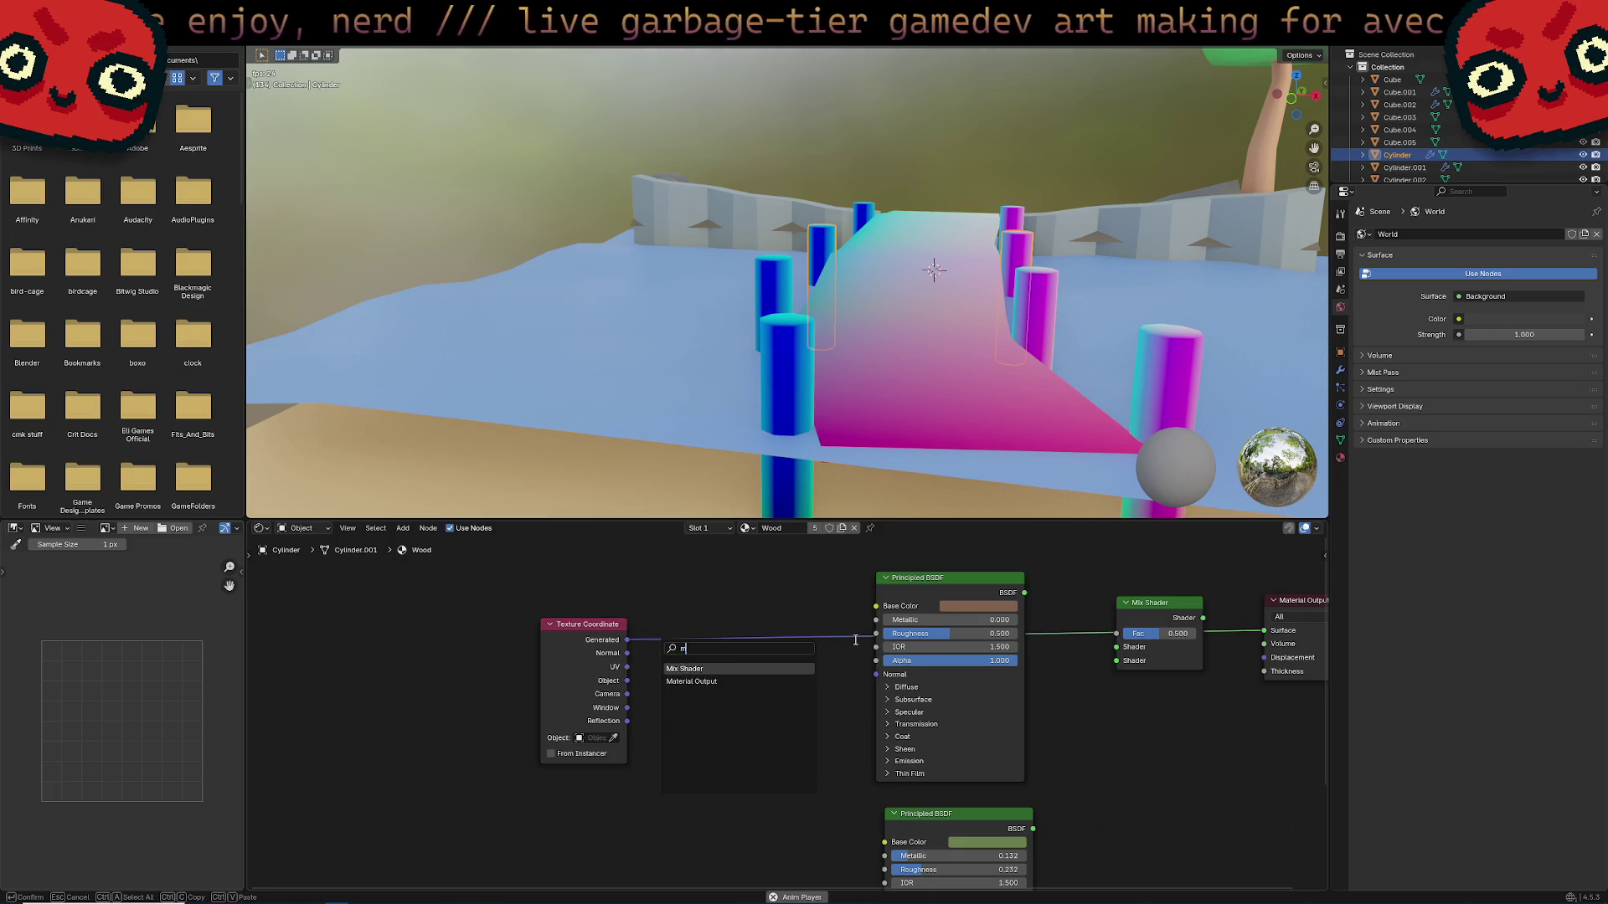
key(BackSpace)
key(BackSpace)
key(BackSpace)
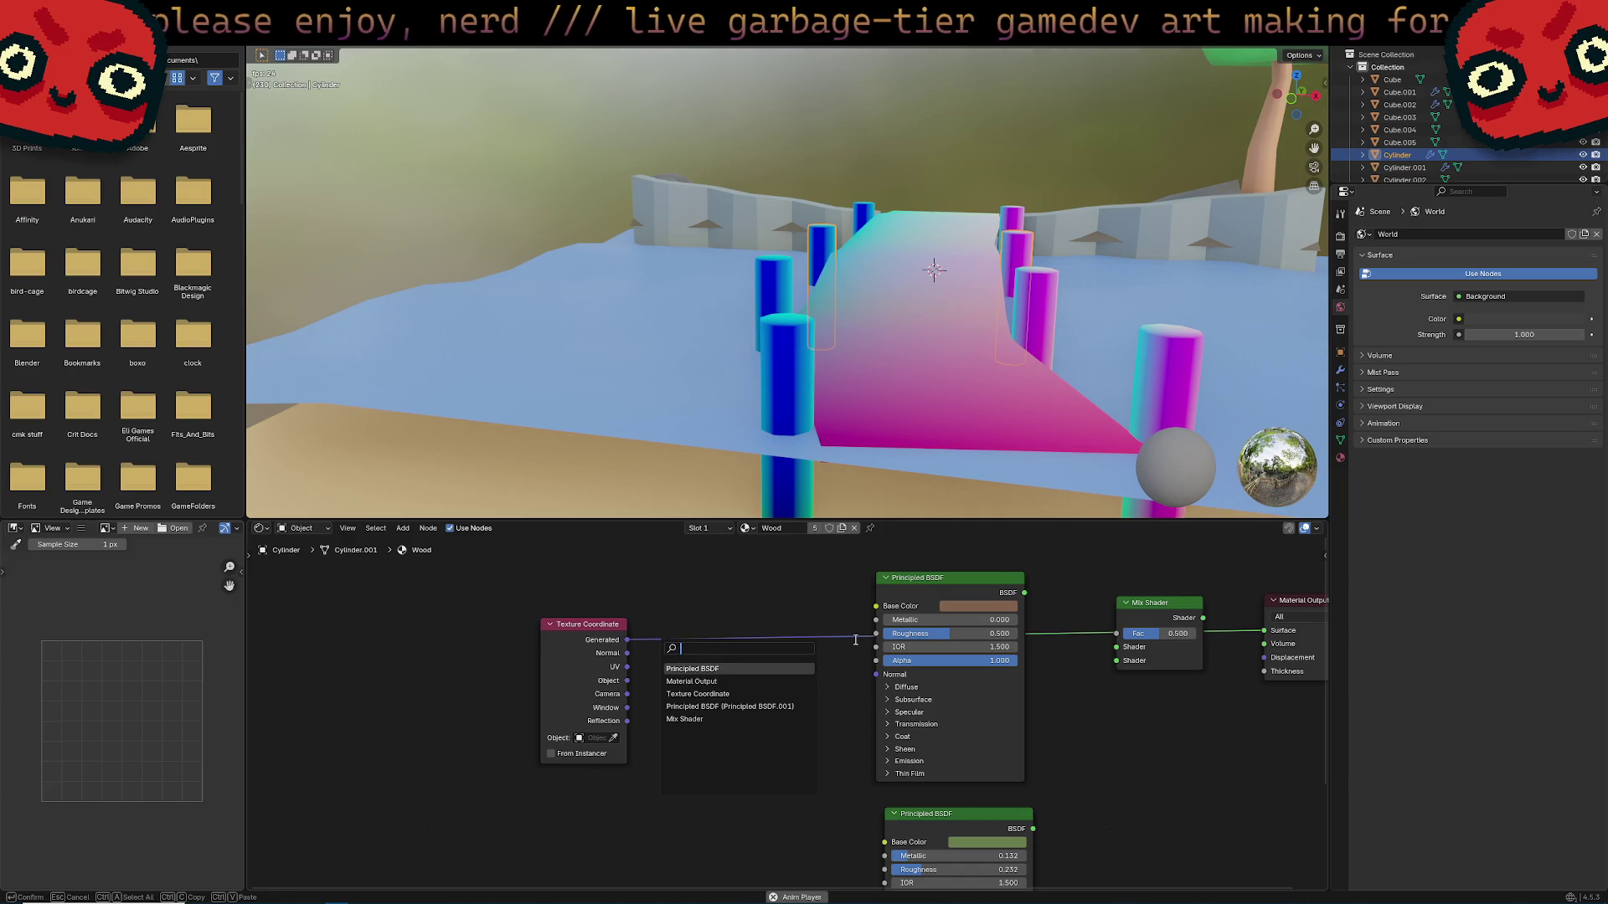
key(Escape)
key(shift+a)
mouse_move(792, 615)
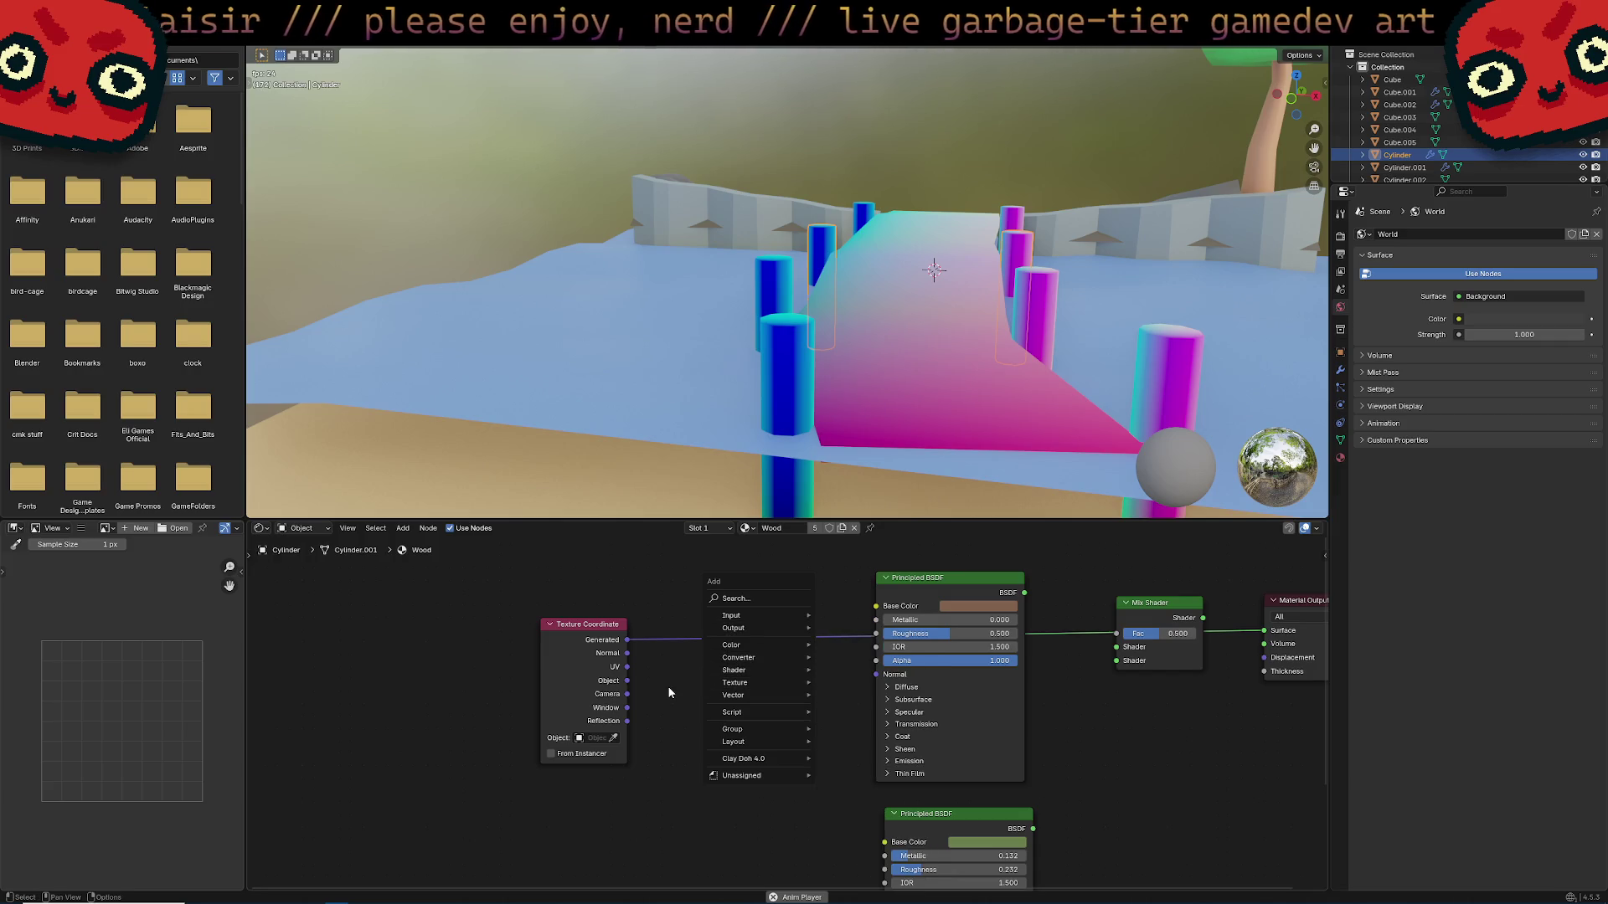
Pull the Mix Shader out of its links and add a Mapping node fed by Generated.
click(973, 578)
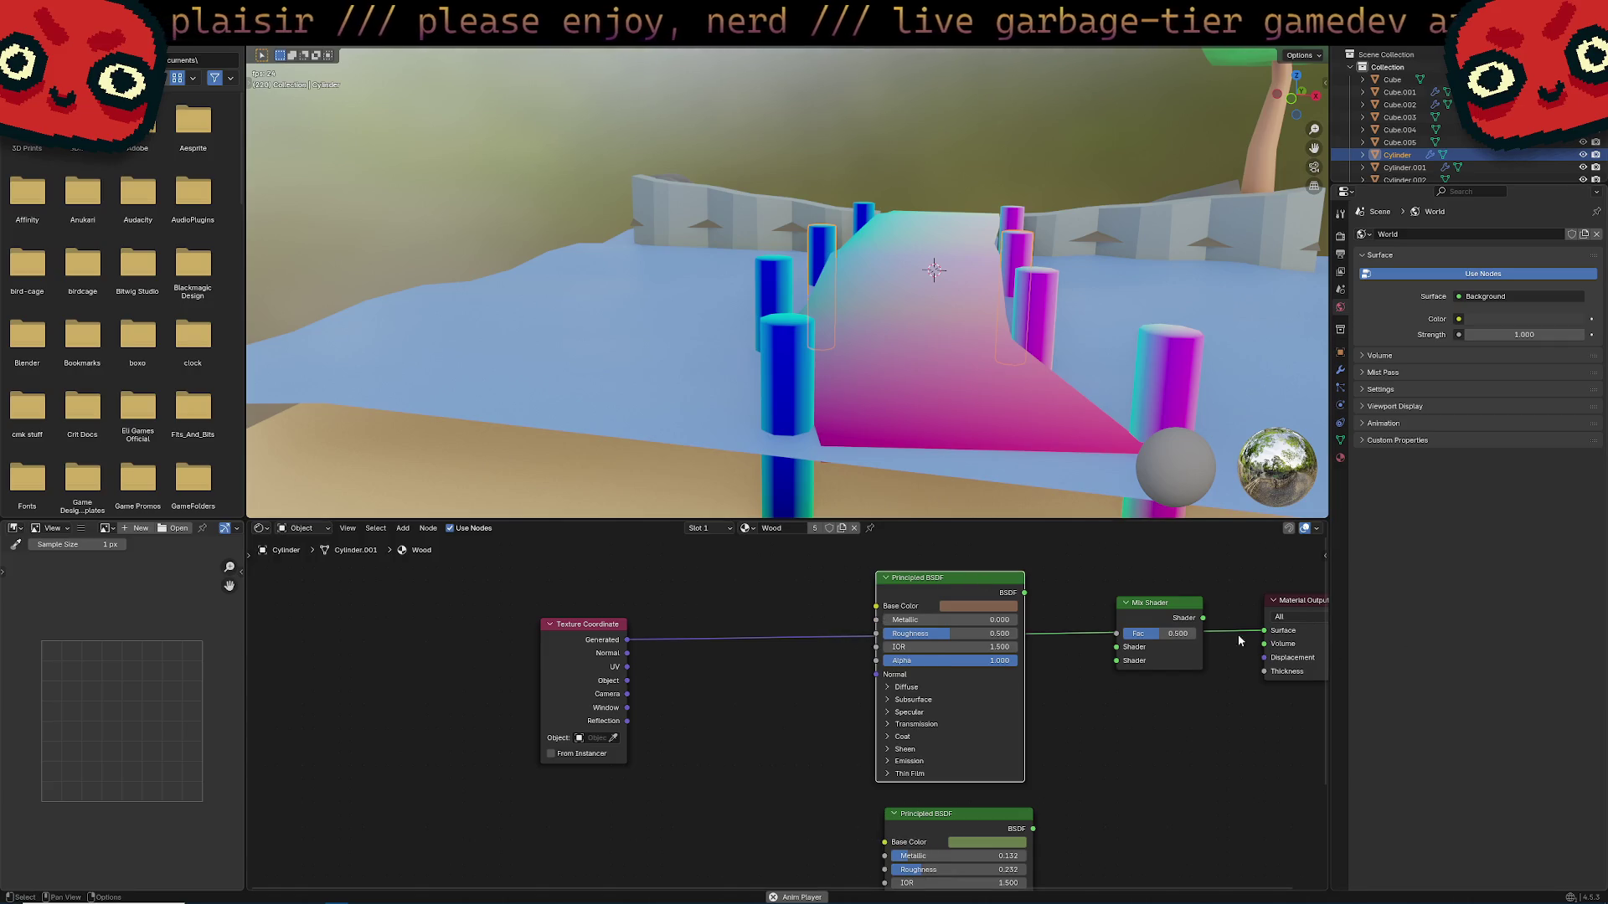
alt+drag(1174, 609, 1202, 661)
drag(876, 634, 732, 621)
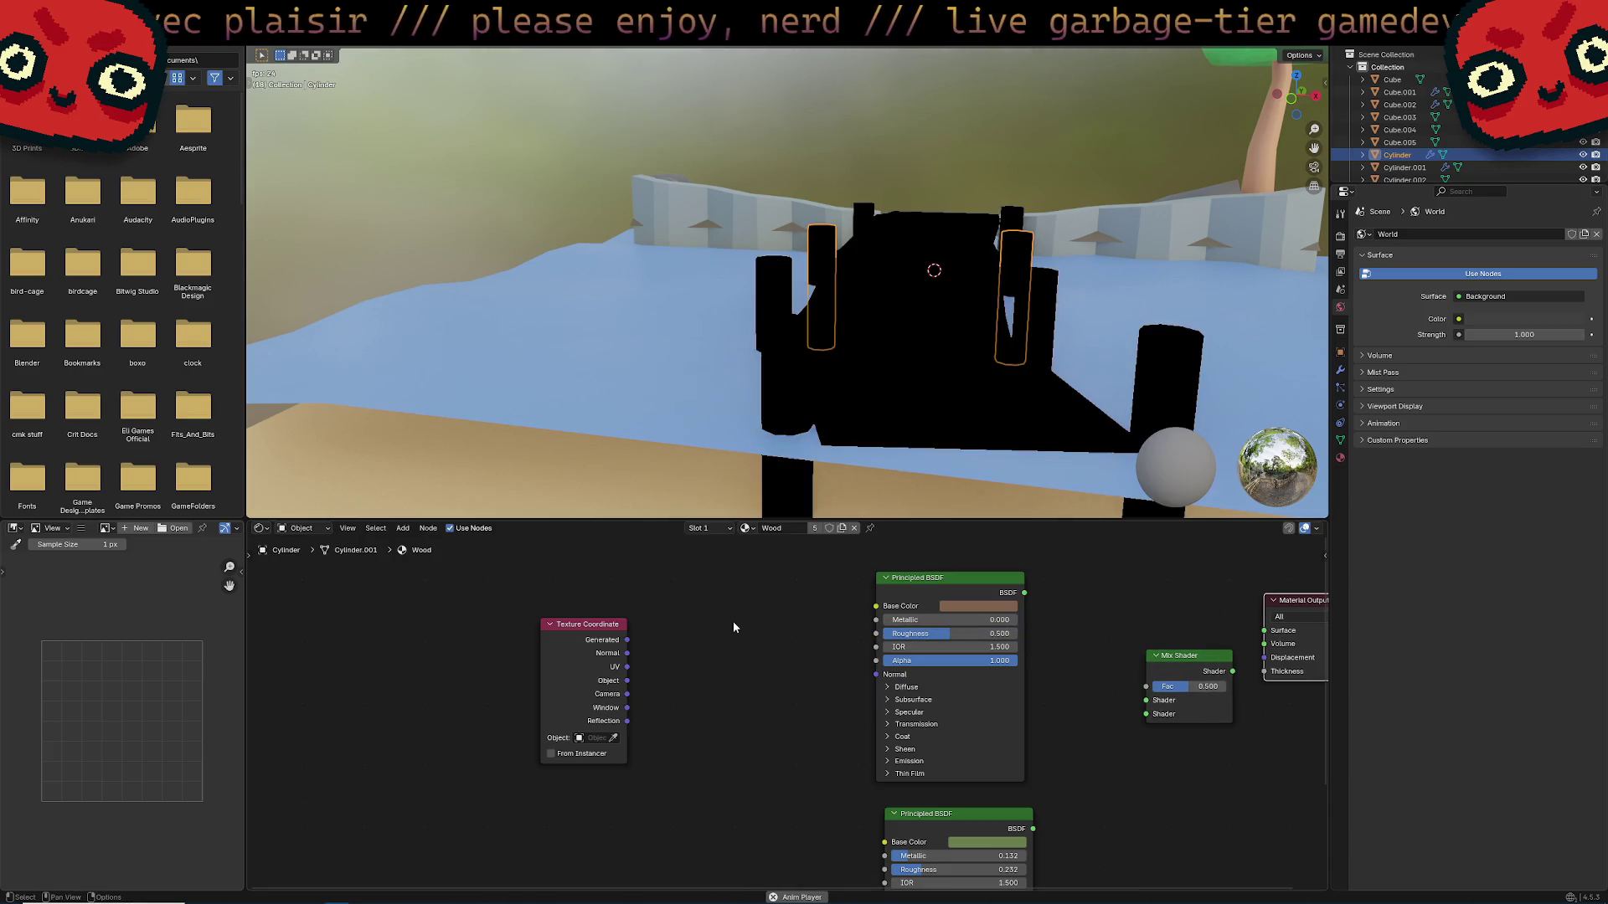
drag(631, 640, 674, 636)
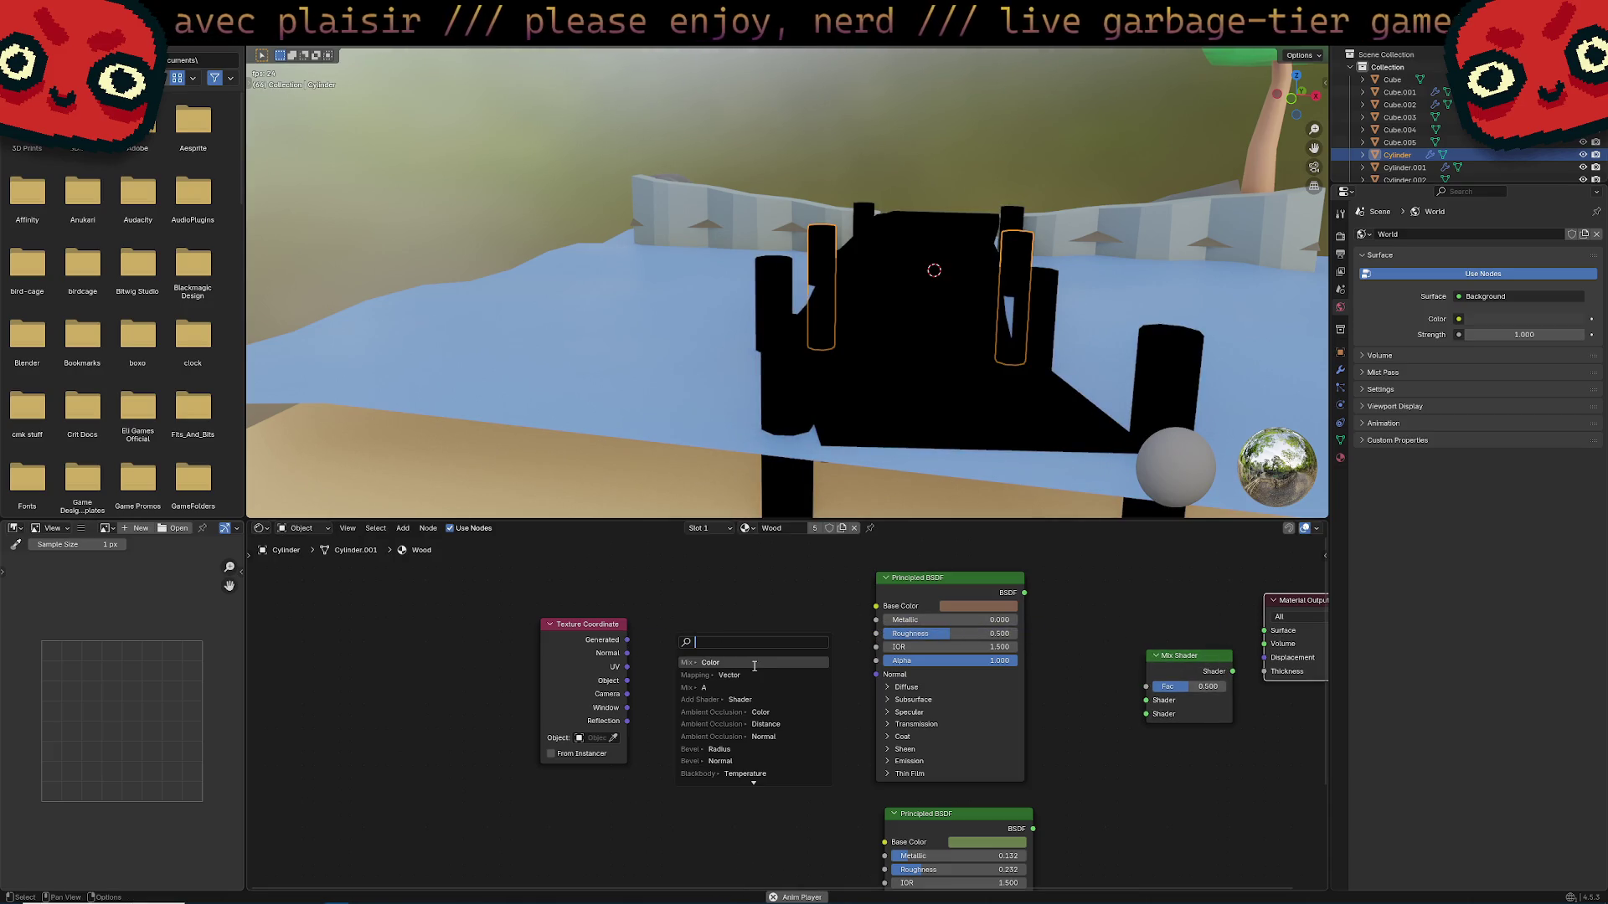
text(mapp)
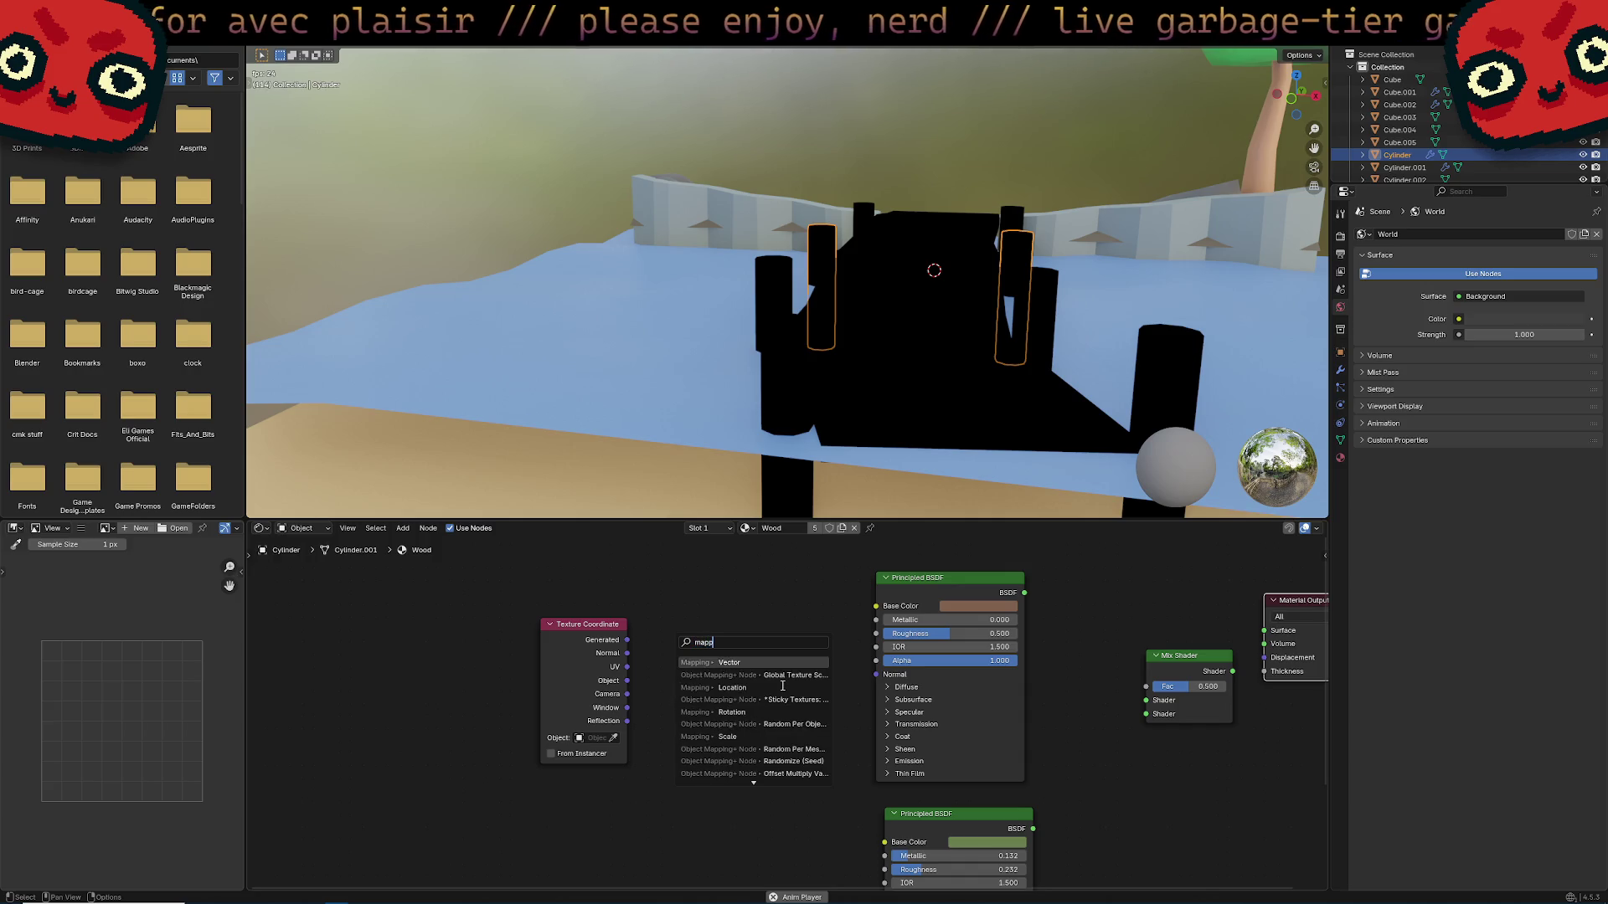
key(Return)
click(781, 686)
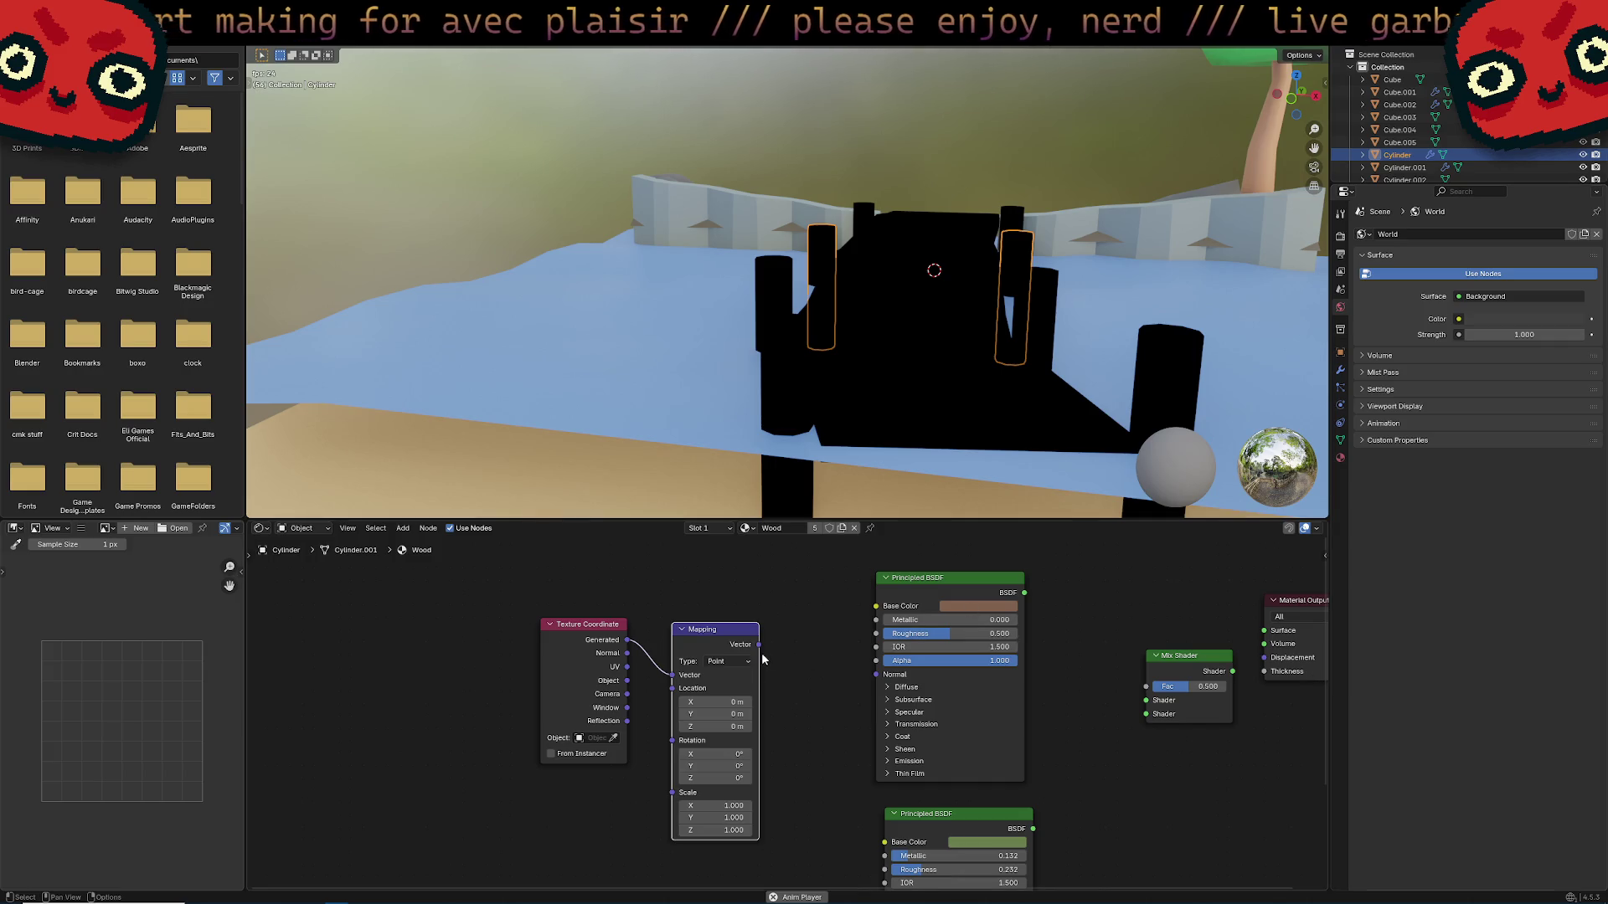
Preview the Mapping output on the objects, then remove that preview link.
mouse_move(760, 652)
mouse_down()
mouse_move(1250, 634)
mouse_move(1225, 634)
mouse_up()
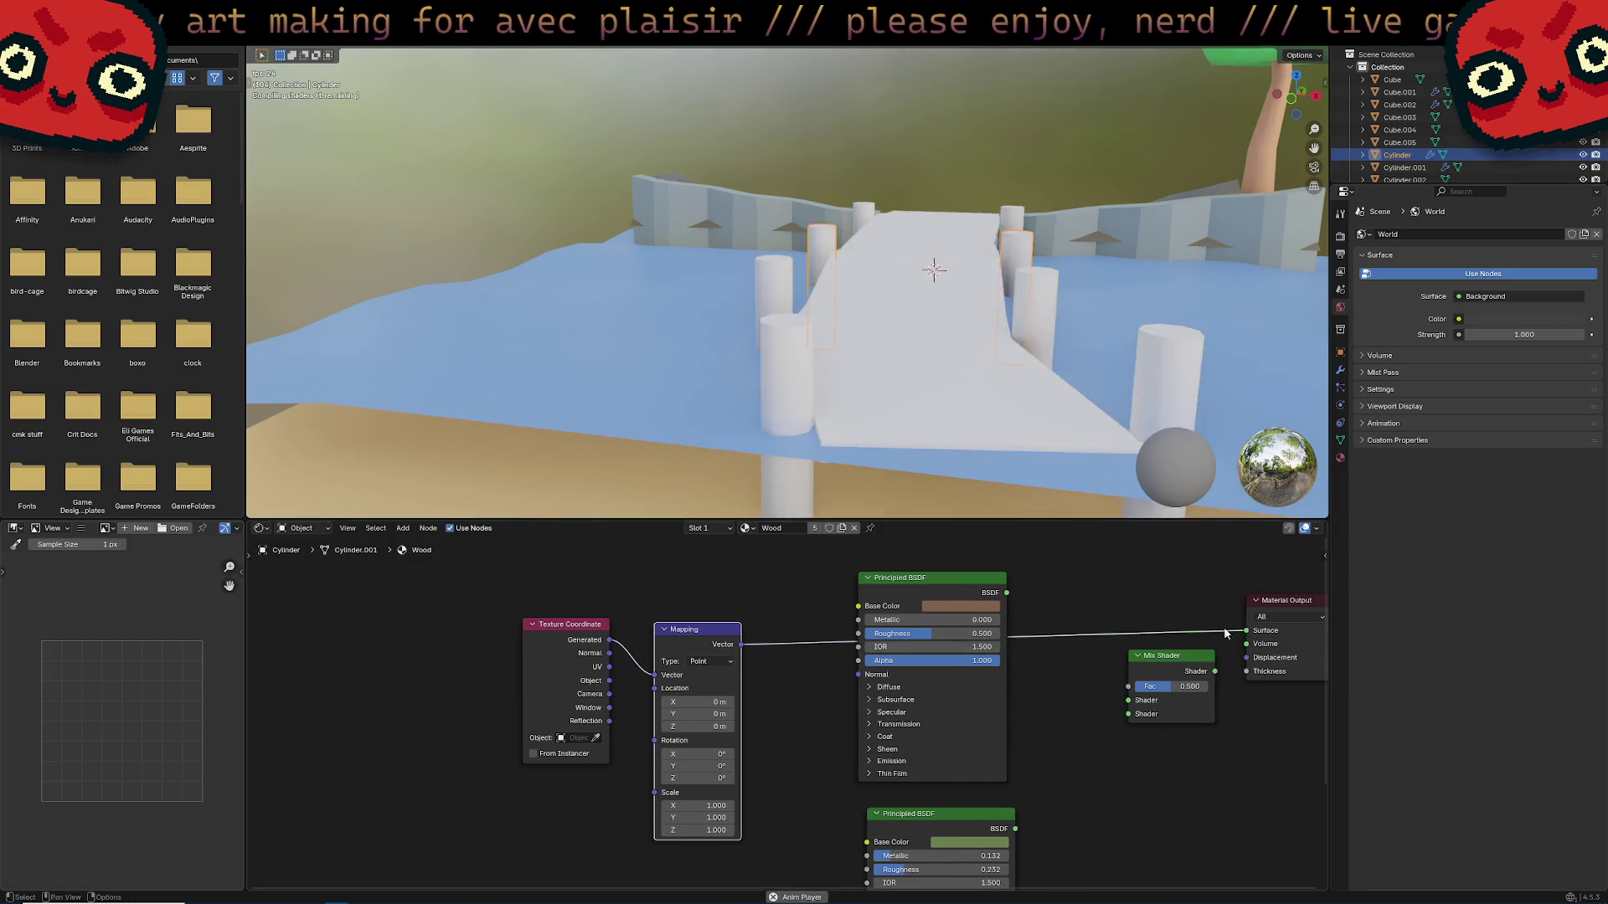
drag(702, 647, 709, 624)
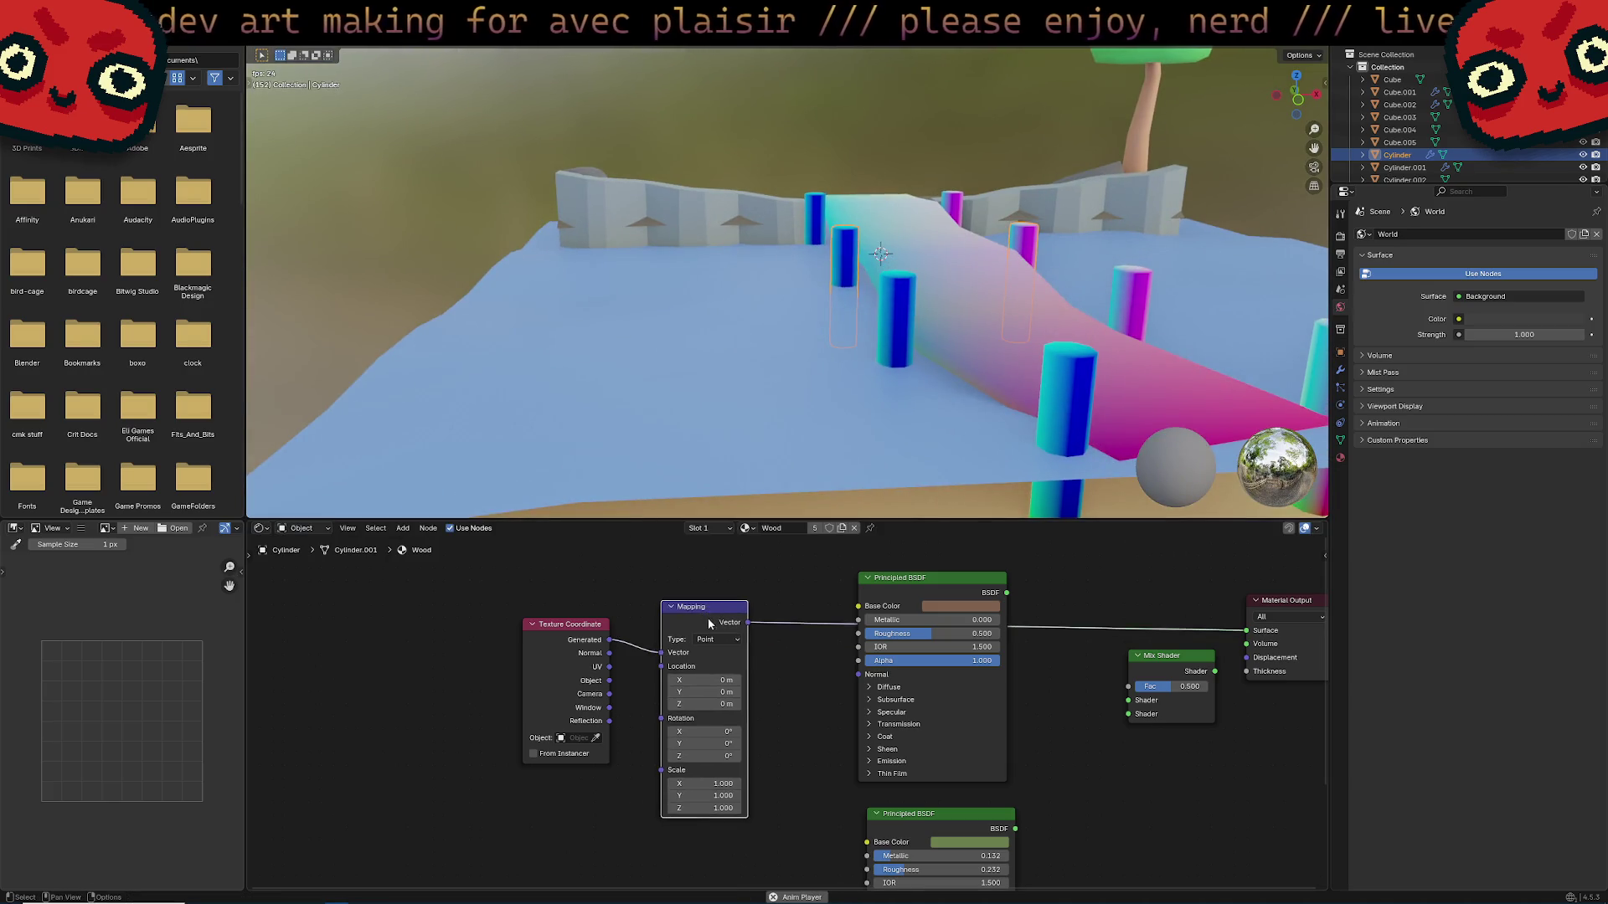
right_click(809, 665)
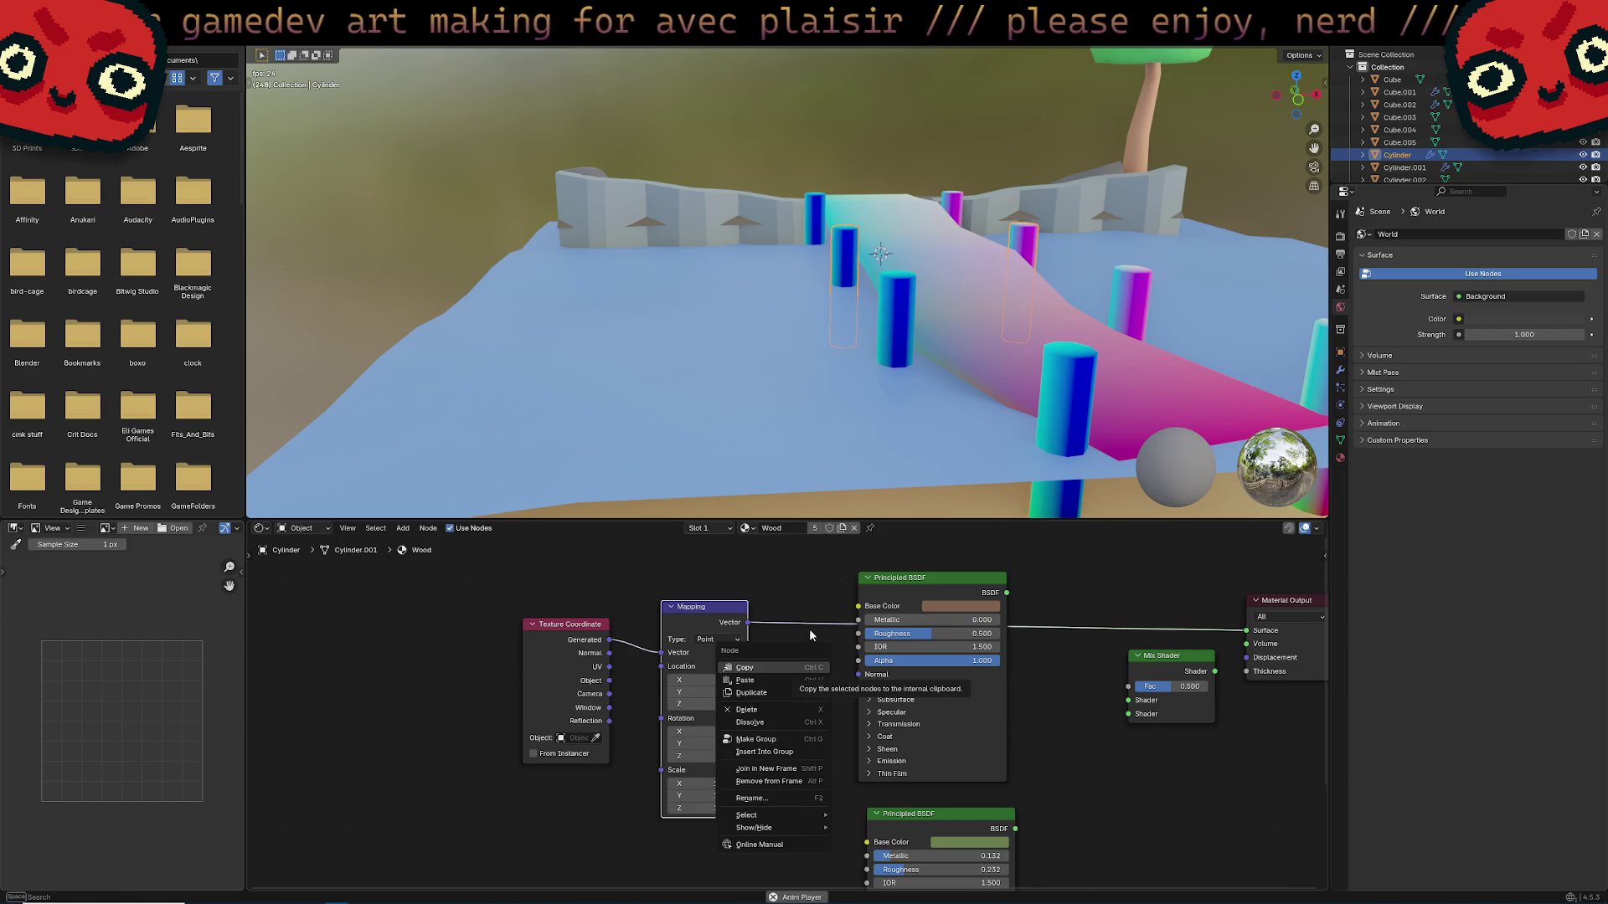
key(Escape)
right_click(815, 653)
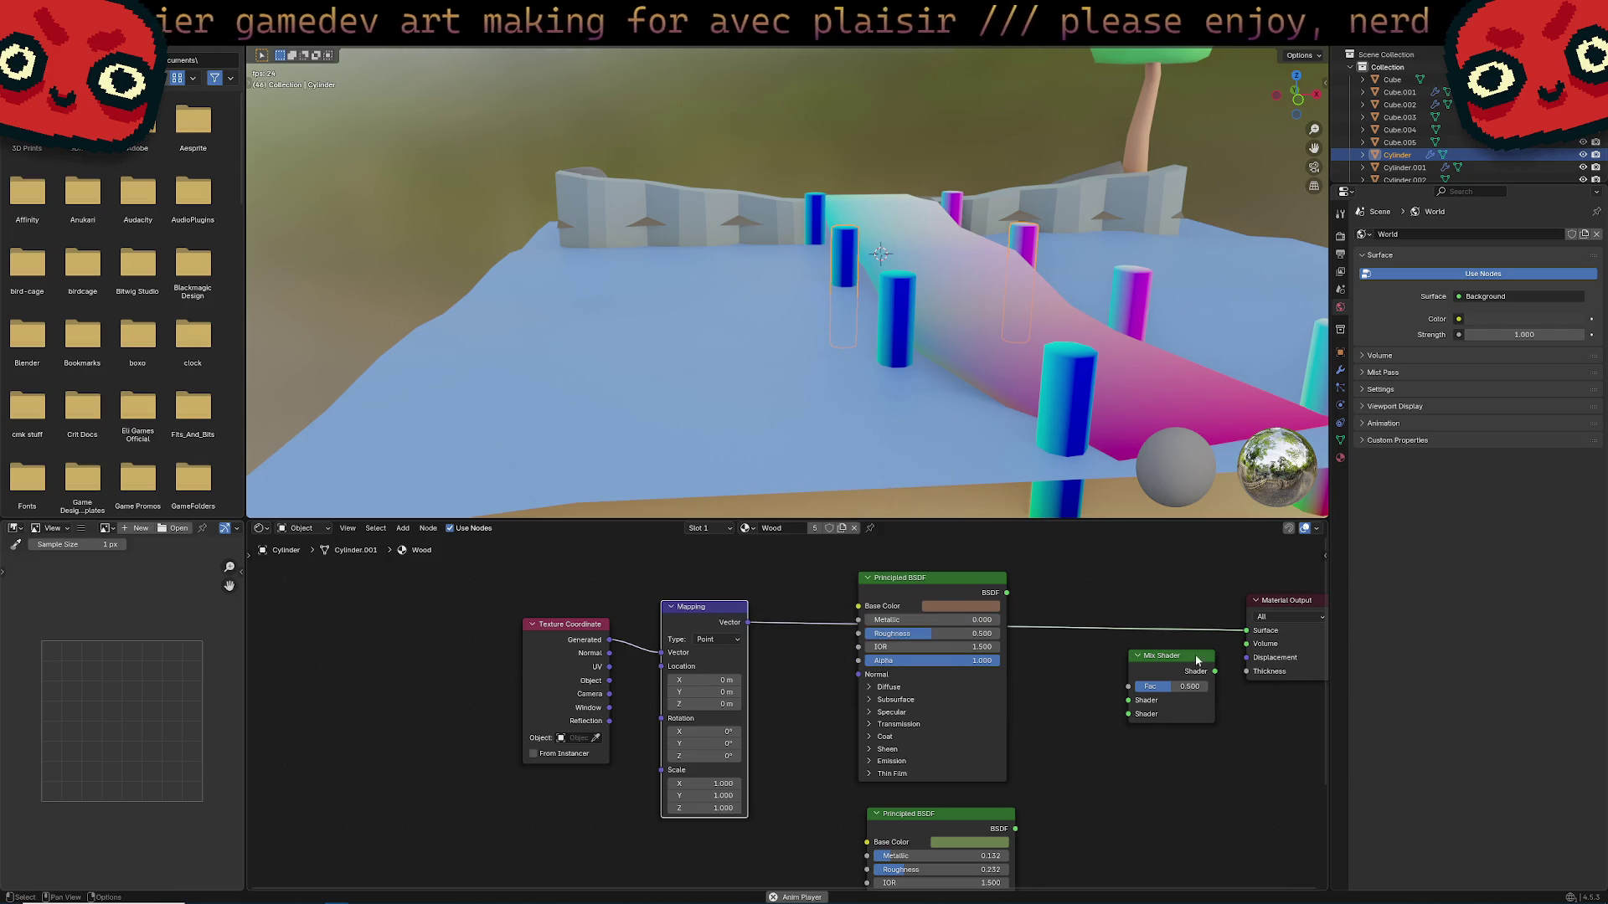
mouse_move(1247, 631)
mouse_down()
mouse_move(814, 593)
mouse_move(794, 626)
mouse_up()
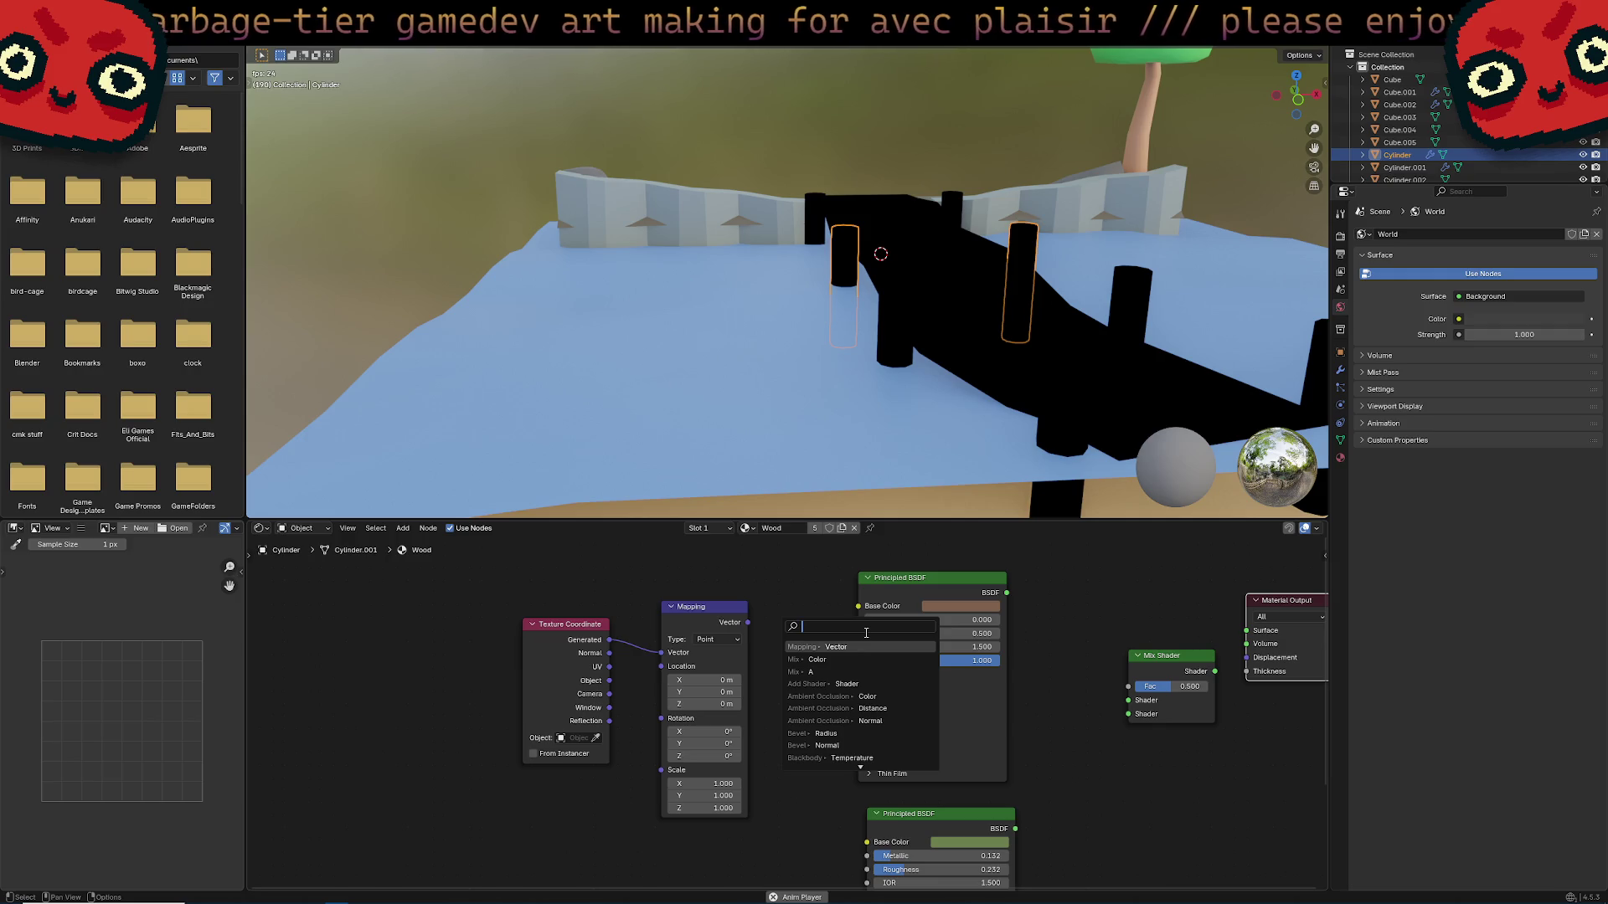
Add a Separate XYZ after Mapping, preview its Z, and connect Z to the Mix Shader Fac.
text(separate xyz)
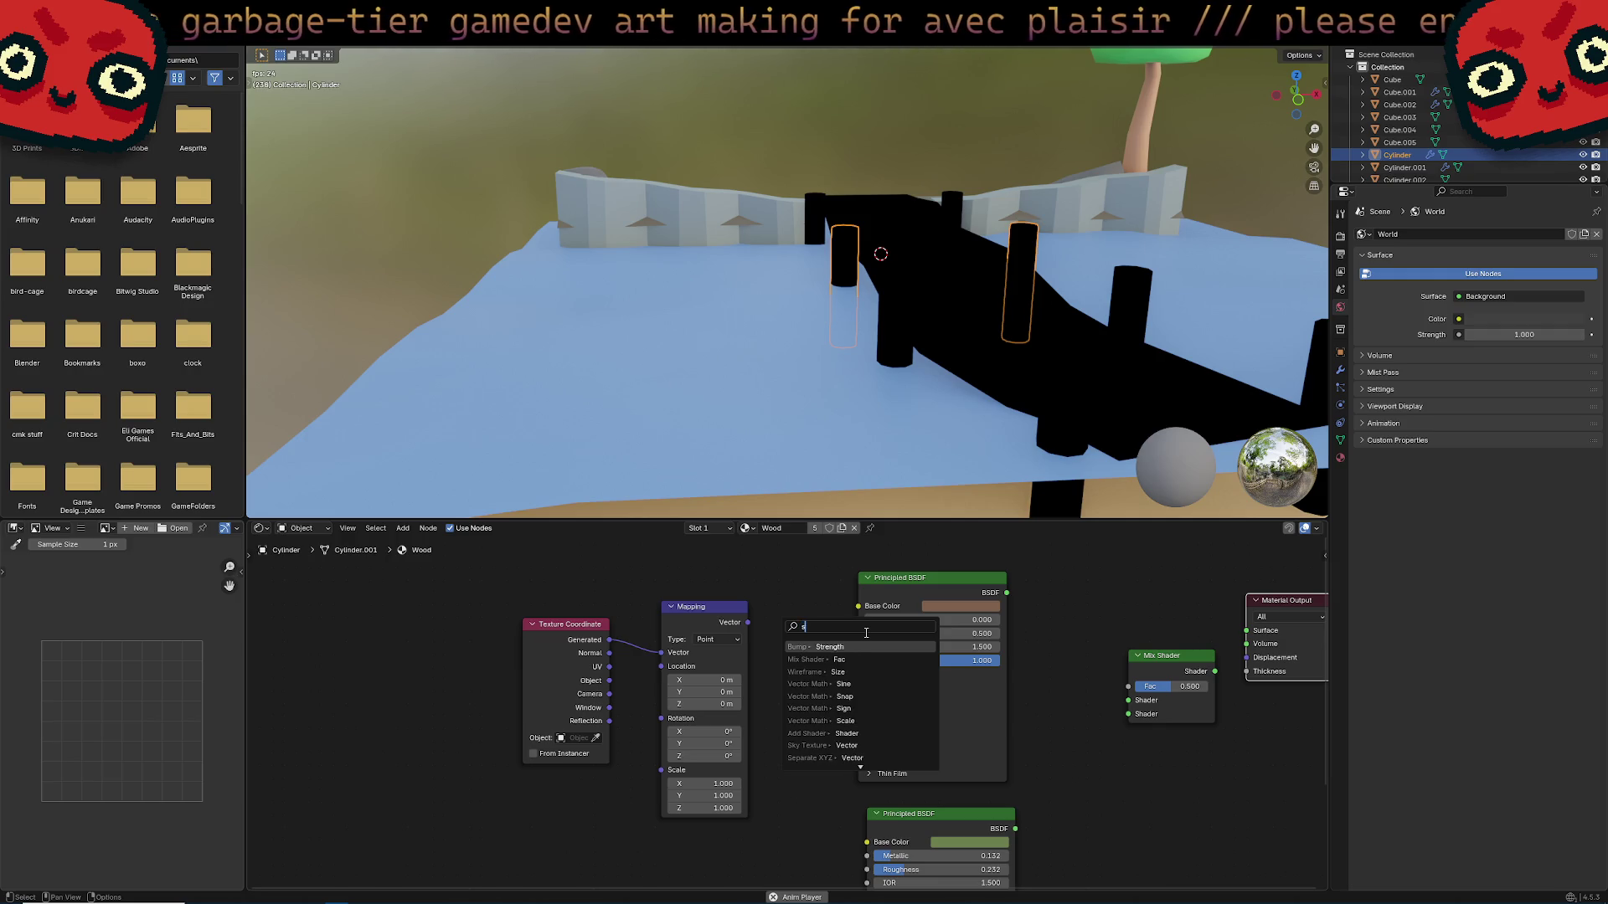
key(Return)
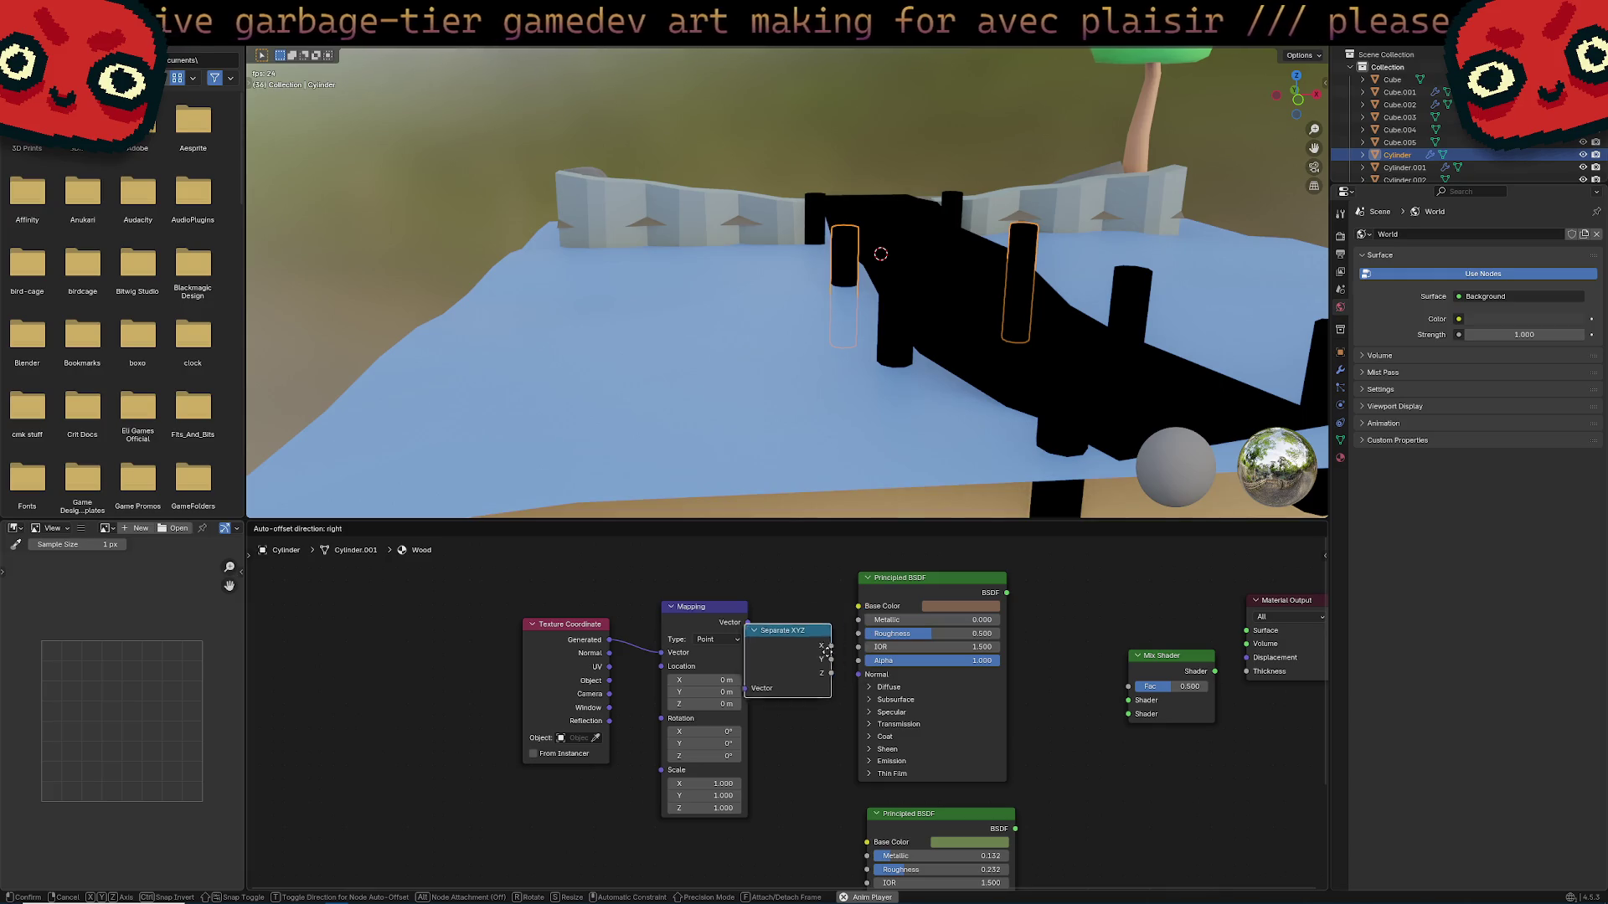
click(797, 640)
drag(799, 641, 838, 630)
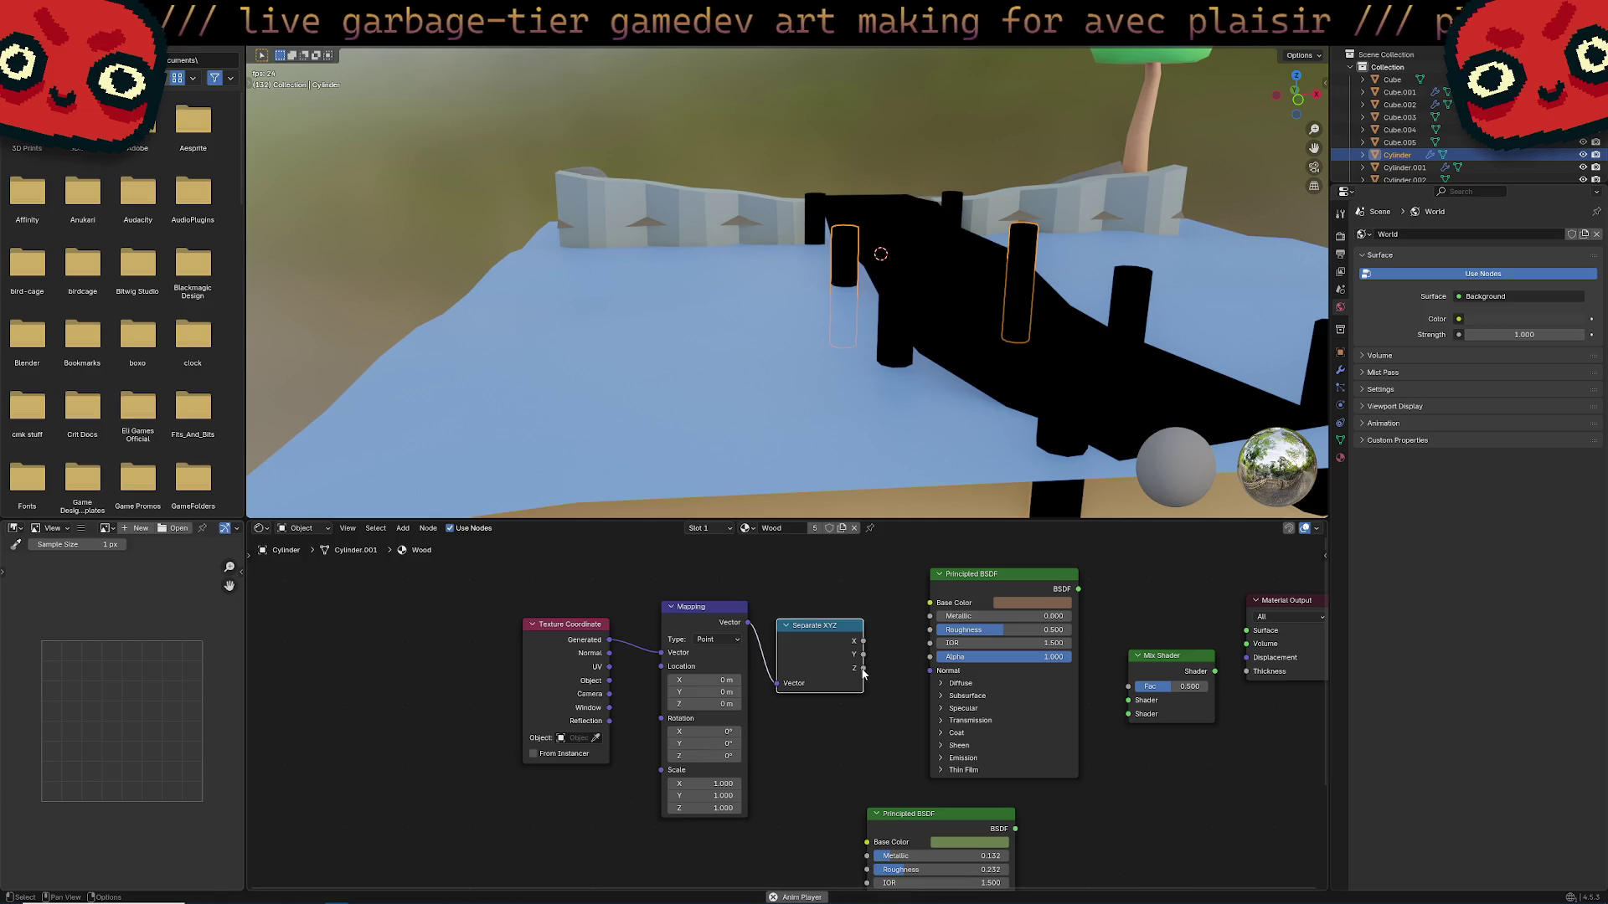
ctrl+shift+click(866, 668)
mouse_move(1113, 484)
middle_down()
mouse_move(1037, 359)
mouse_move(988, 360)
middle_up()
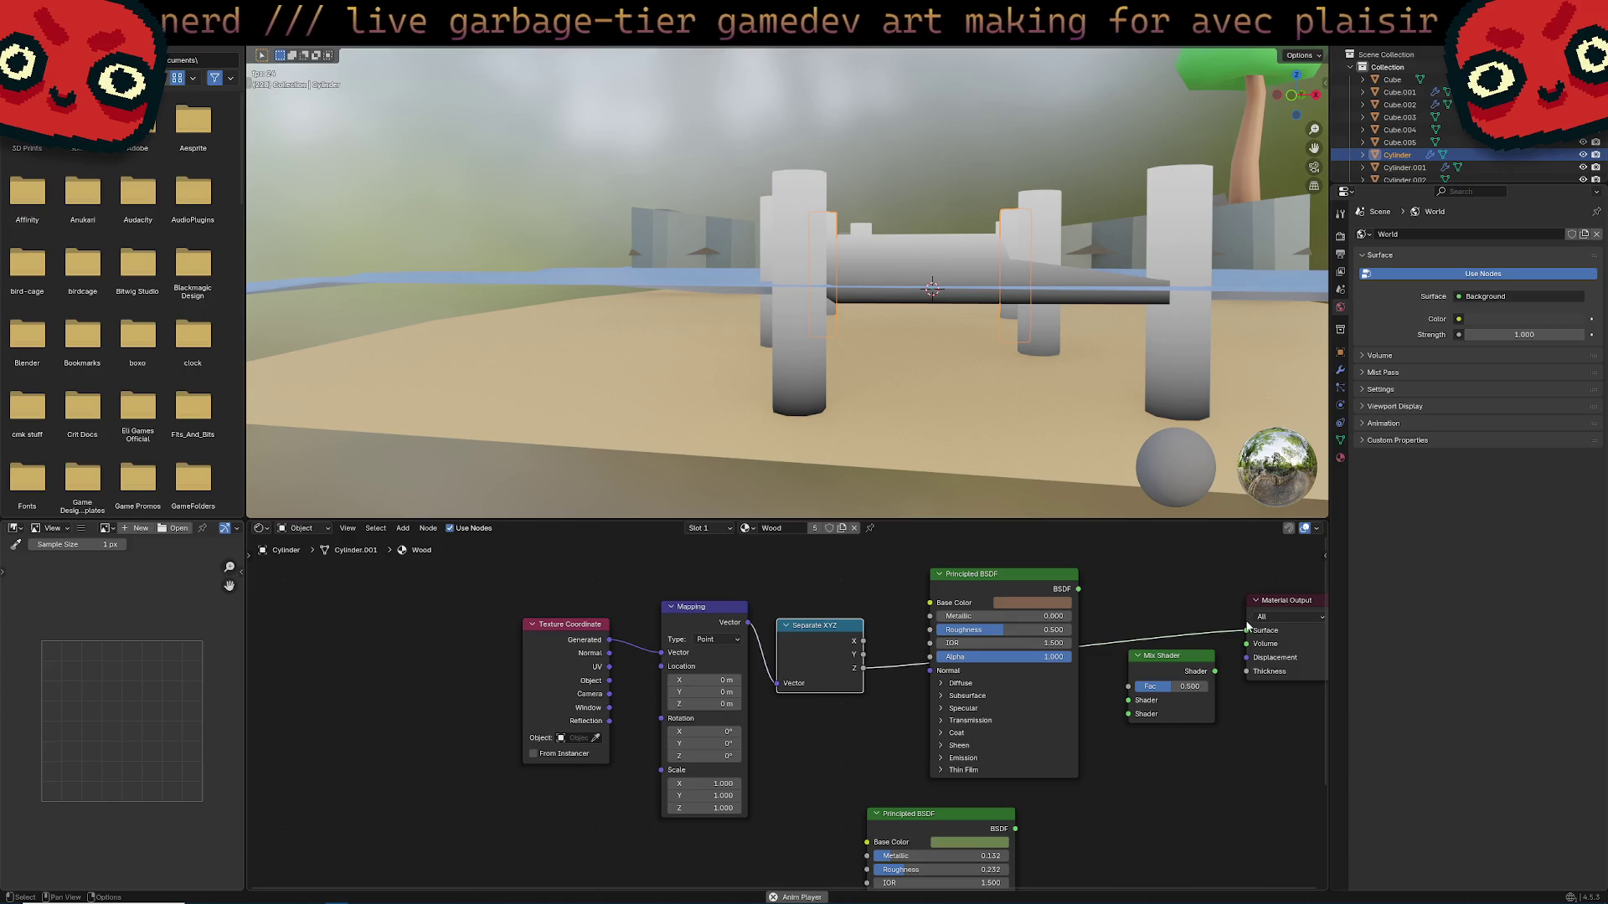
drag(1248, 629, 1149, 659)
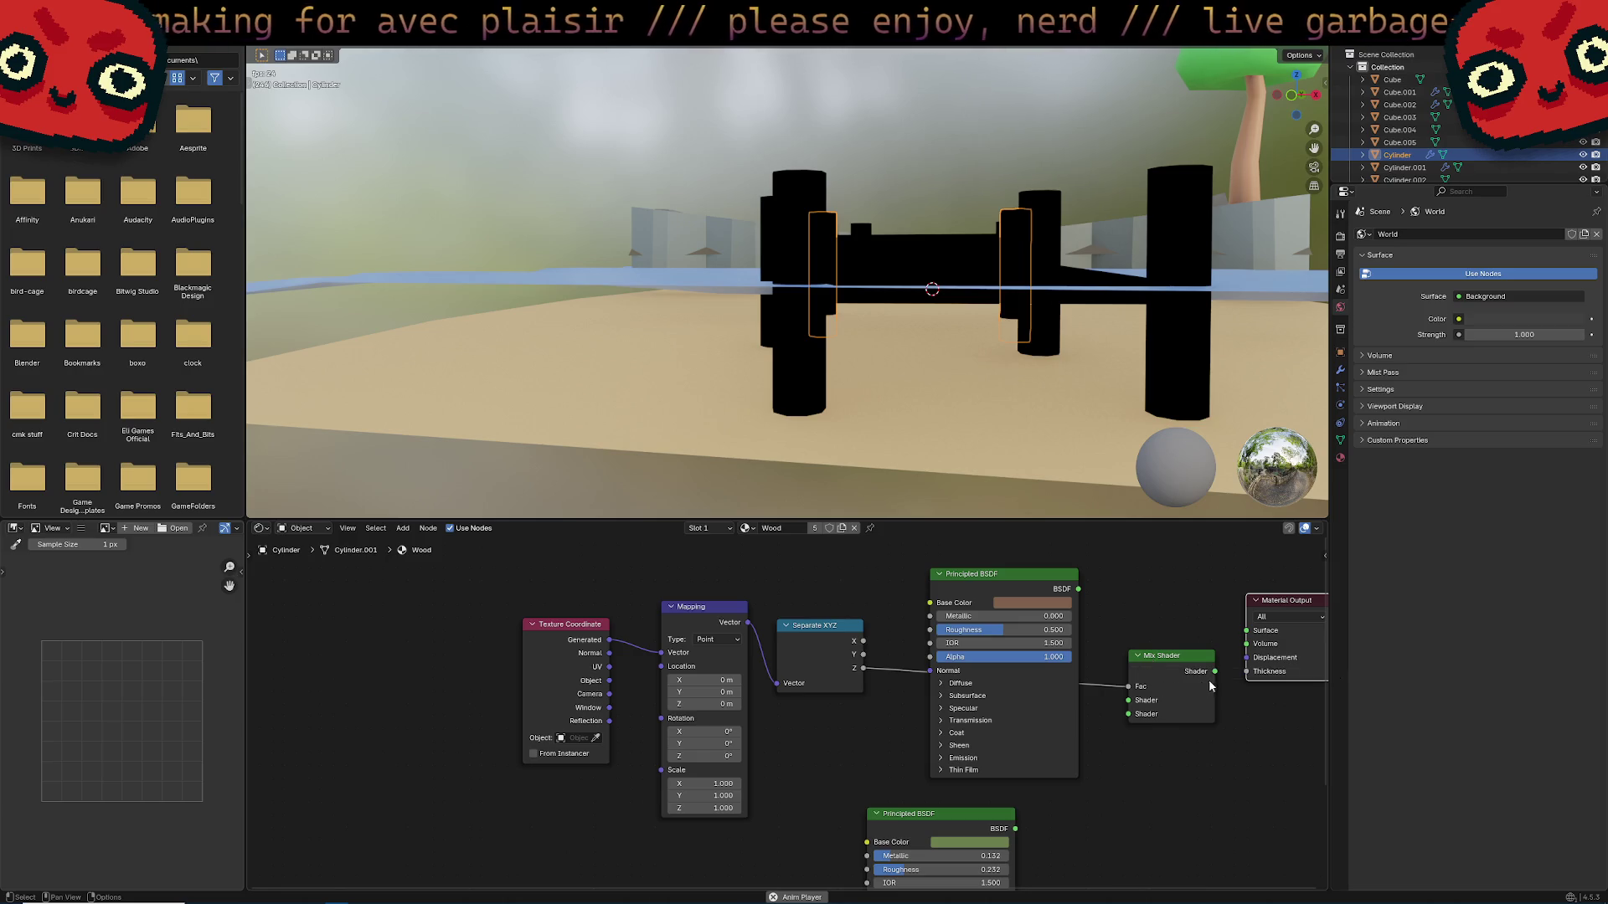
Connect Mix Shader to the Surface output and plug the brown and green BSDFs into its two inputs.
drag(1214, 672, 1246, 630)
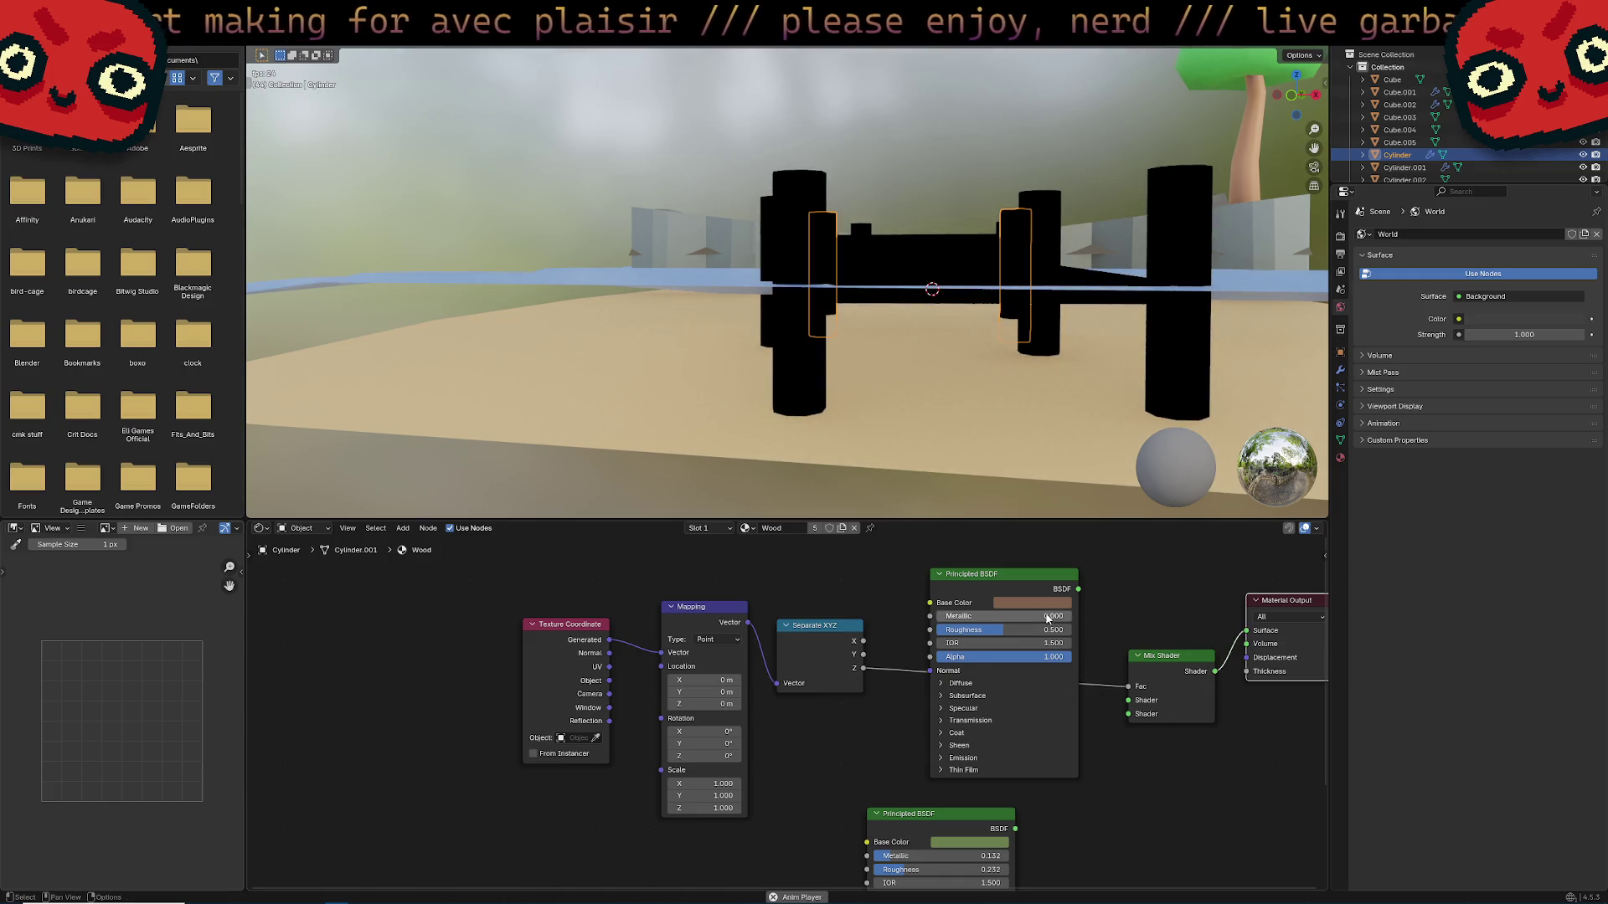
drag(1078, 588, 1128, 701)
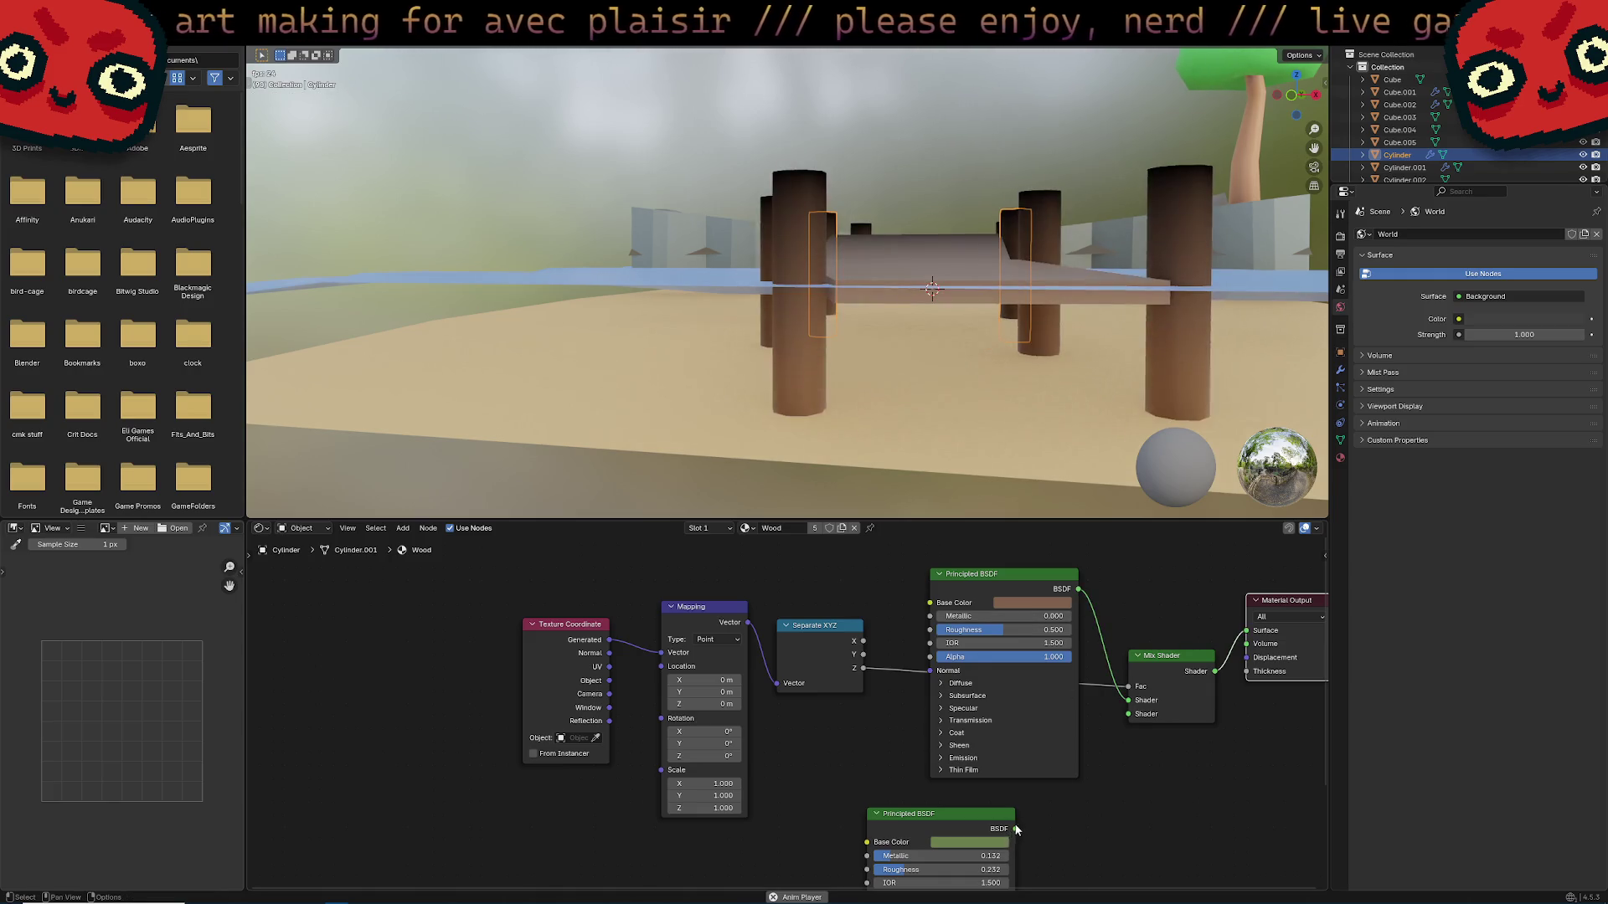
drag(1017, 829, 1128, 700)
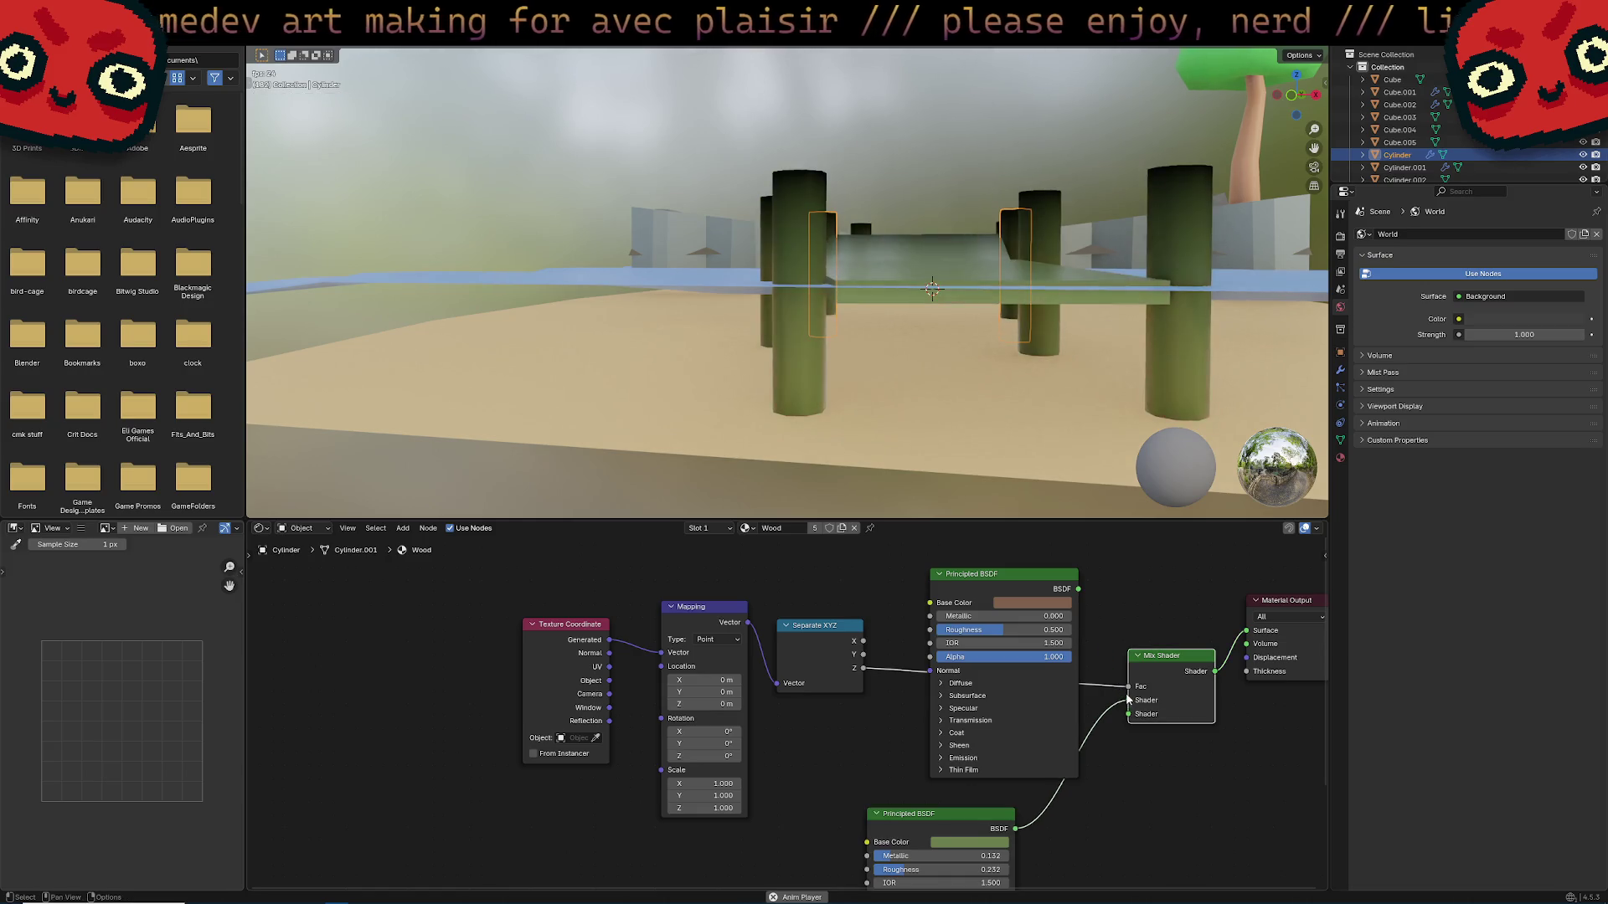
mouse_move(1078, 589)
mouse_down()
mouse_move(1147, 715)
mouse_move(1129, 713)
mouse_up()
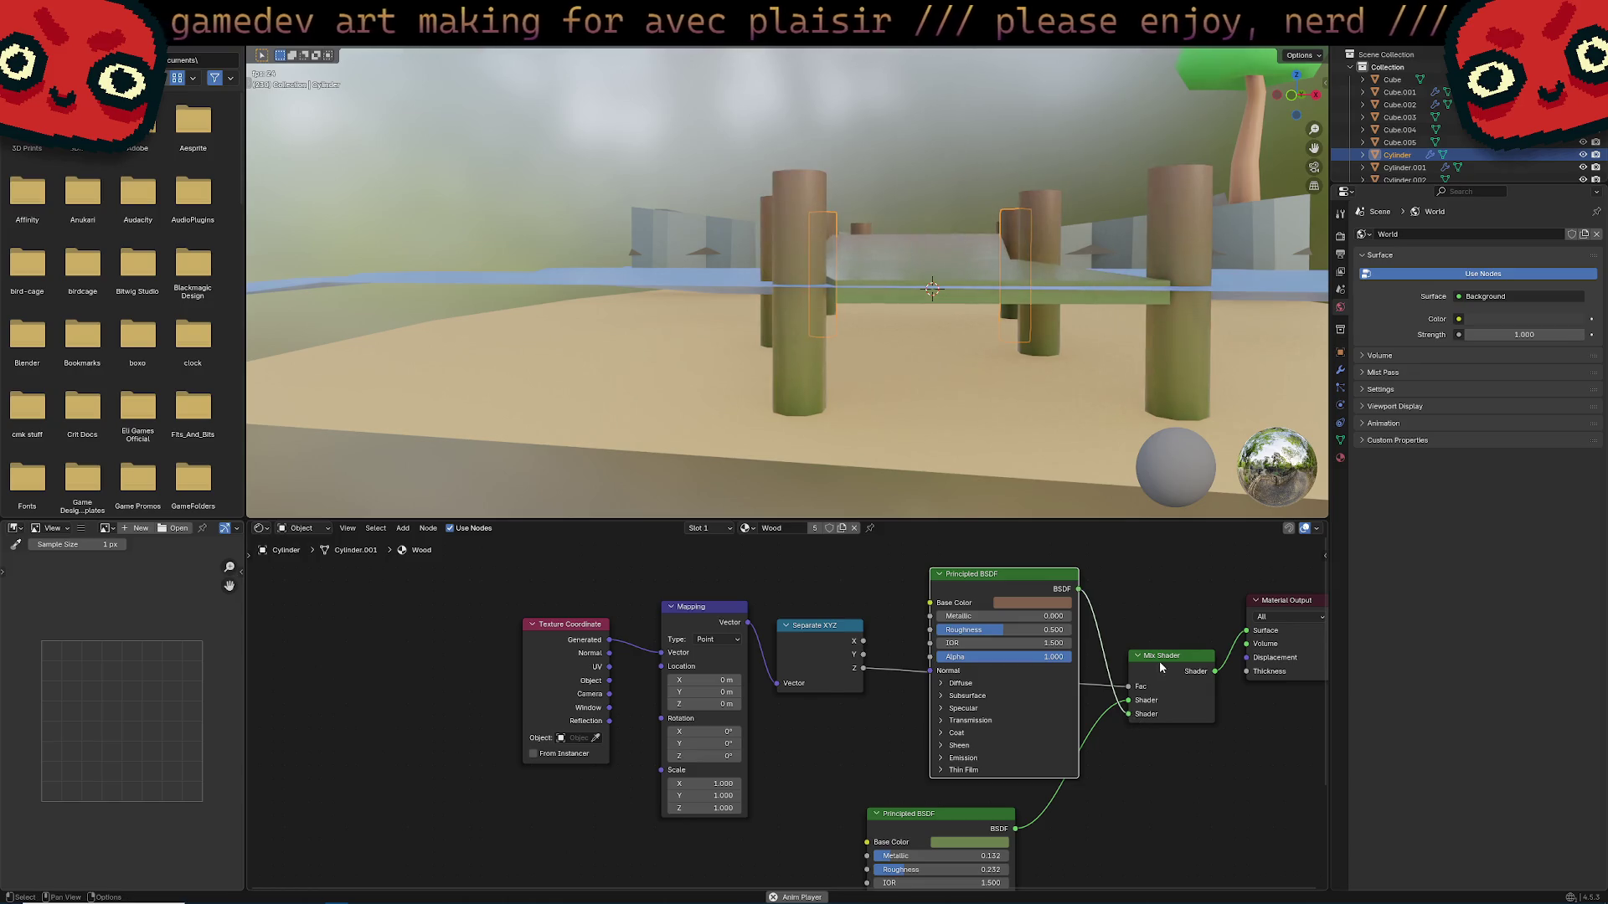
drag(1159, 658, 1157, 638)
drag(1018, 579, 989, 566)
mouse_move(1017, 344)
middle_down()
mouse_move(1017, 401)
mouse_move(1020, 358)
mouse_move(1013, 376)
mouse_move(808, 417)
mouse_move(871, 375)
mouse_move(941, 394)
mouse_move(804, 430)
middle_up()
Select the bridge deck (Cube.002) and show its Material Properties, listing Wood.
click(812, 366)
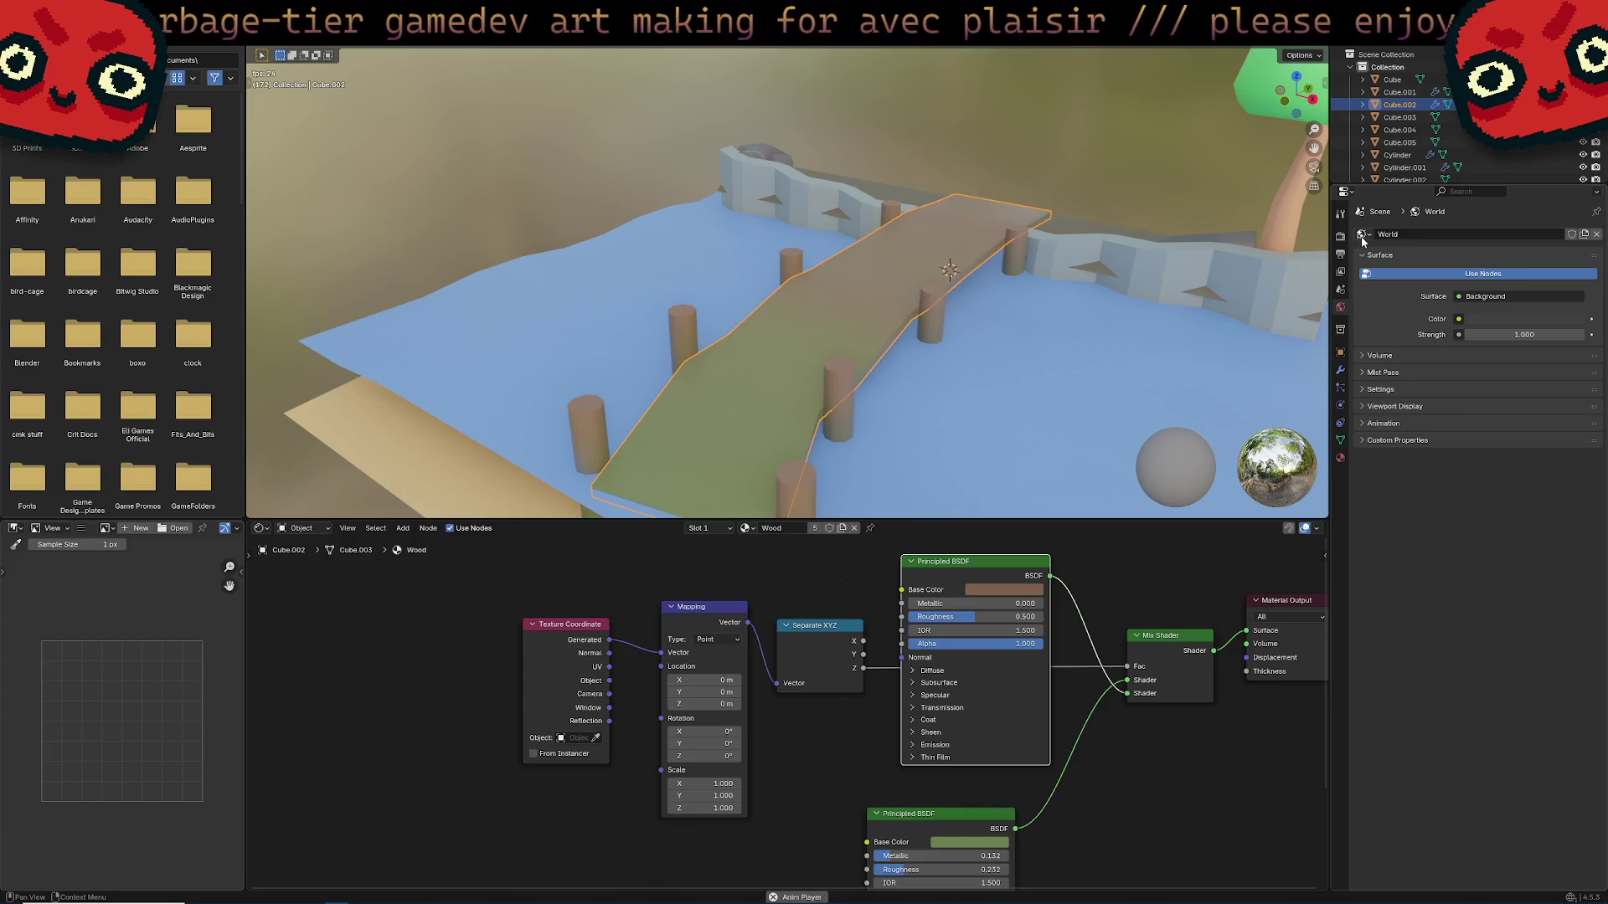
drag(1332, 458, 1332, 458)
click(1340, 458)
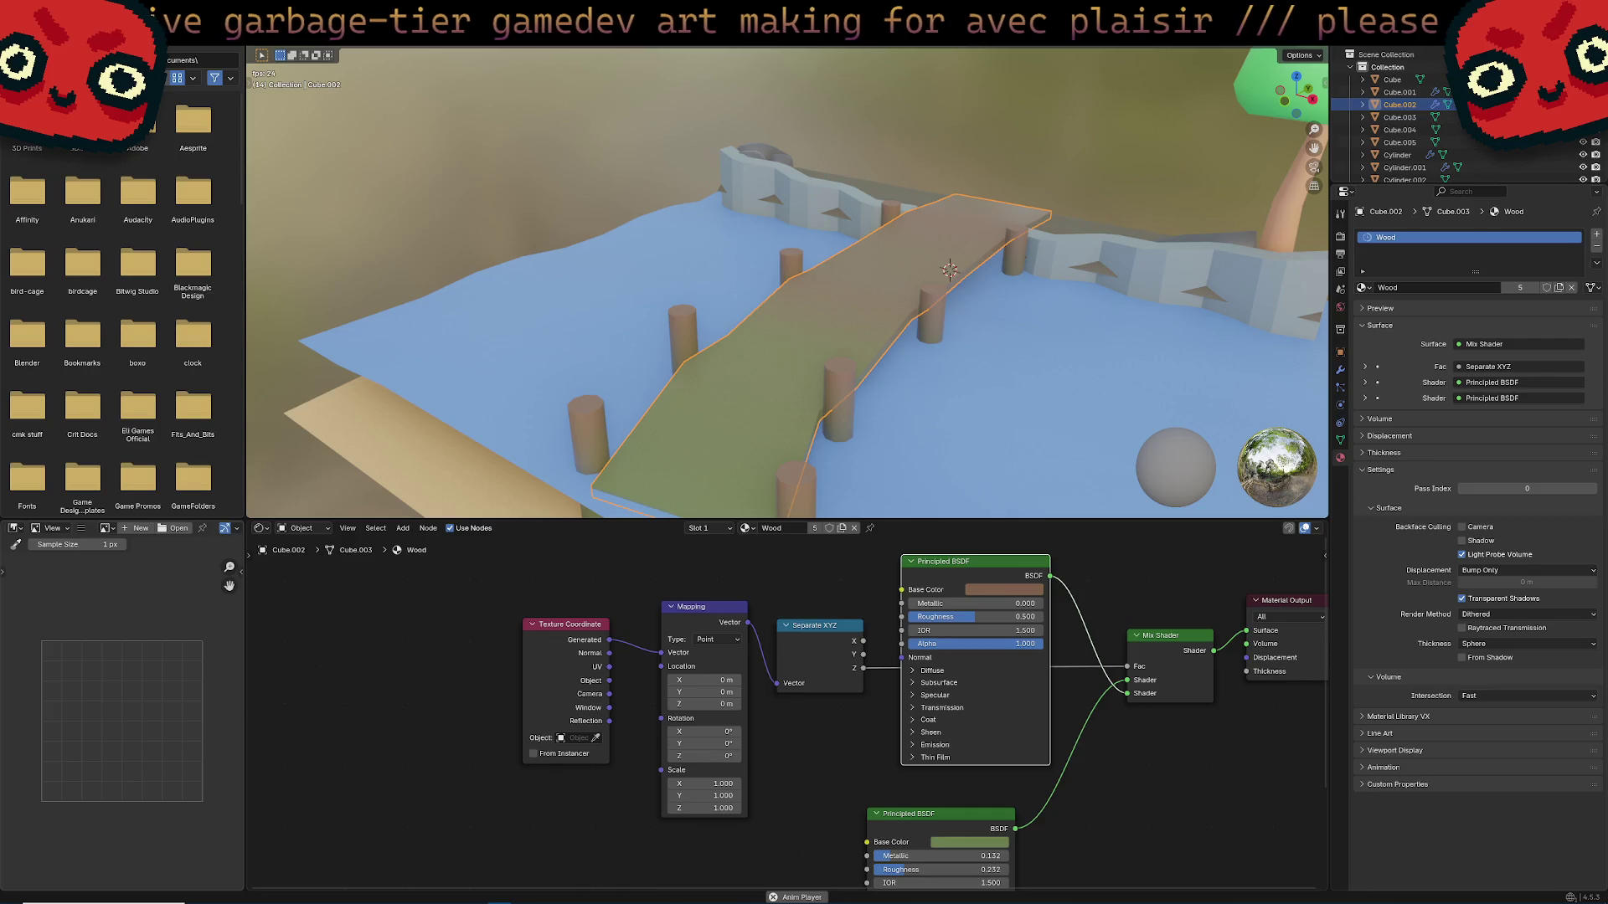
key(alt+Tab)
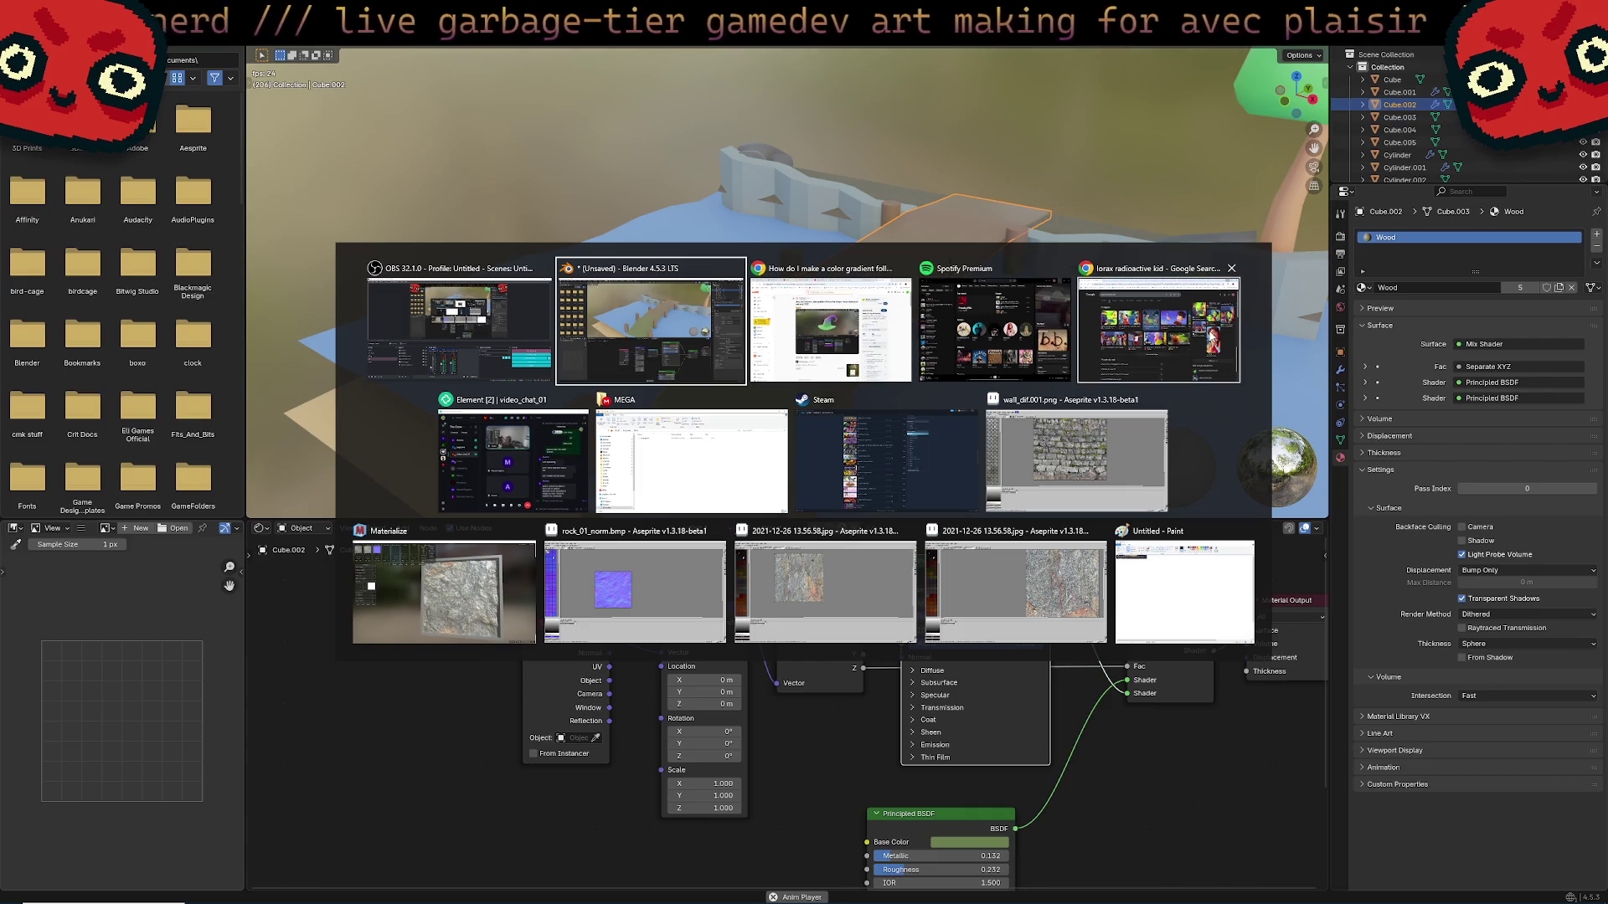
key(alt)
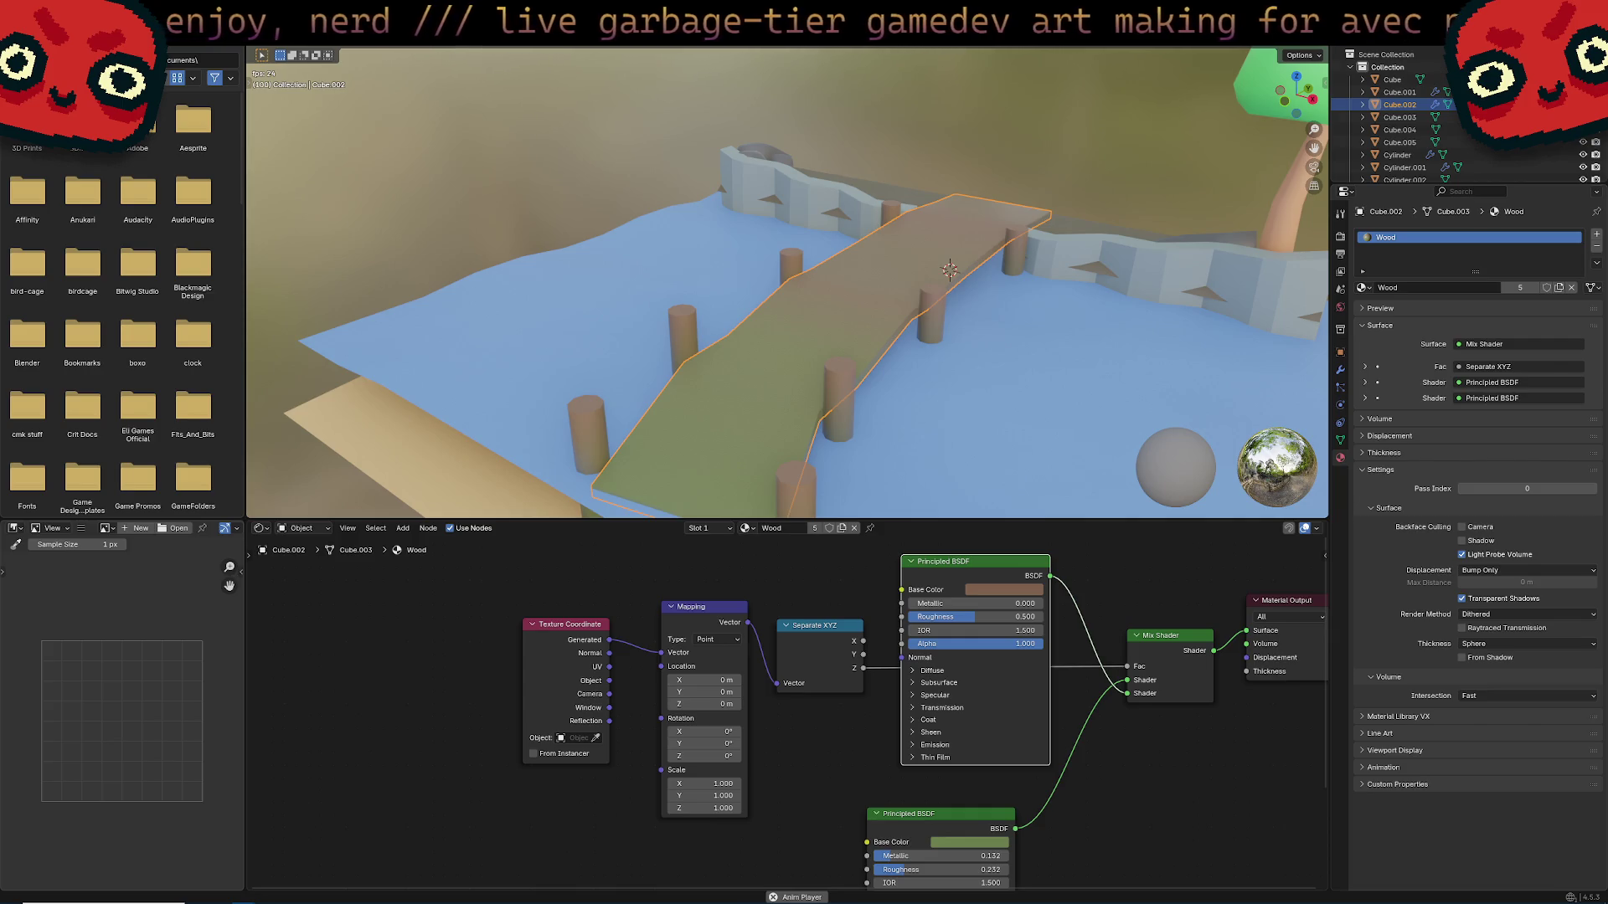
key(alt+Tab)
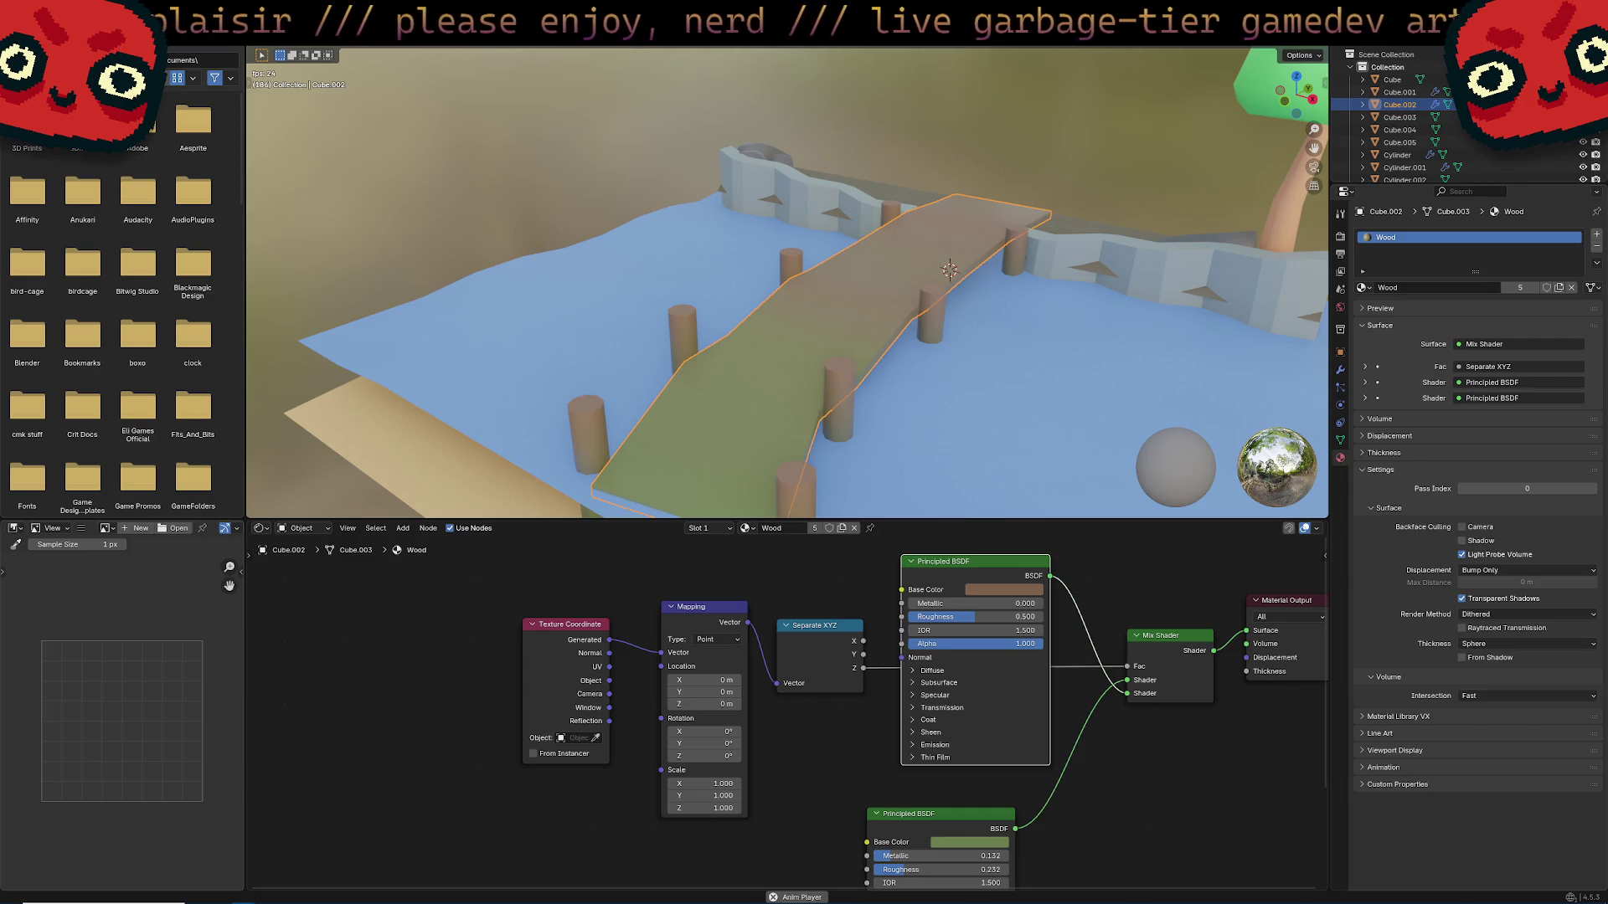
Orbit around and below the bridge to inspect the brown-to-green height shading.
middle_drag(742, 453, 795, 405)
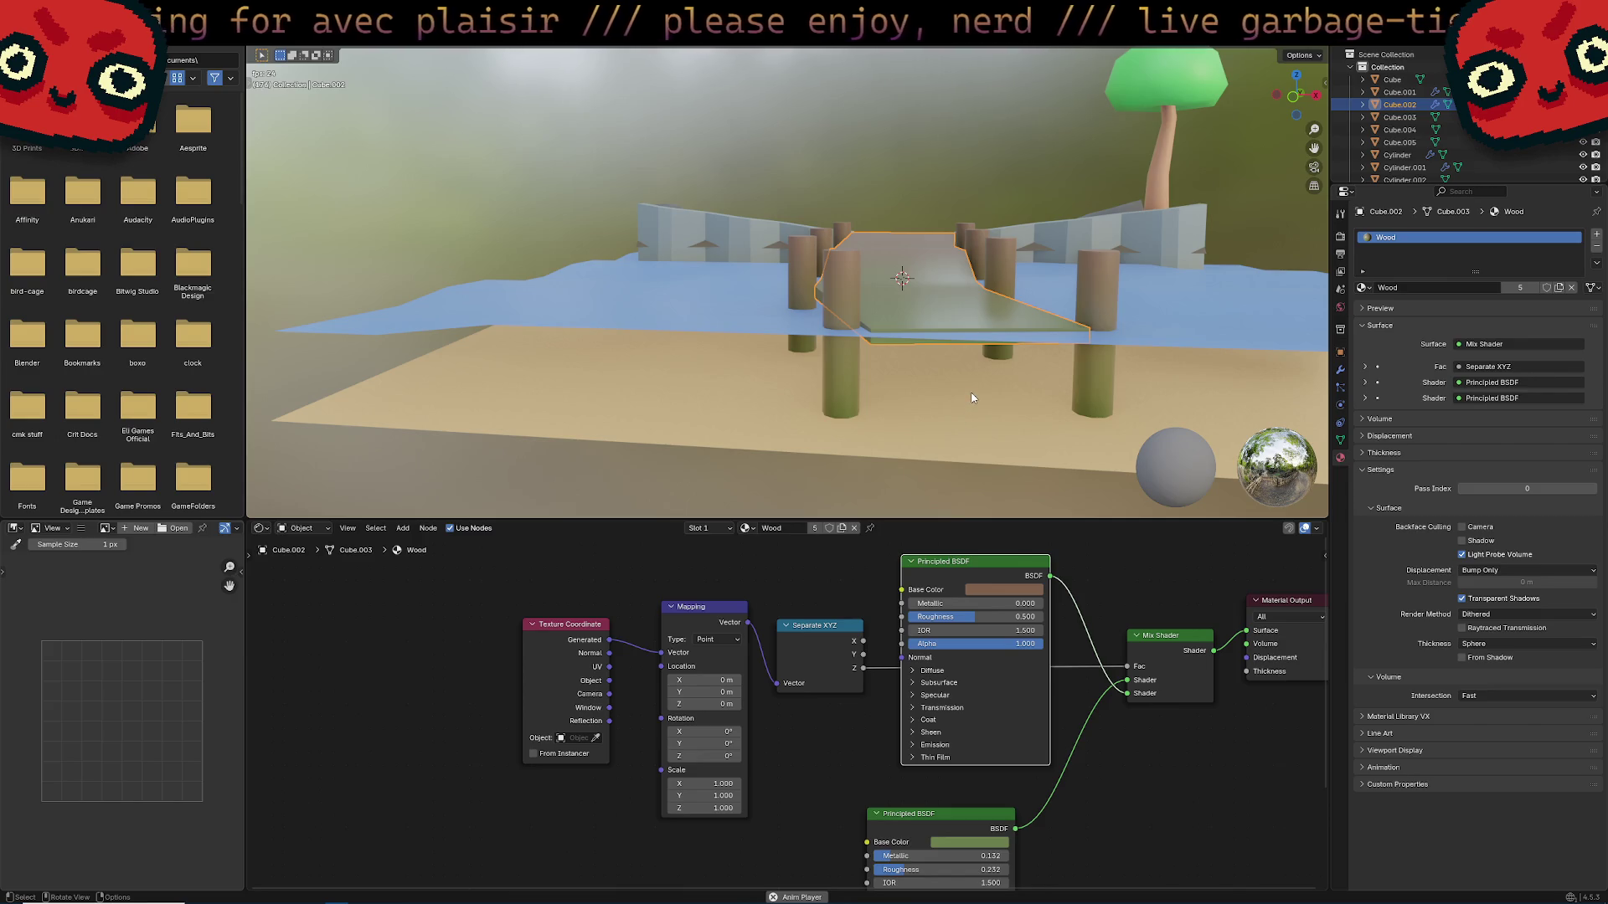
mouse_move(972, 397)
middle_down()
mouse_move(941, 319)
mouse_move(784, 358)
mouse_move(761, 323)
mouse_move(770, 295)
middle_up()
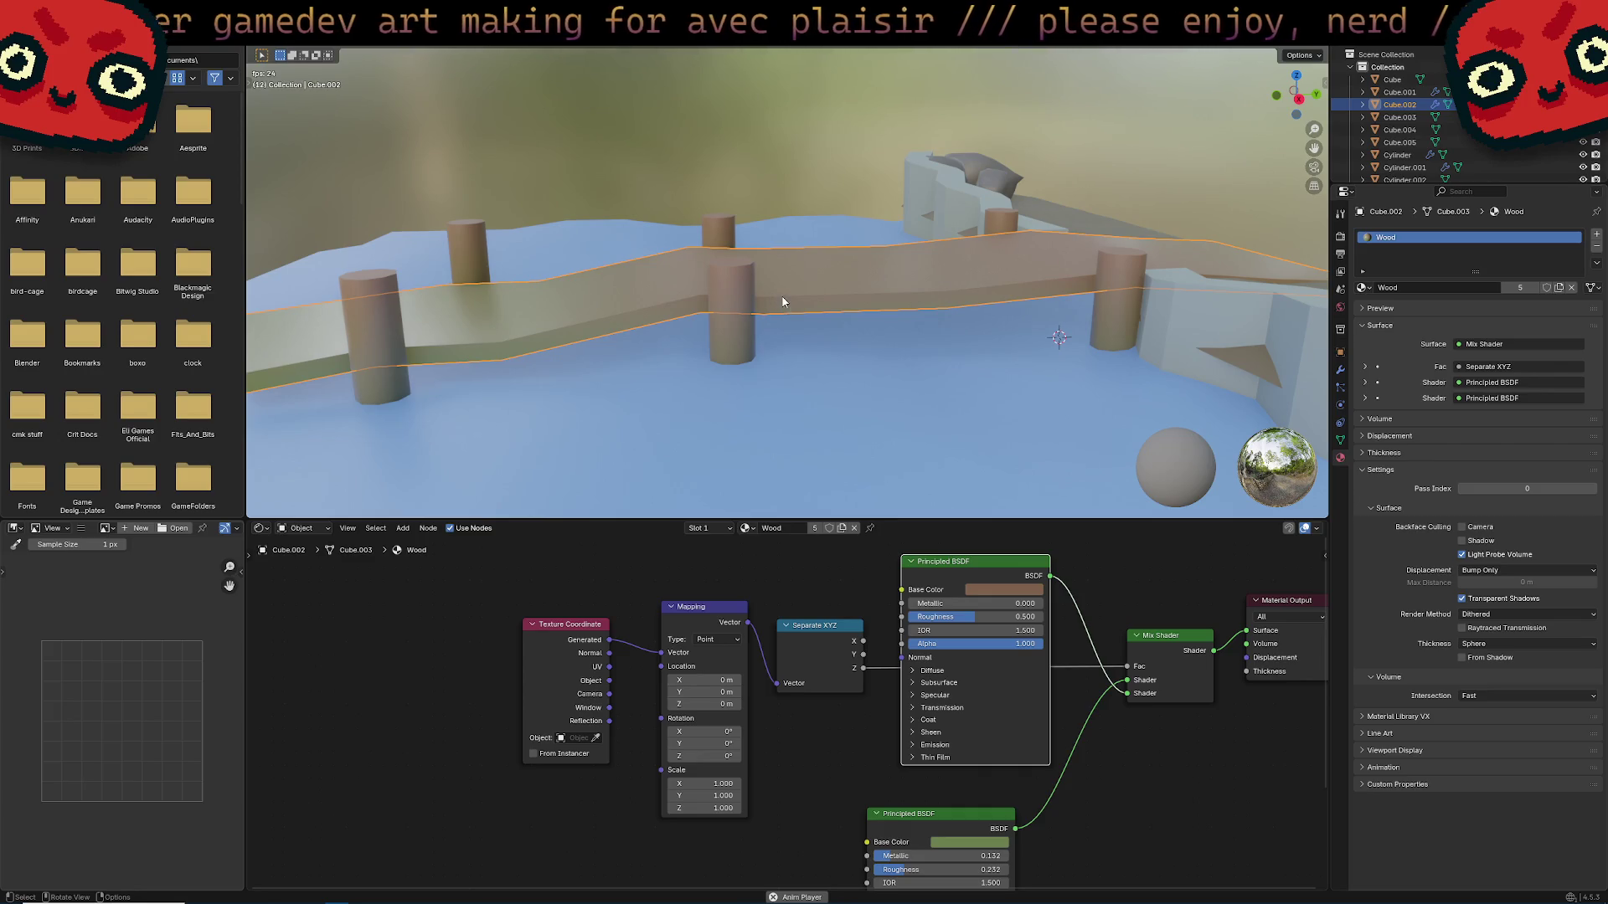
mouse_move(782, 298)
middle_down()
mouse_move(821, 291)
mouse_move(766, 343)
middle_up()
Move the brown BSDF down and the green BSDF up into its former spot.
drag(958, 814, 986, 819)
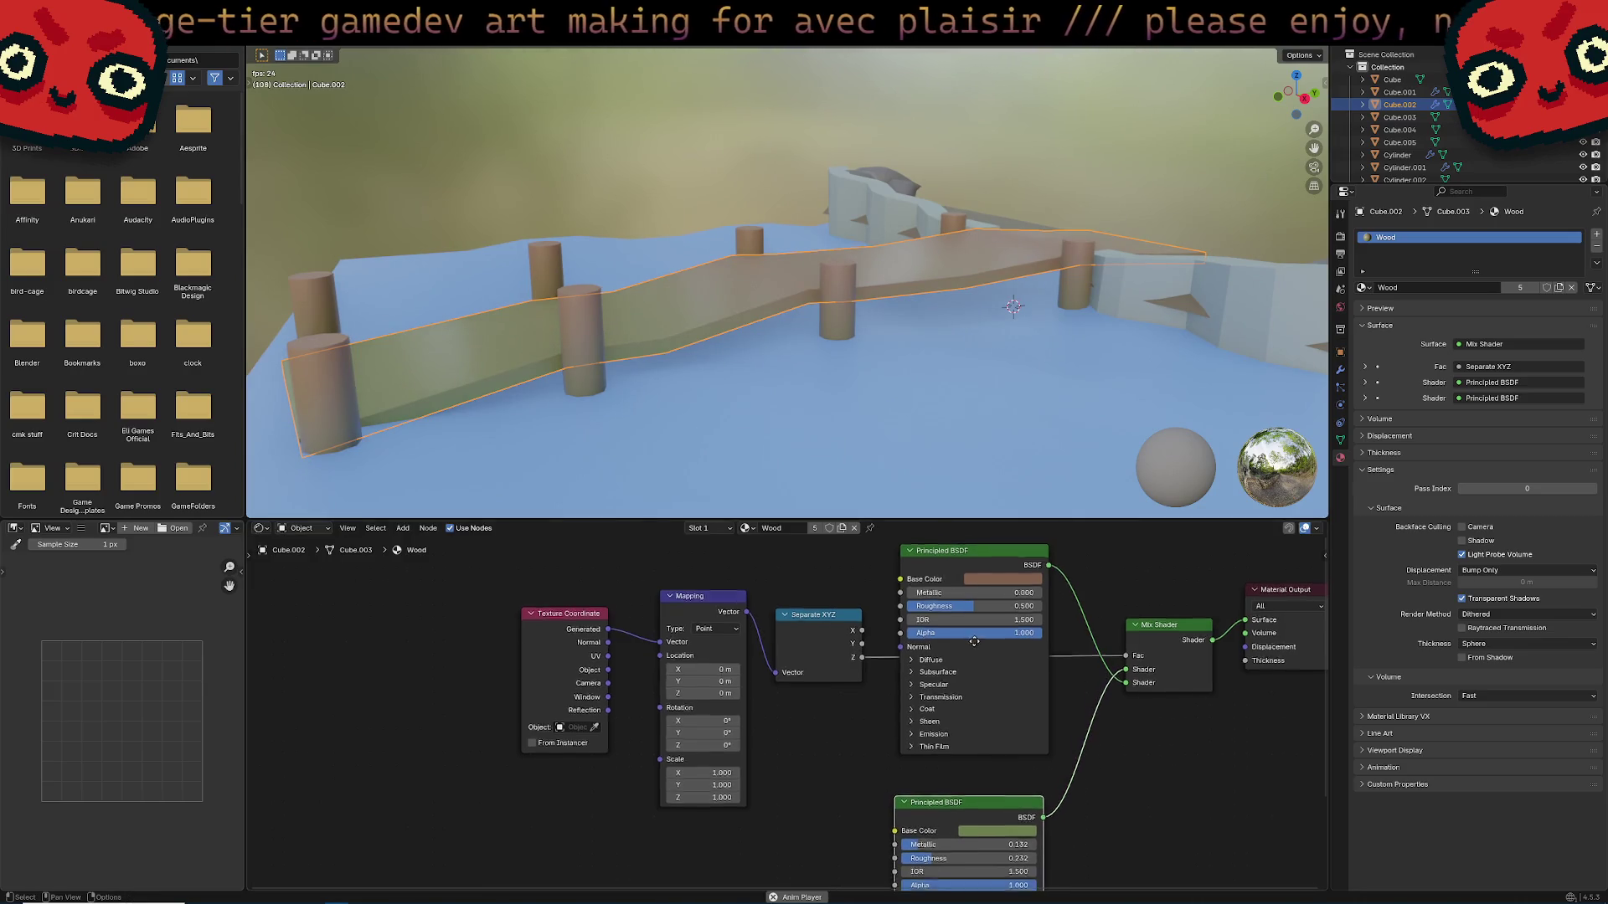
drag(980, 575, 1149, 777)
mouse_move(951, 822)
mouse_down()
mouse_move(959, 519)
mouse_move(963, 544)
mouse_up()
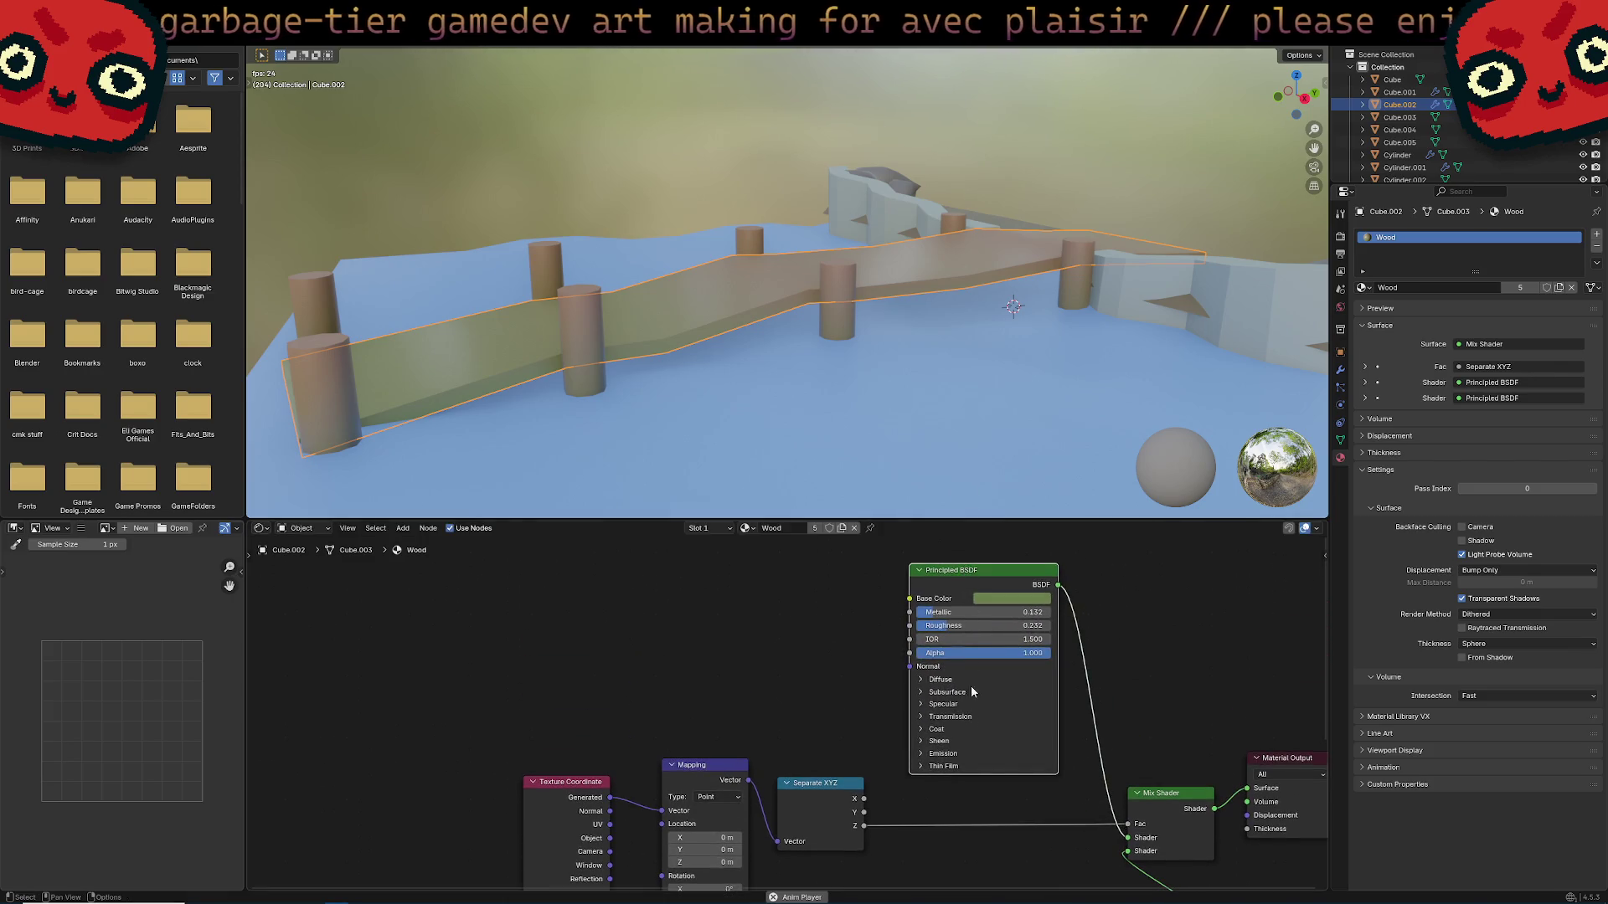
scroll(1117, 771, down, 1)
drag(1118, 770, 962, 709)
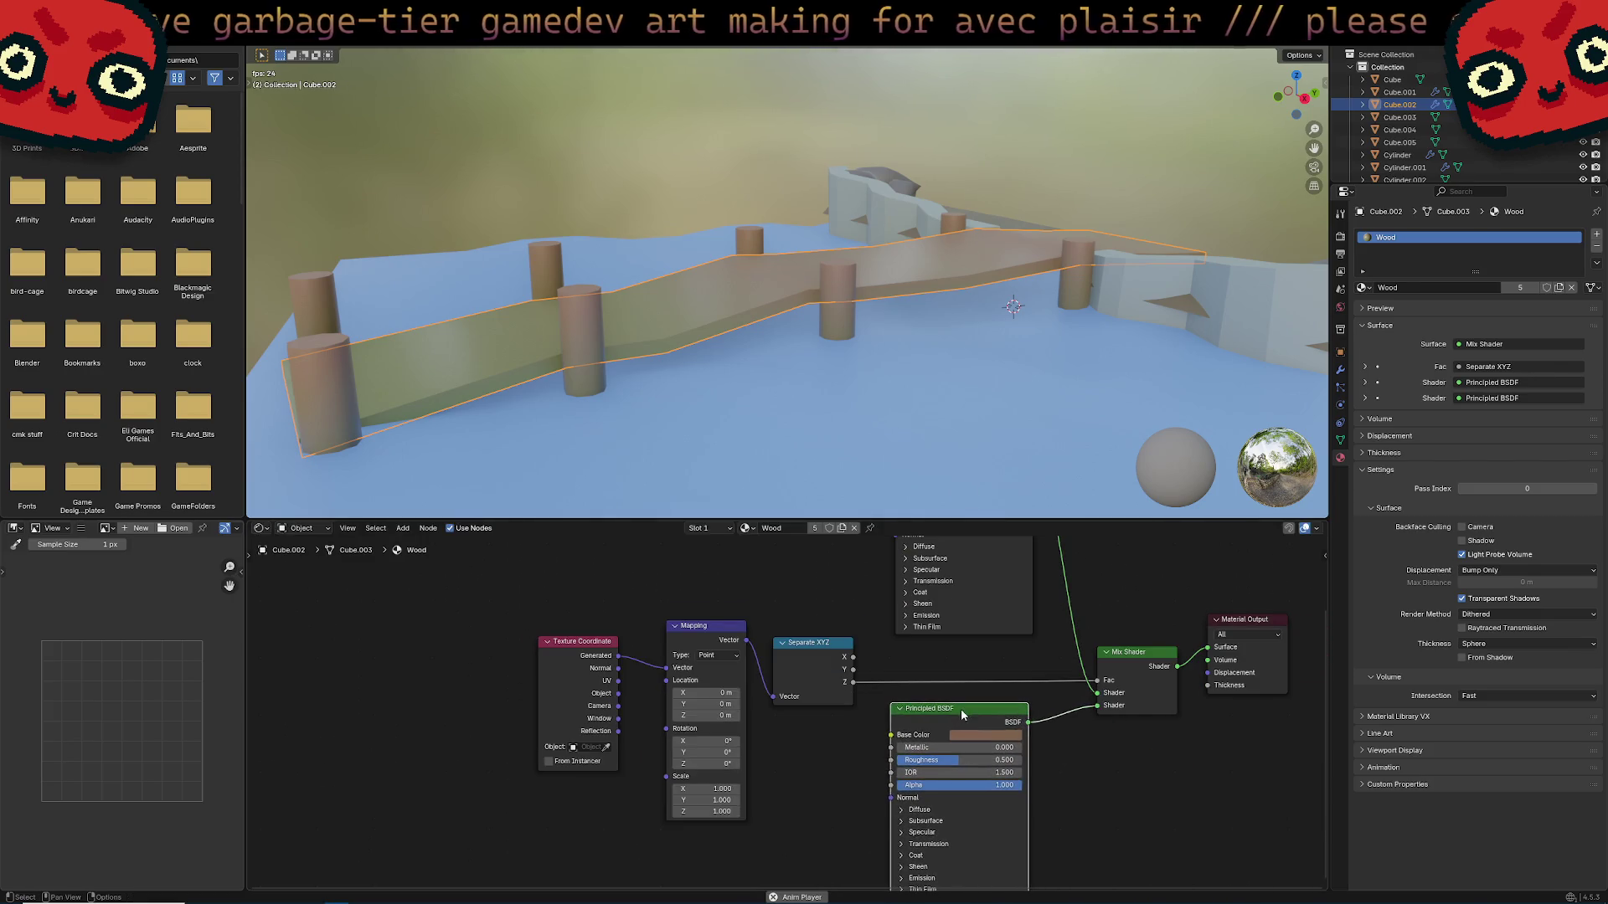
shift+scroll(1070, 671, up, 2)
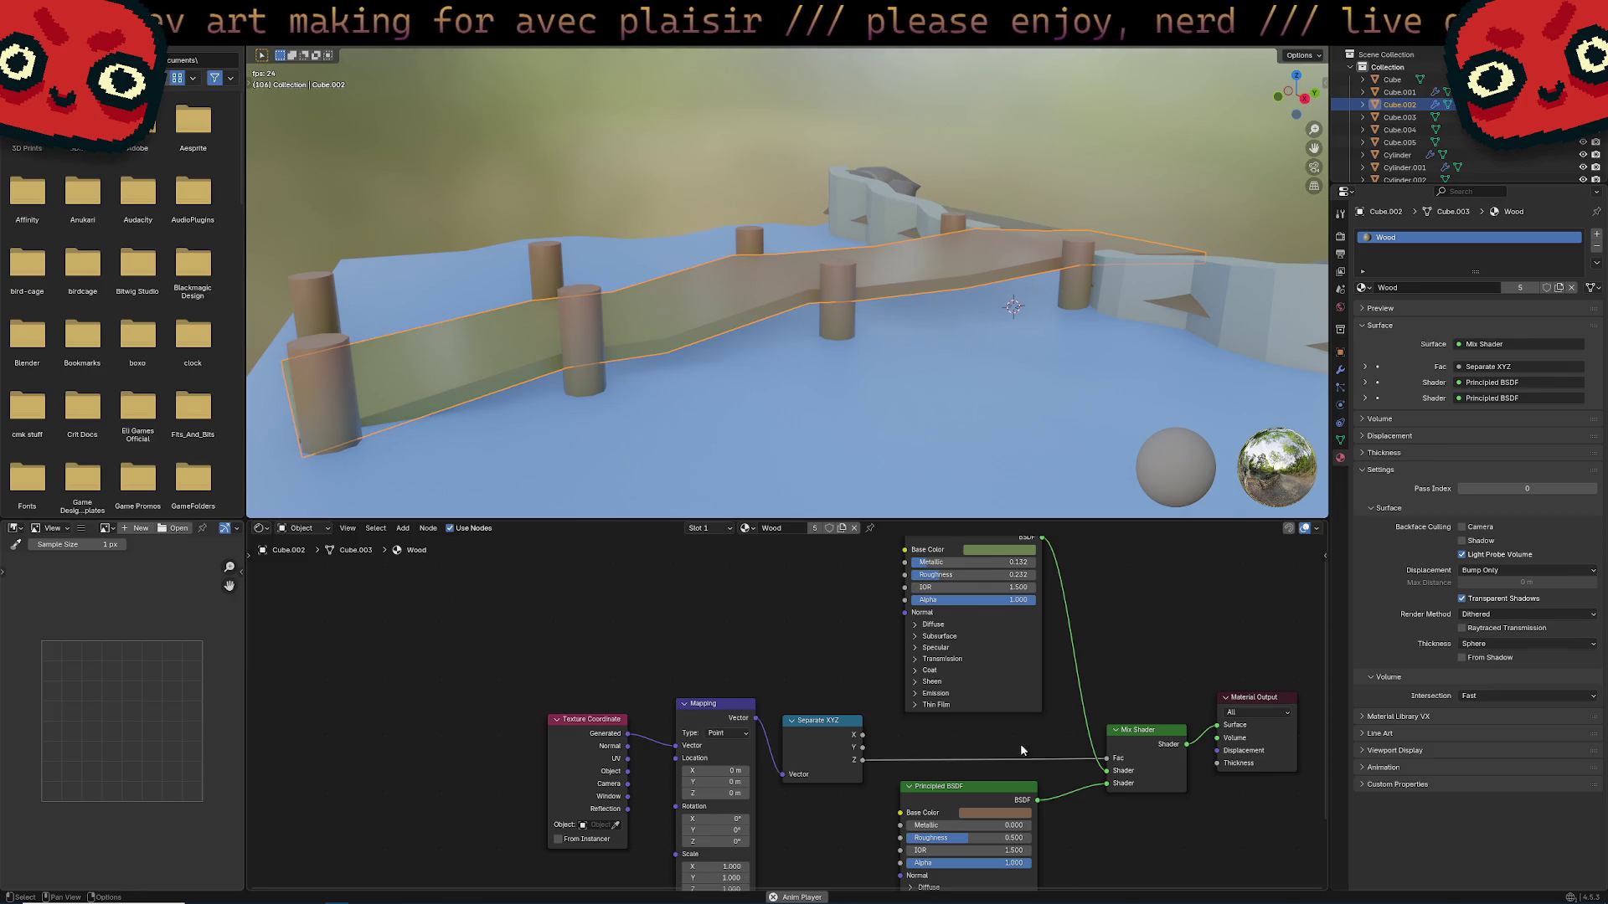
Unlink Wood from the deck, create a blank new material, then remove it again.
mouse_move(996, 482)
middle_down()
mouse_move(1058, 349)
mouse_move(1017, 314)
mouse_move(968, 348)
mouse_move(1075, 408)
mouse_move(963, 381)
middle_up()
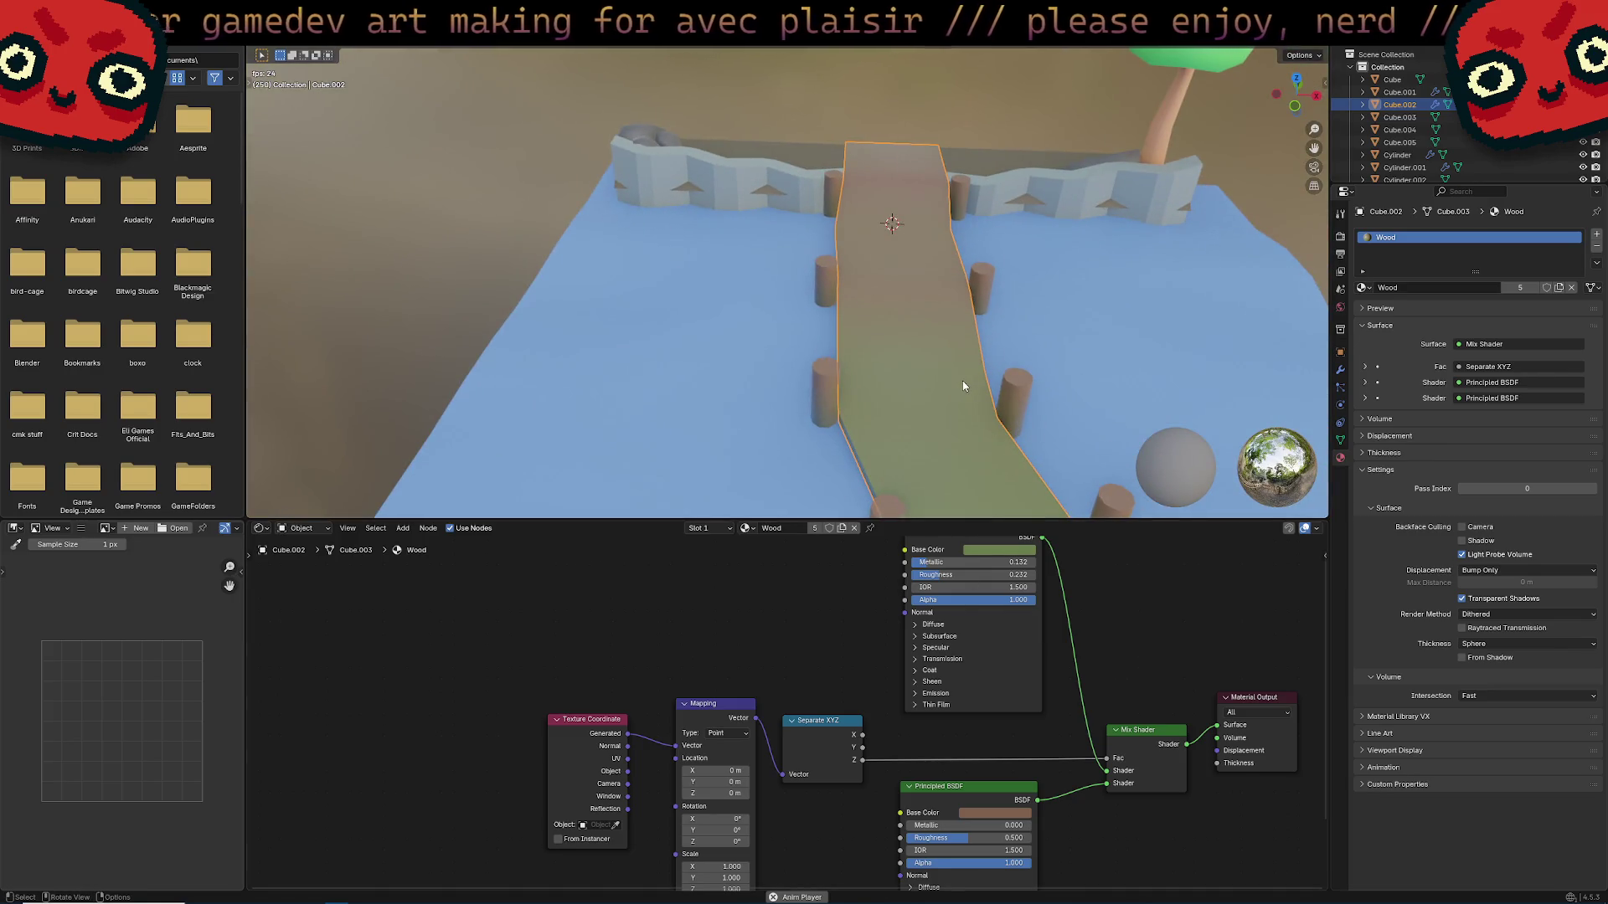
click(1363, 287)
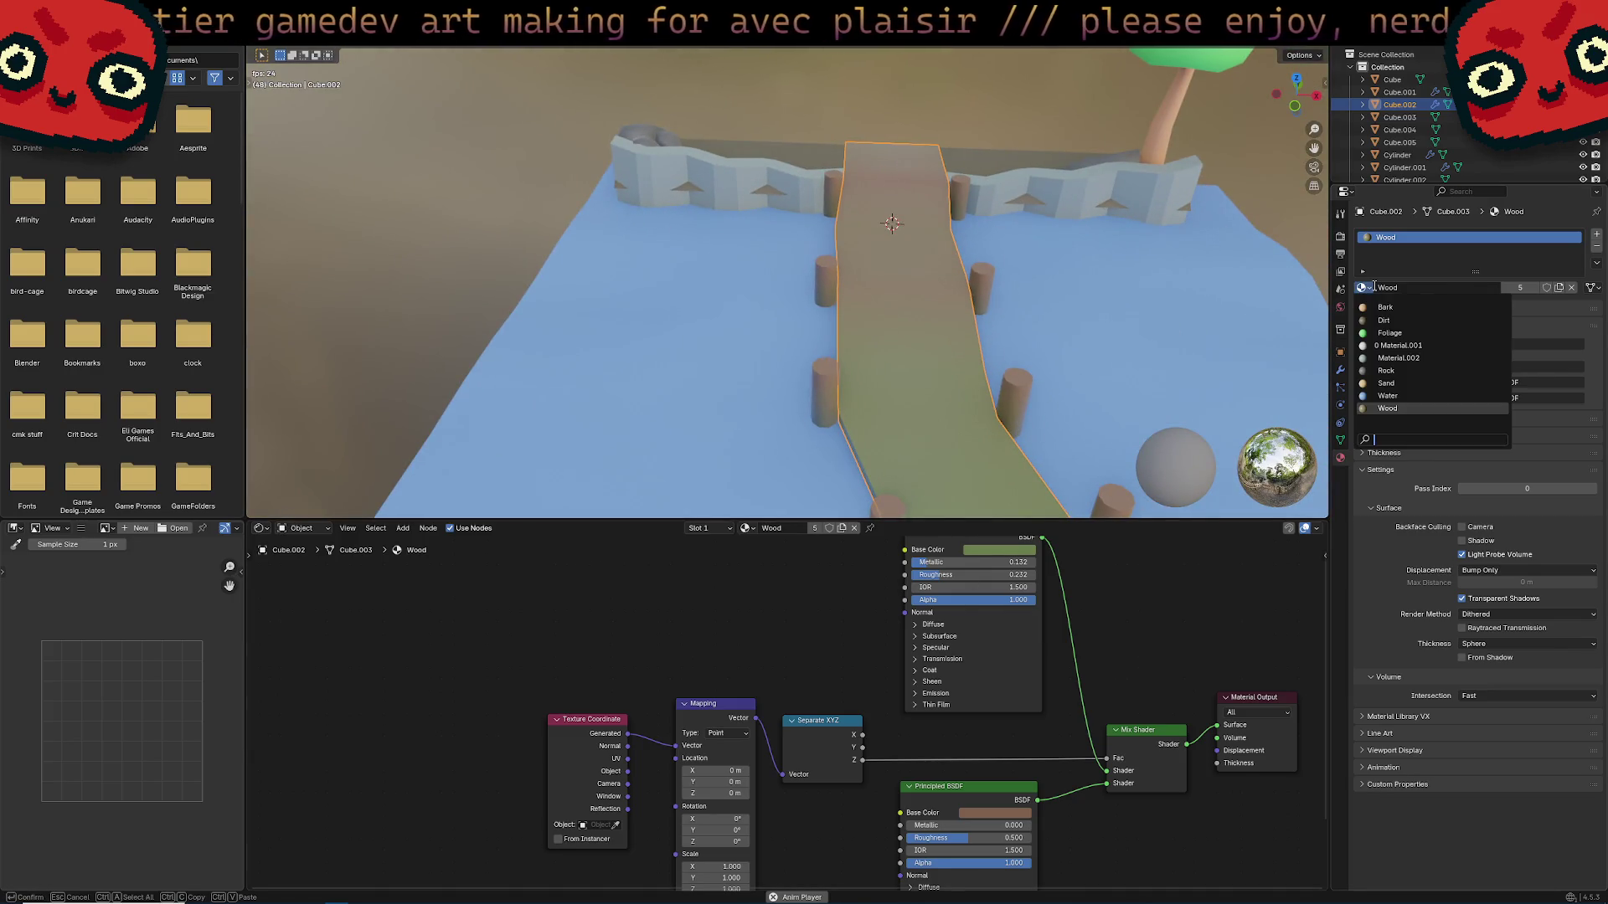
key(Escape)
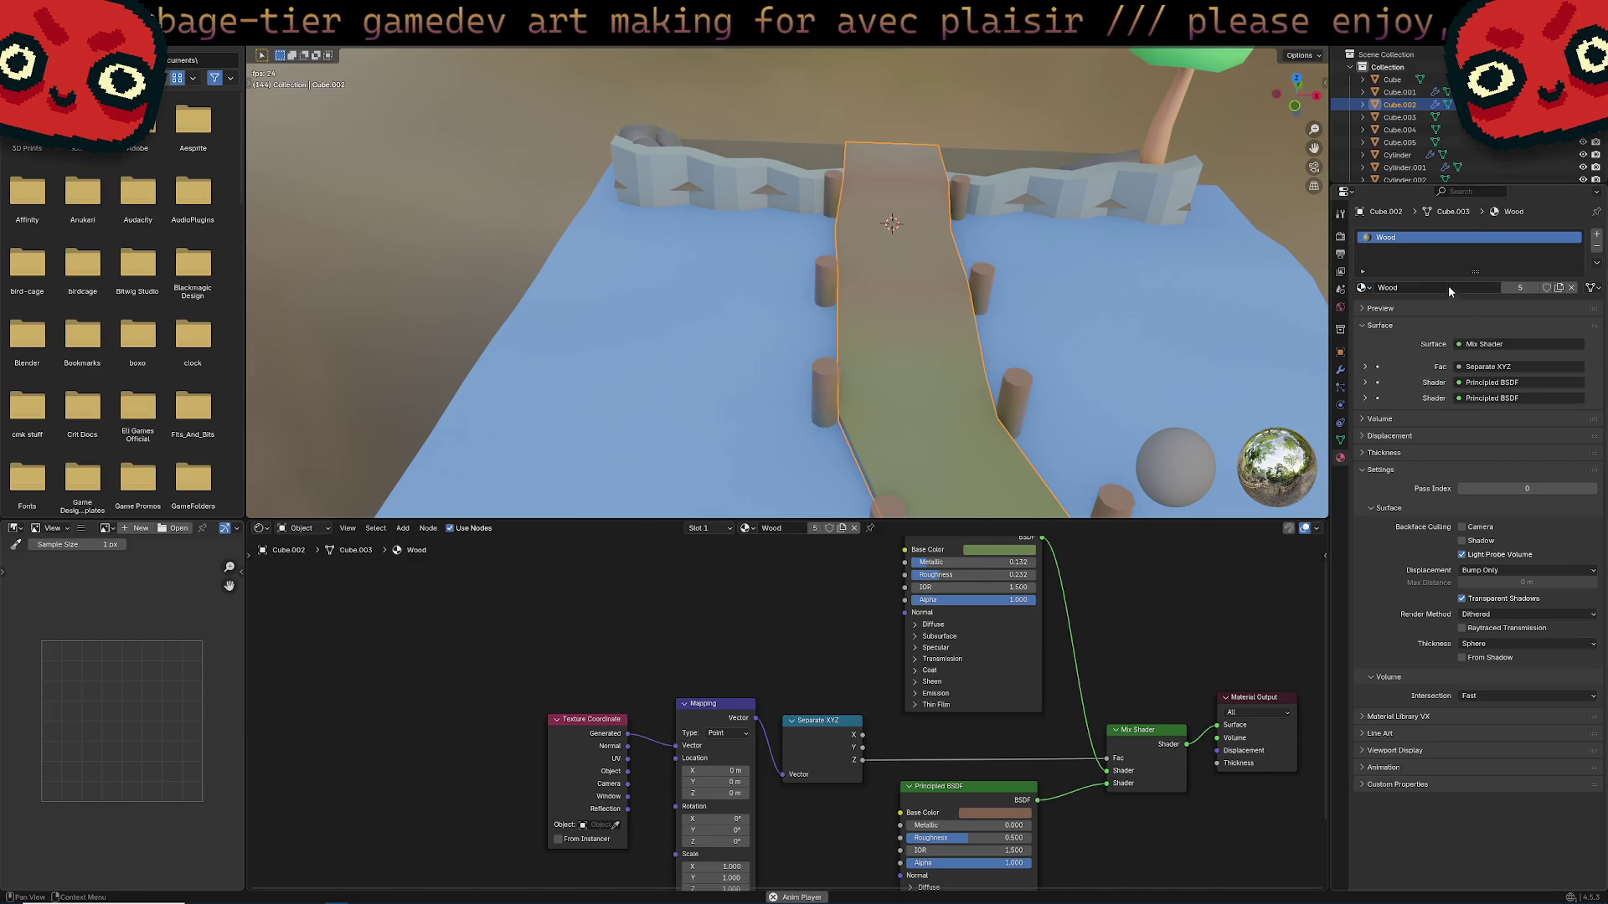
click(1596, 244)
click(1362, 287)
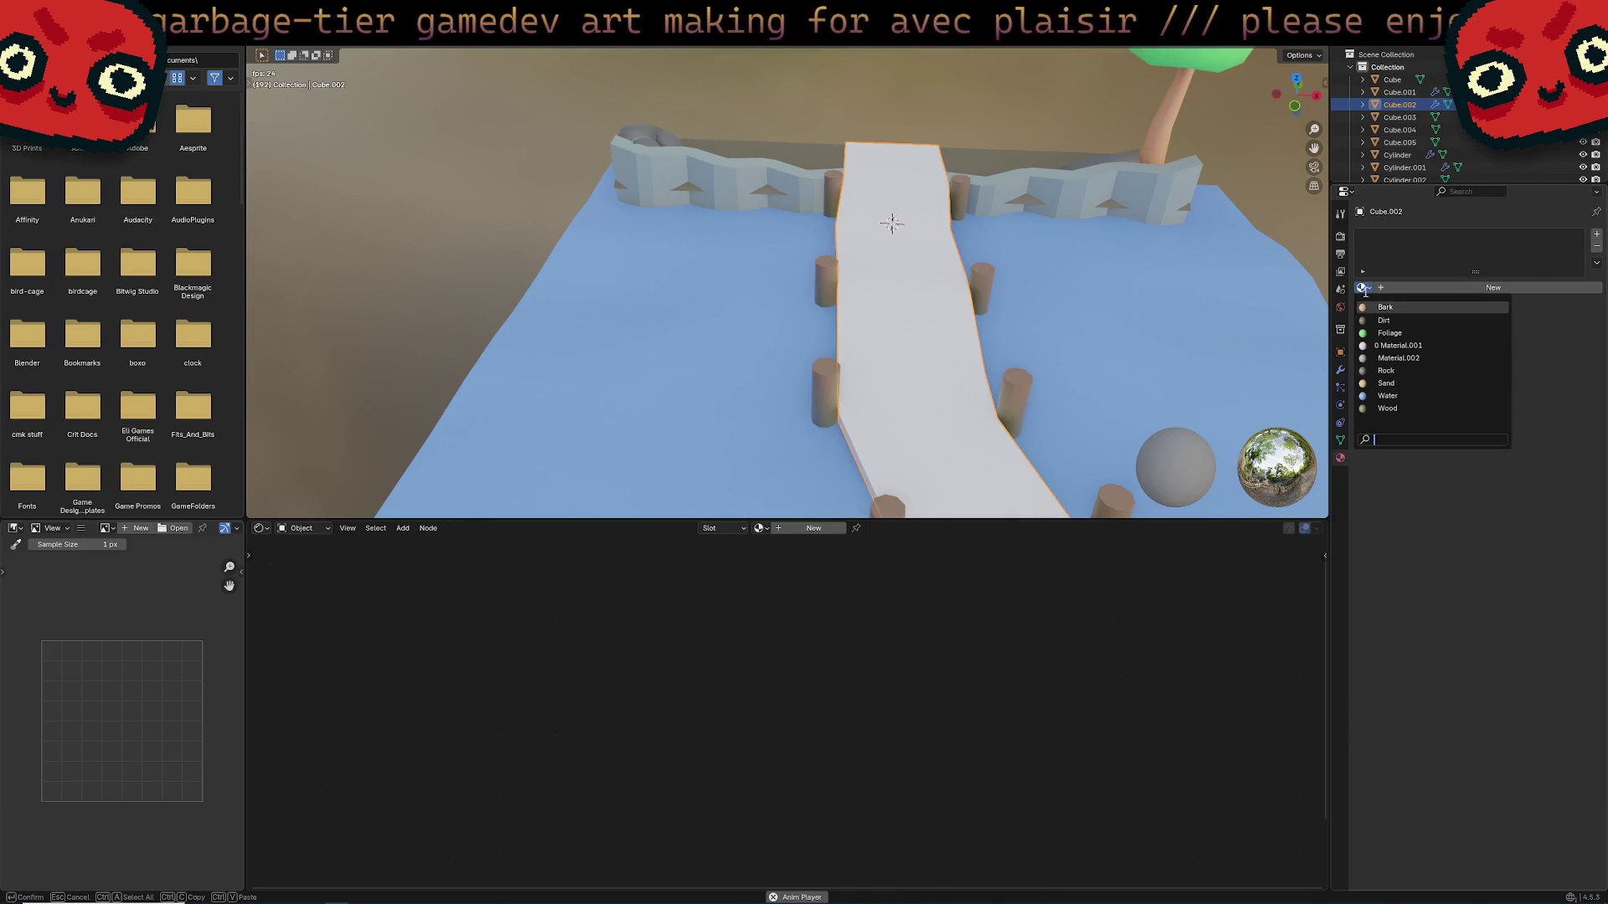
key(Escape)
click(1395, 287)
click(1508, 373)
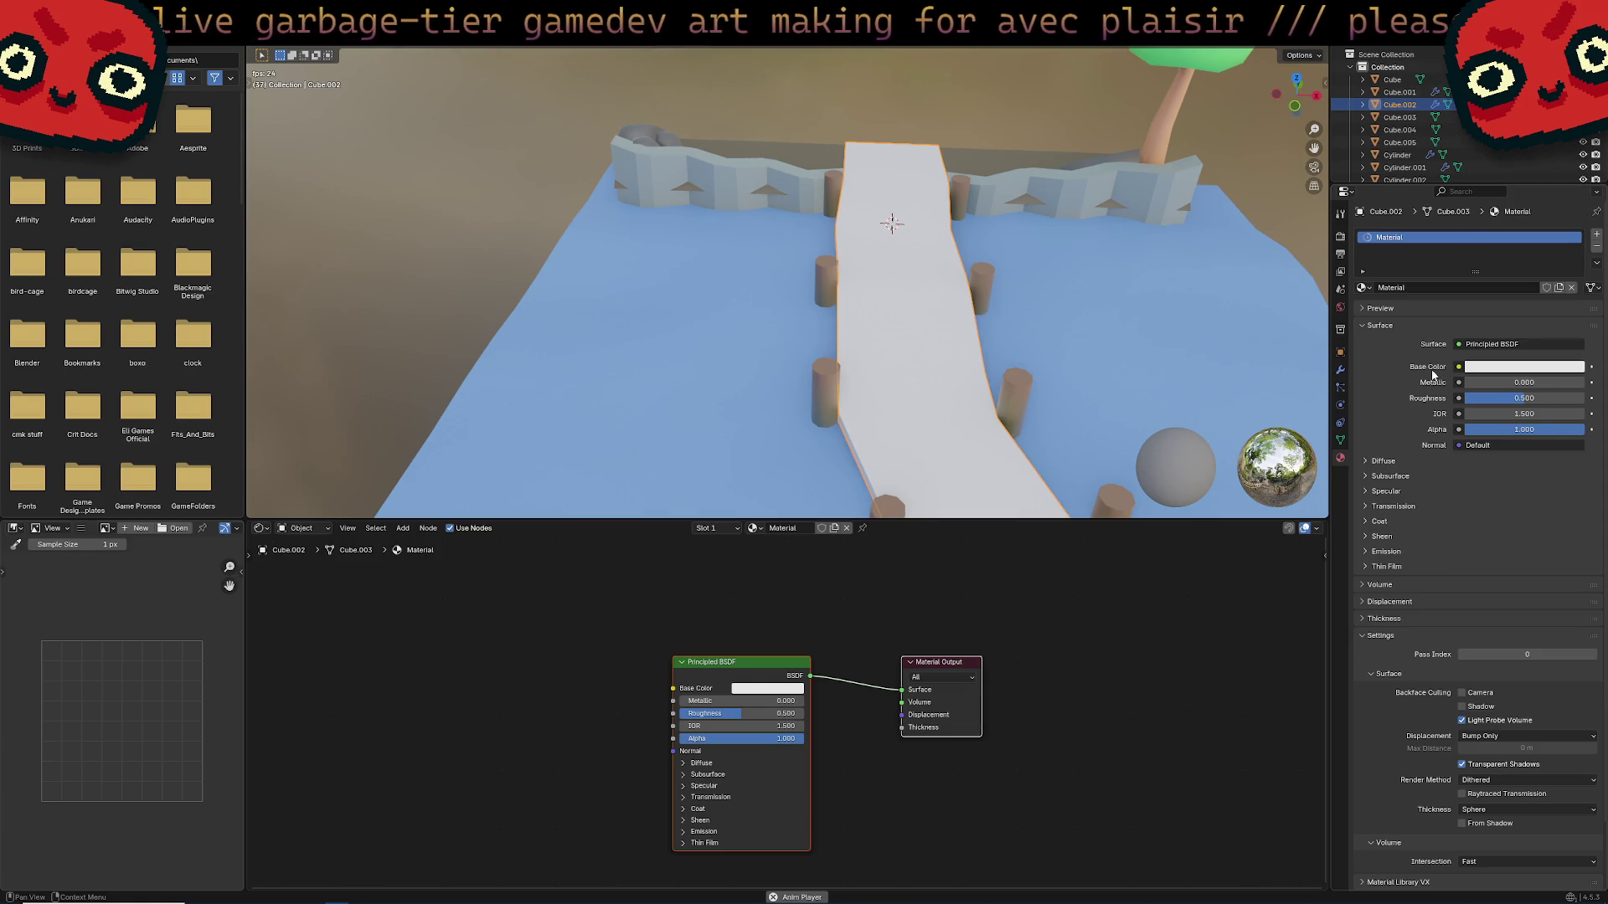
click(1596, 246)
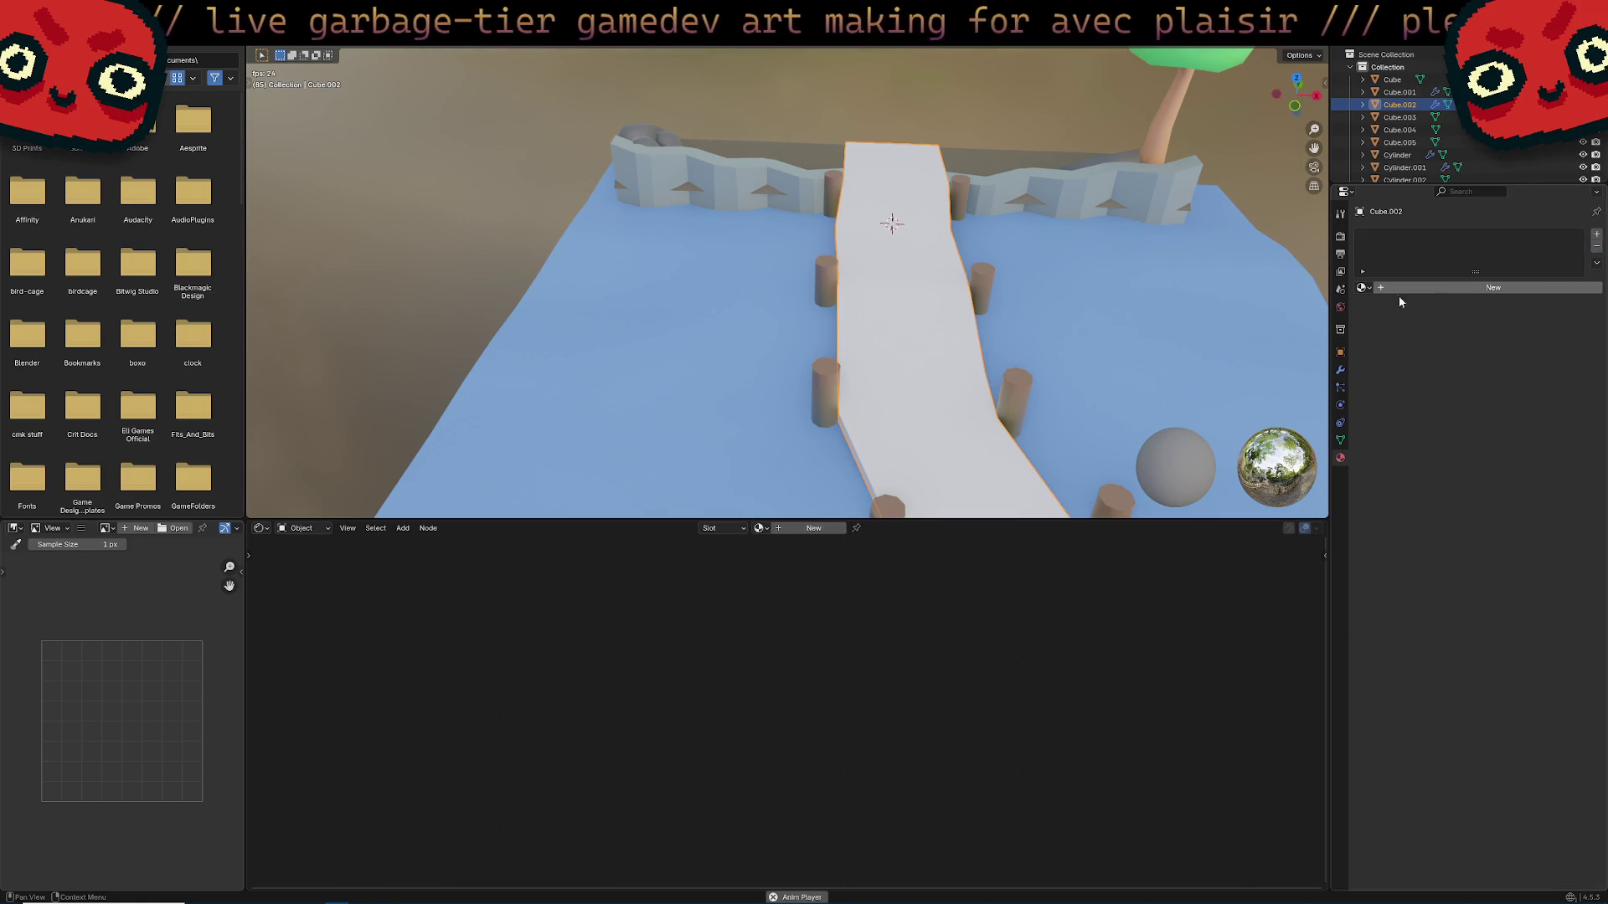
Assign Wood to the deck, make a copy, and rename Wood.001 to wood_dry.
click(759, 528)
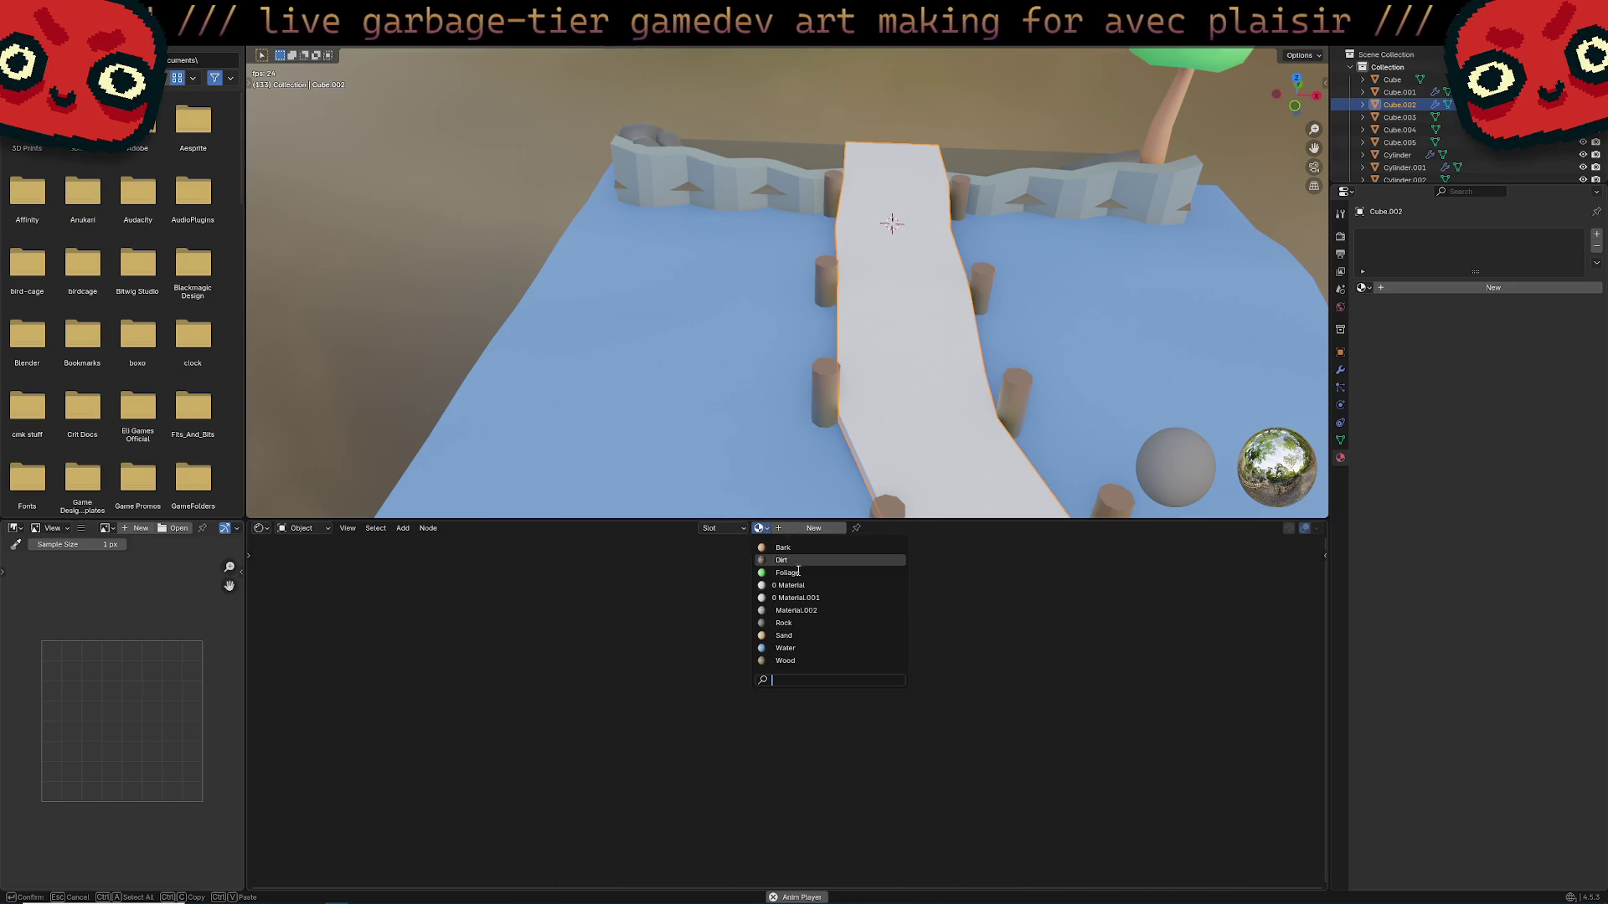
click(807, 660)
click(840, 530)
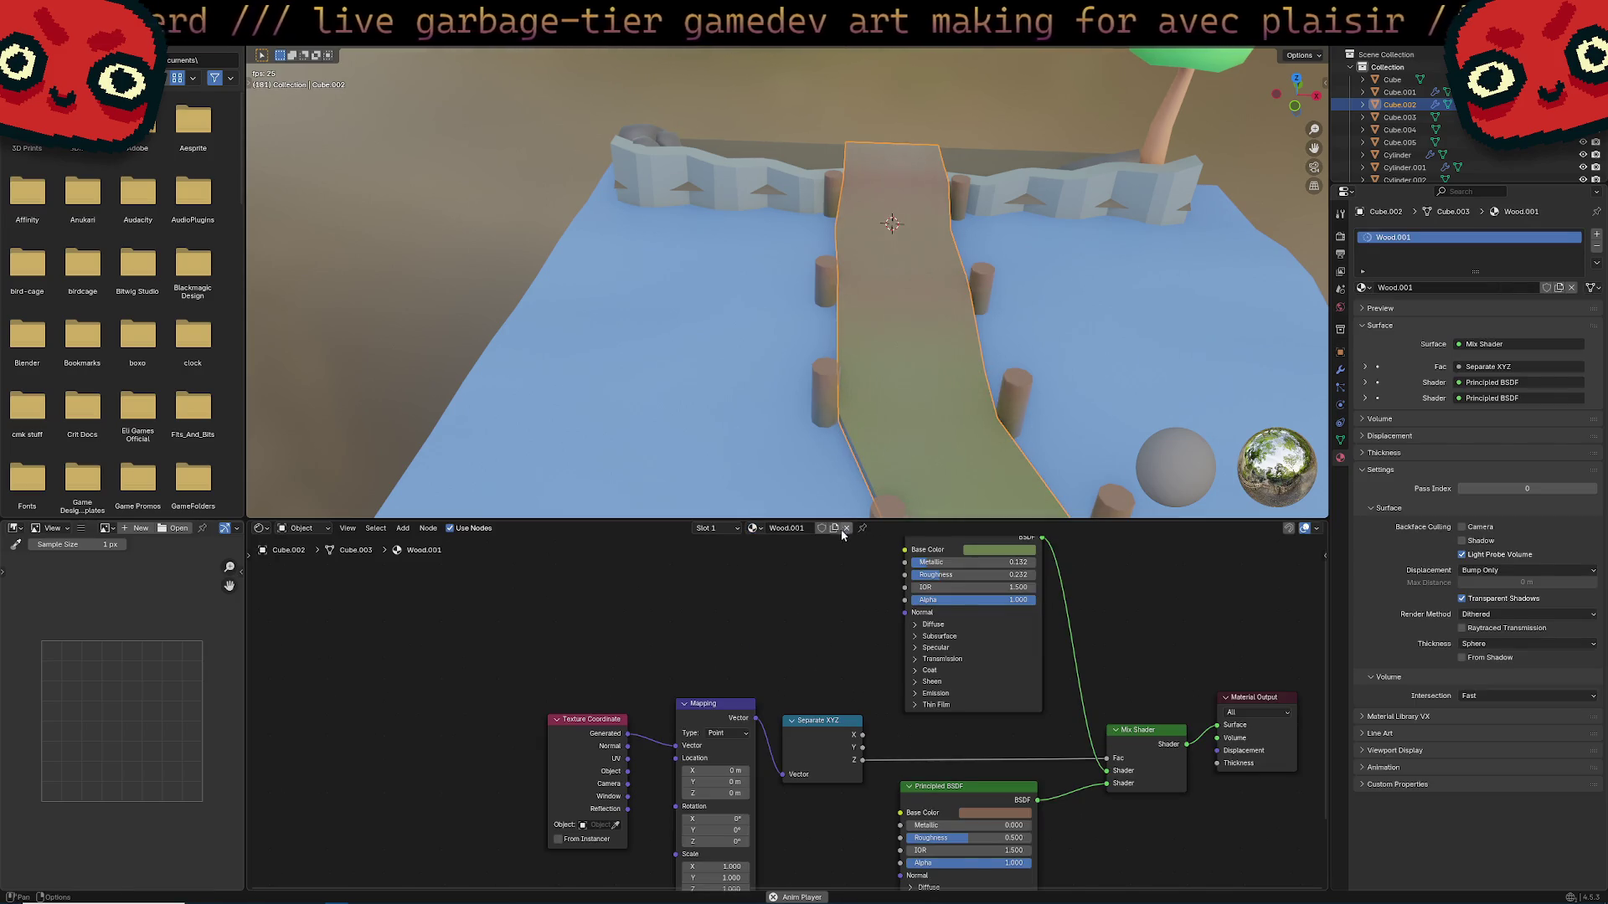
click(800, 529)
text(w)
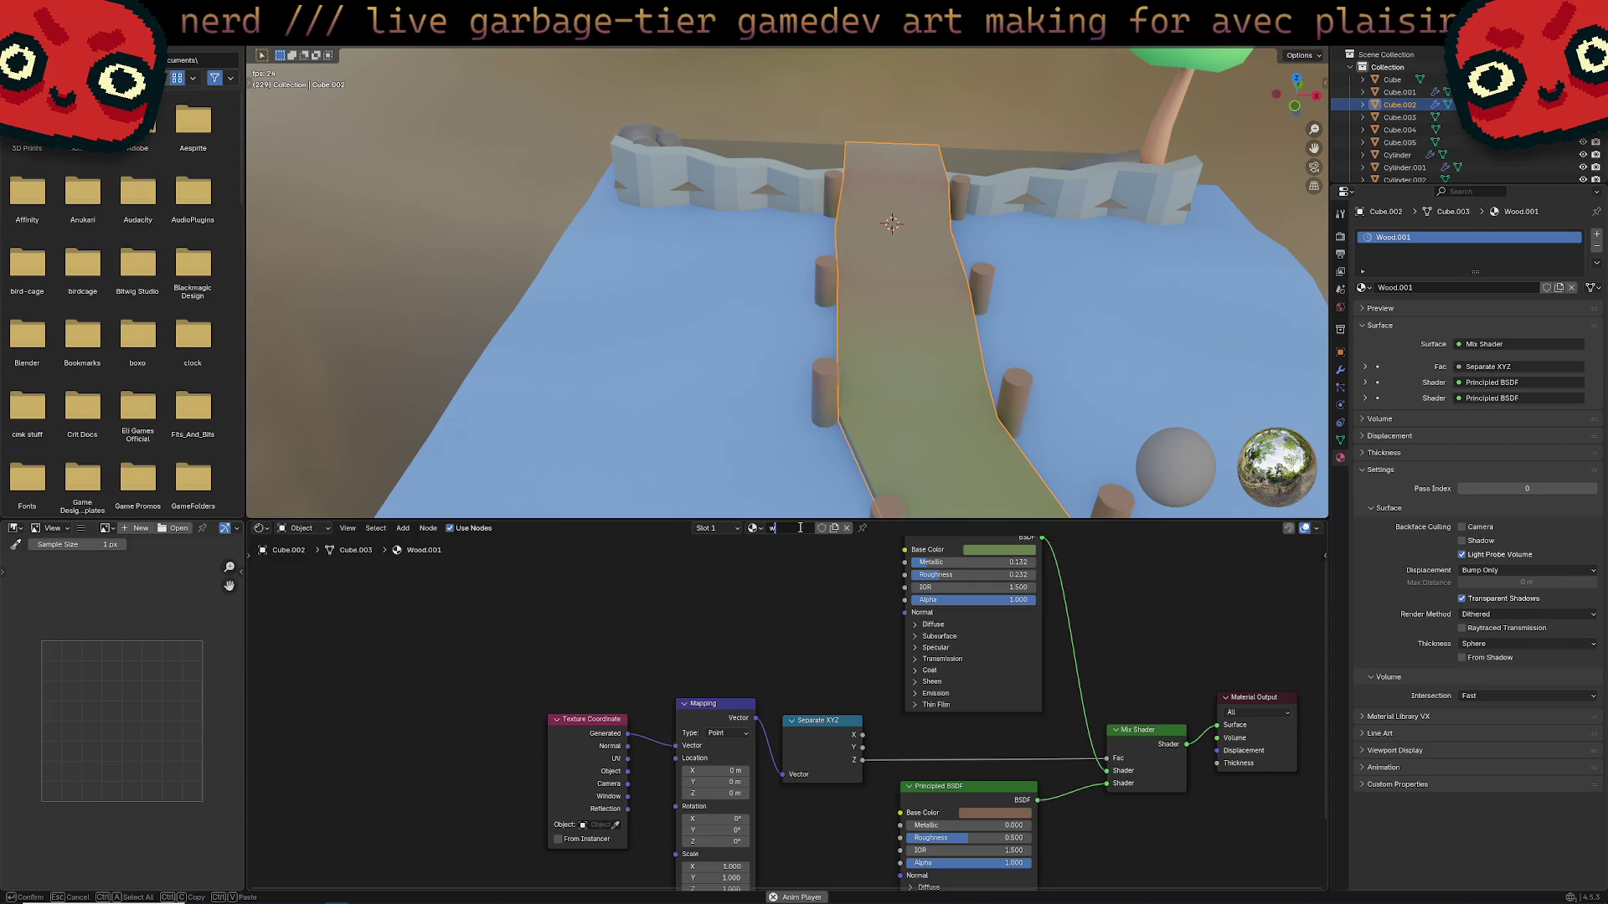
text(ood_dry)
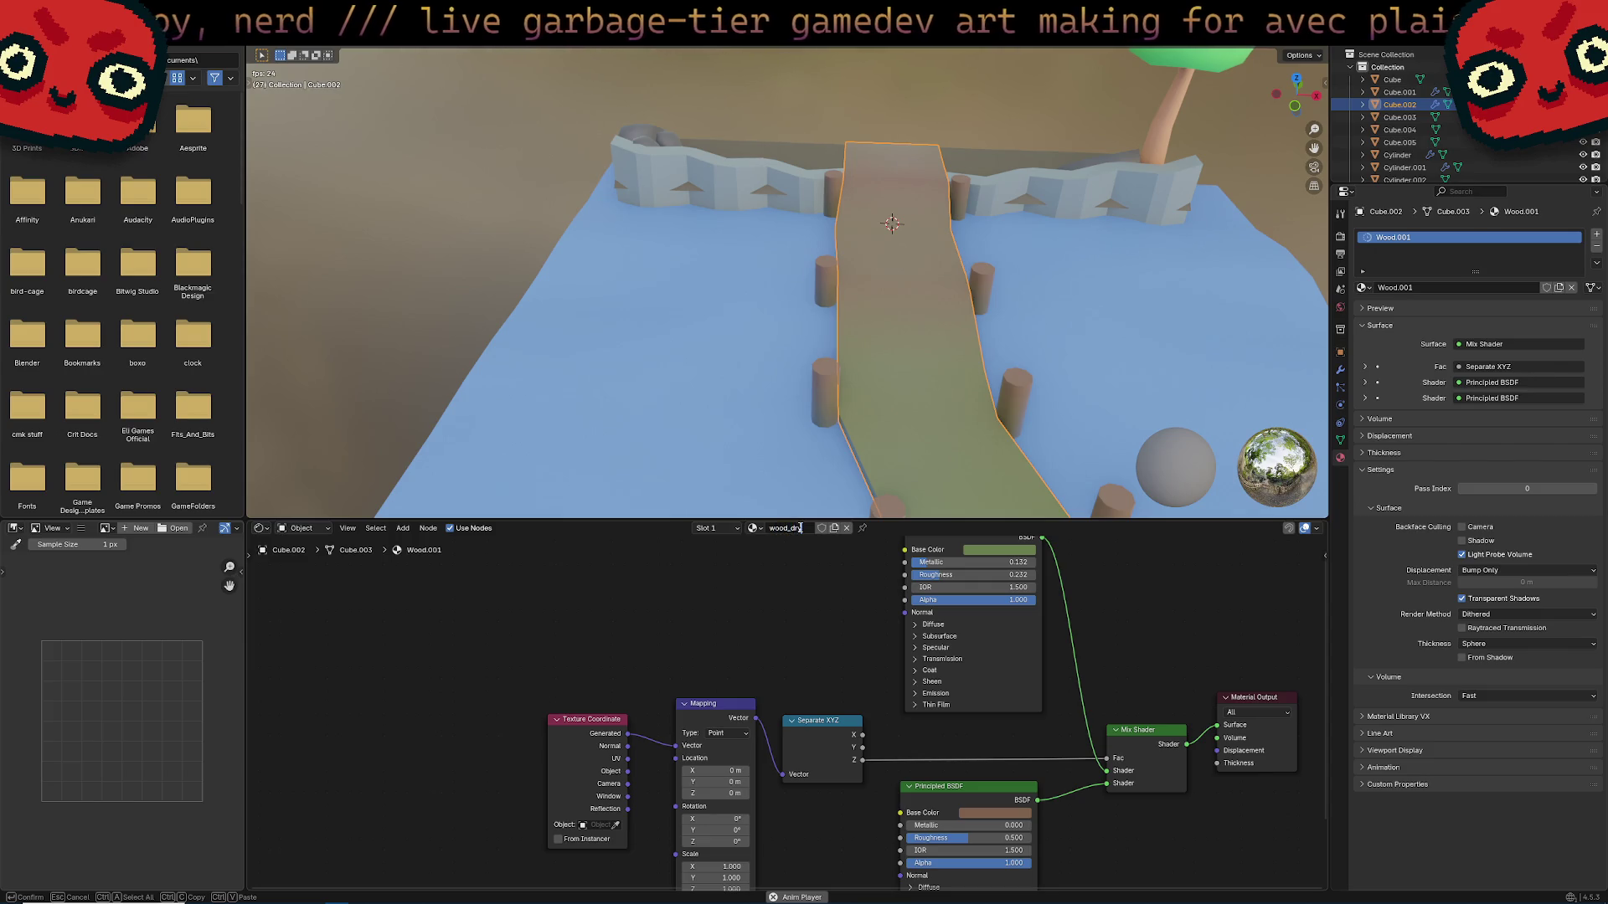
key(Return)
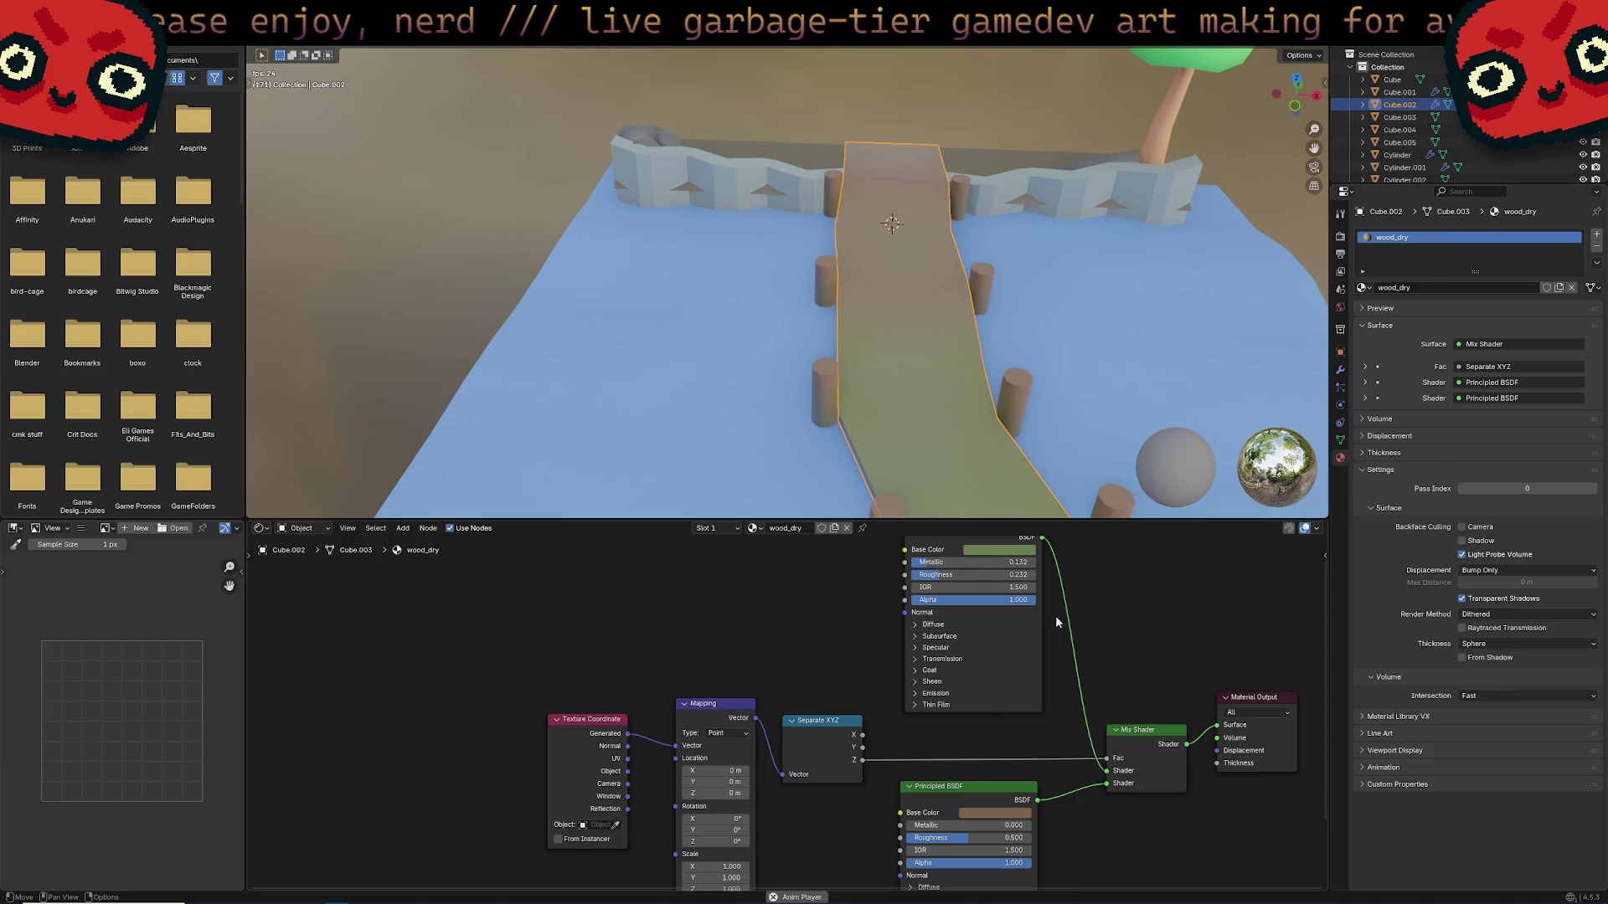
middle_drag(1055, 615, 1025, 617)
Connect the brown Principled BSDF straight to wood_dry's Material Output Surface, then view the deck up close.
drag(1012, 797, 1187, 727)
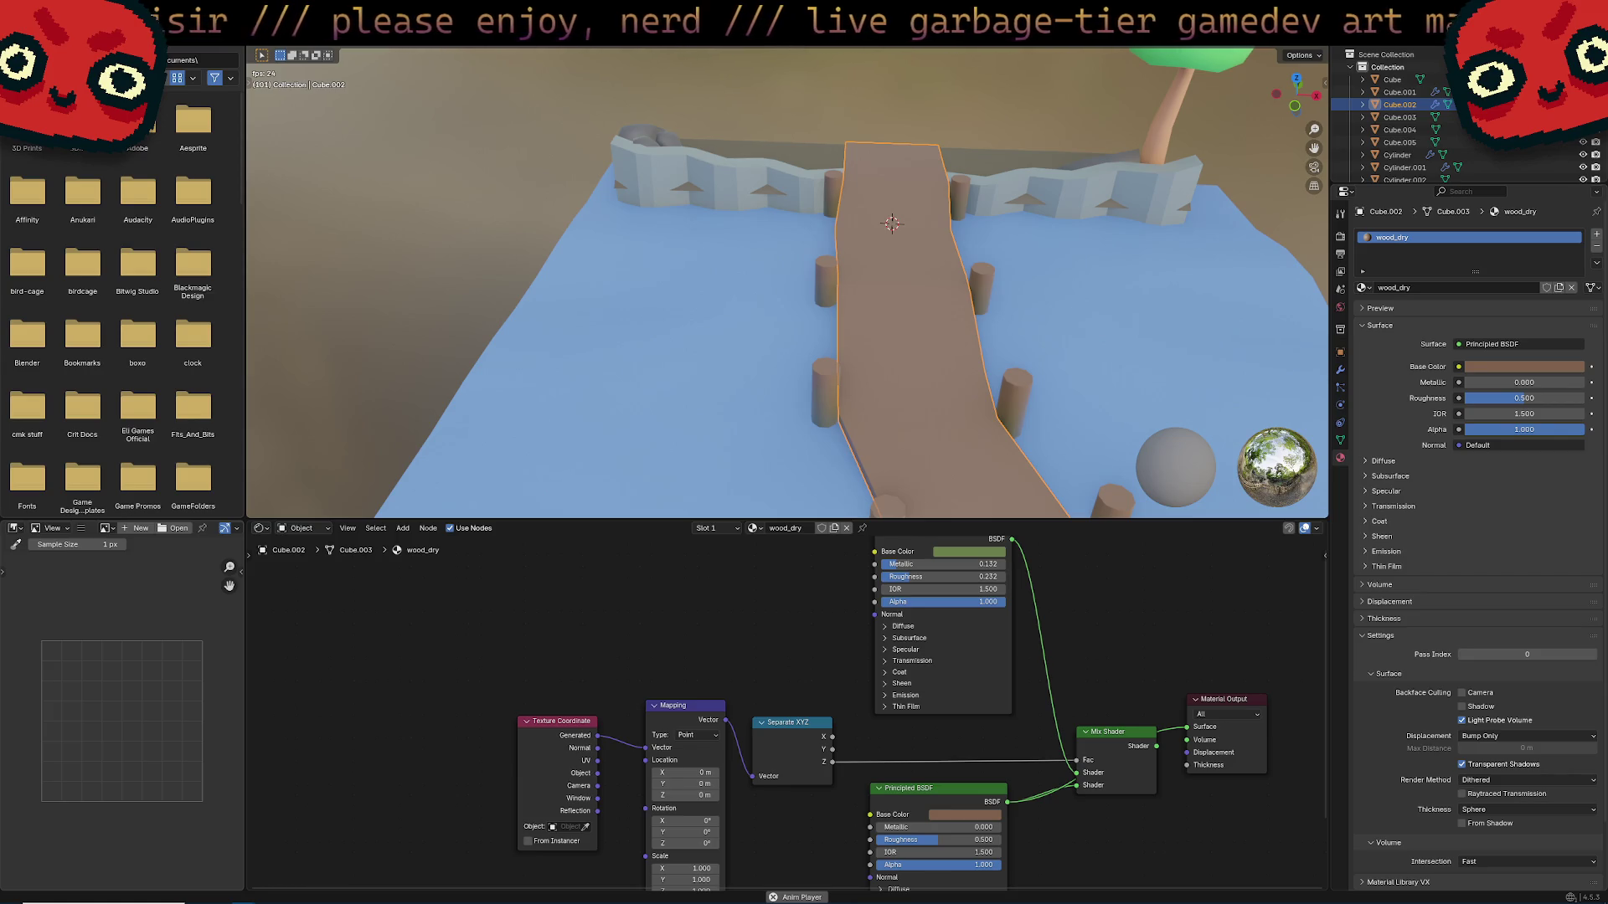
middle_drag(951, 449, 966, 356)
scroll(992, 265, up, 5)
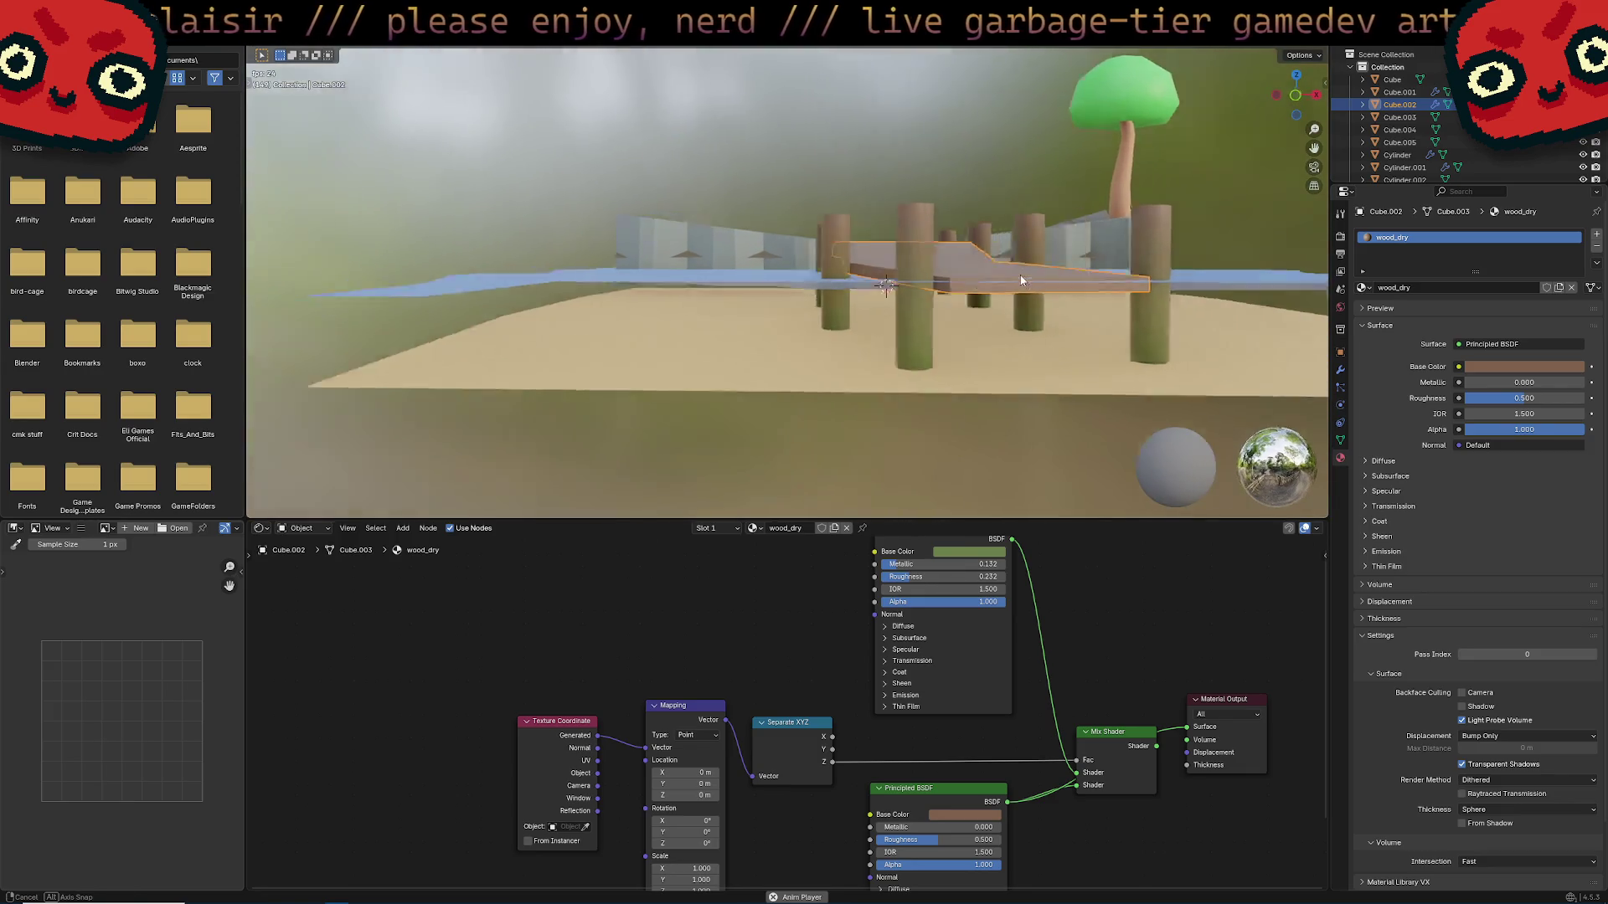
middle_drag(992, 264, 908, 278)
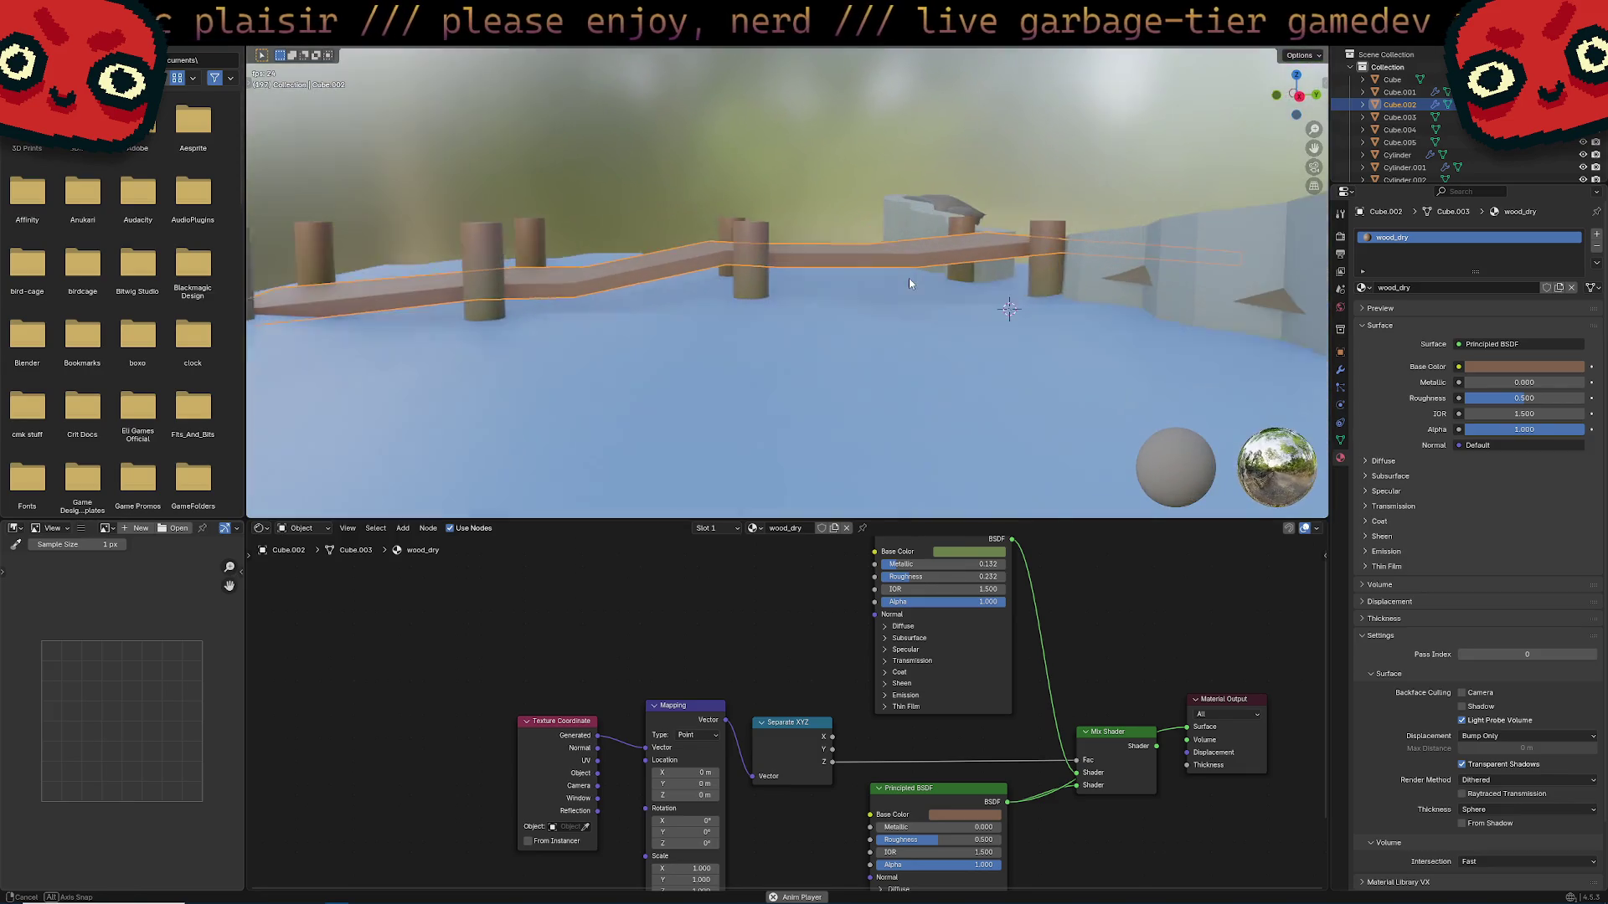